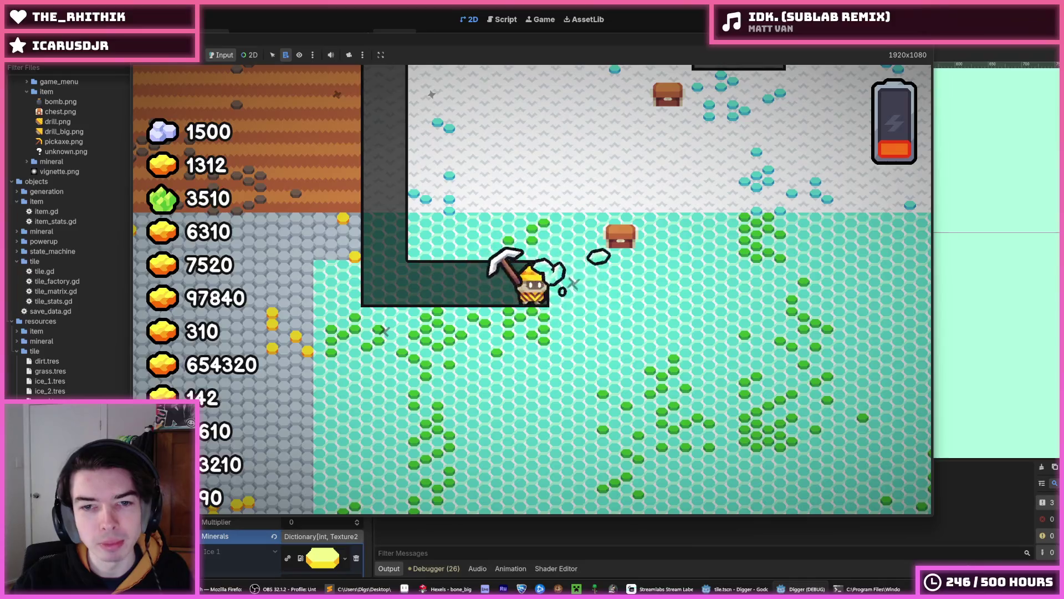
Move the miner right through the broken ice and dig two tiles down
key(d)
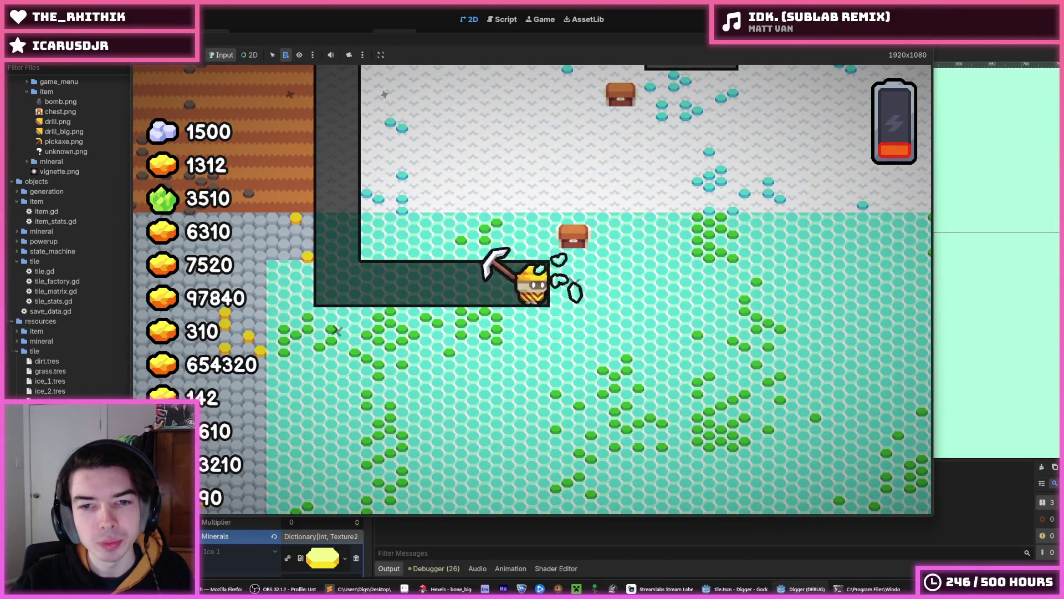
key(d)
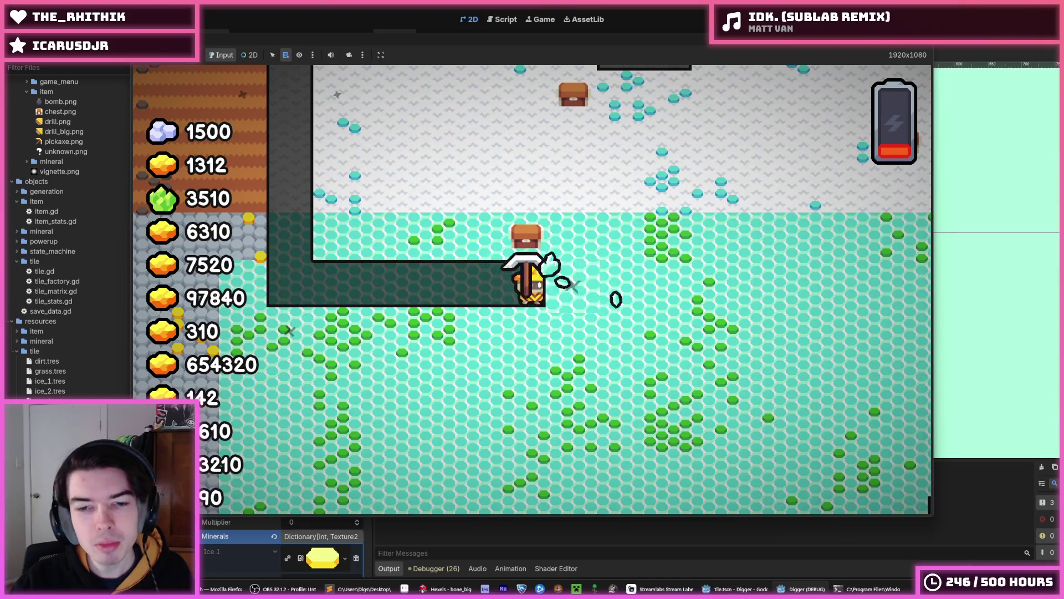
scroll(532, 289, down, 5)
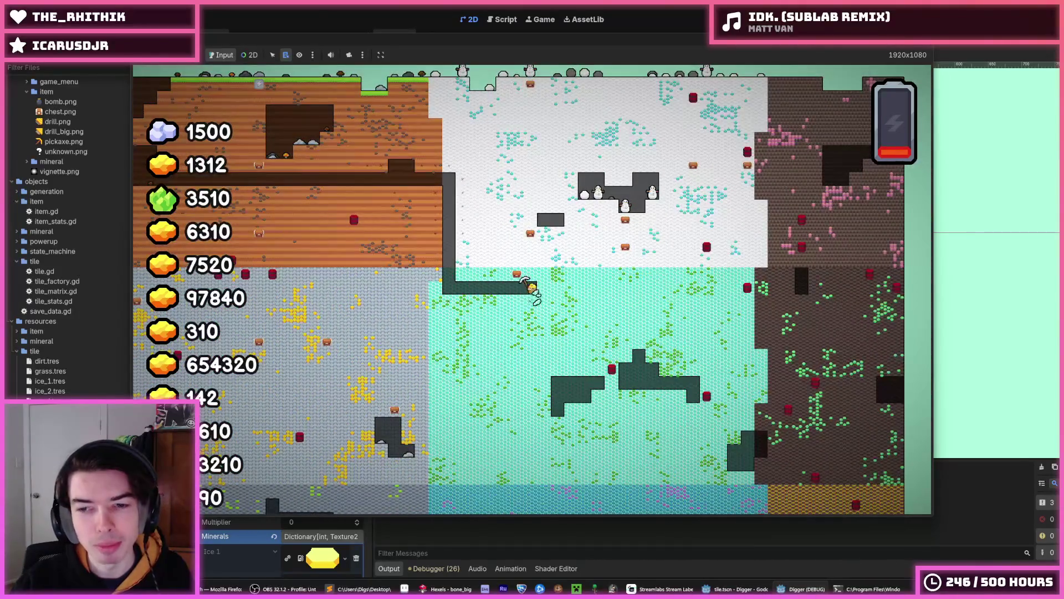
key(s)
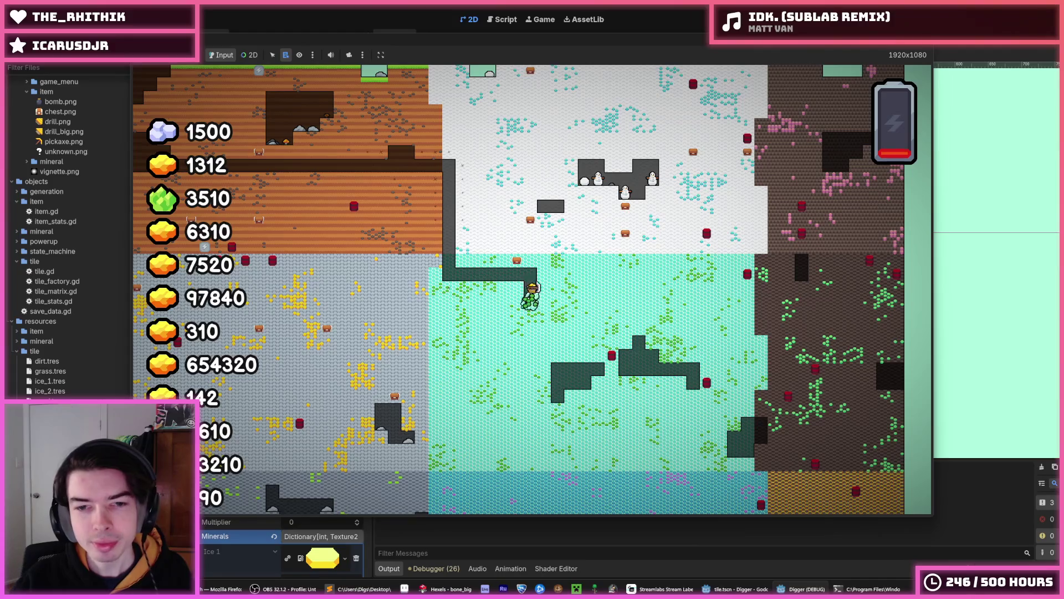
key(s)
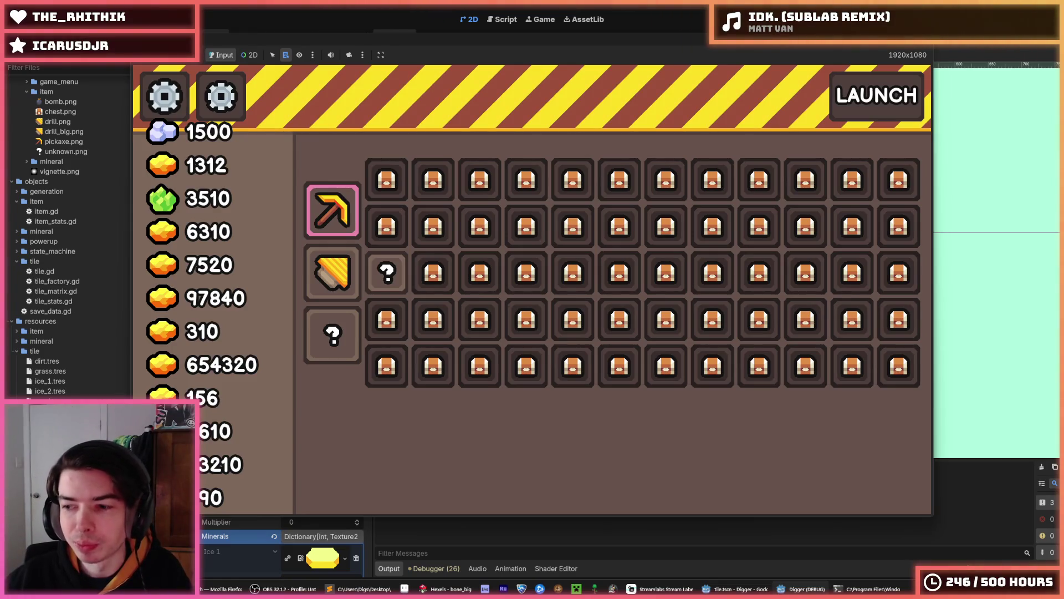
Restart the game, tunnel through dirt into ice, detonate the red bomb block, then stop the run
key(F5)
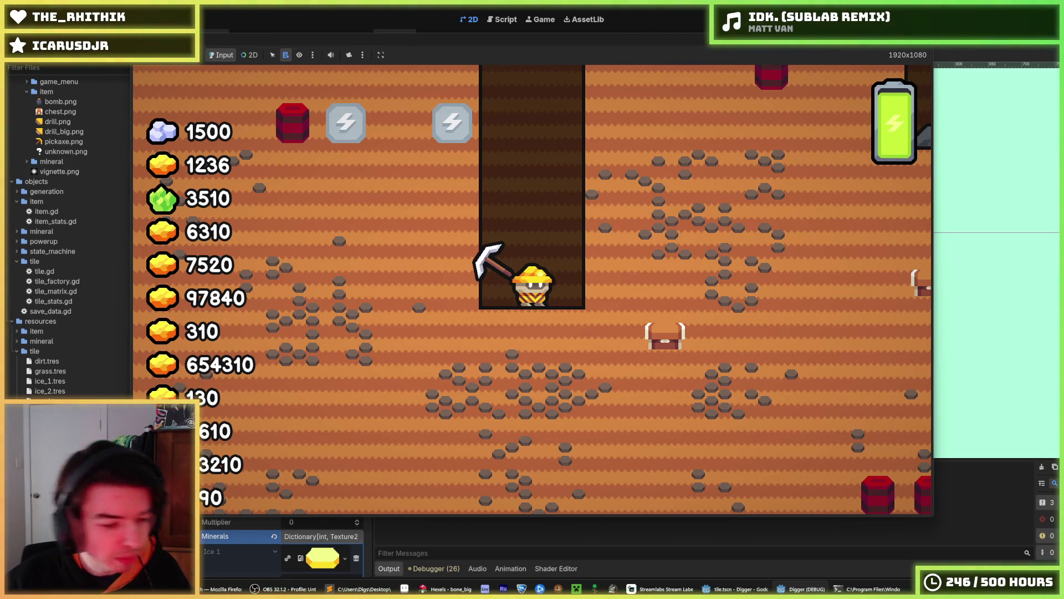
key(Down)
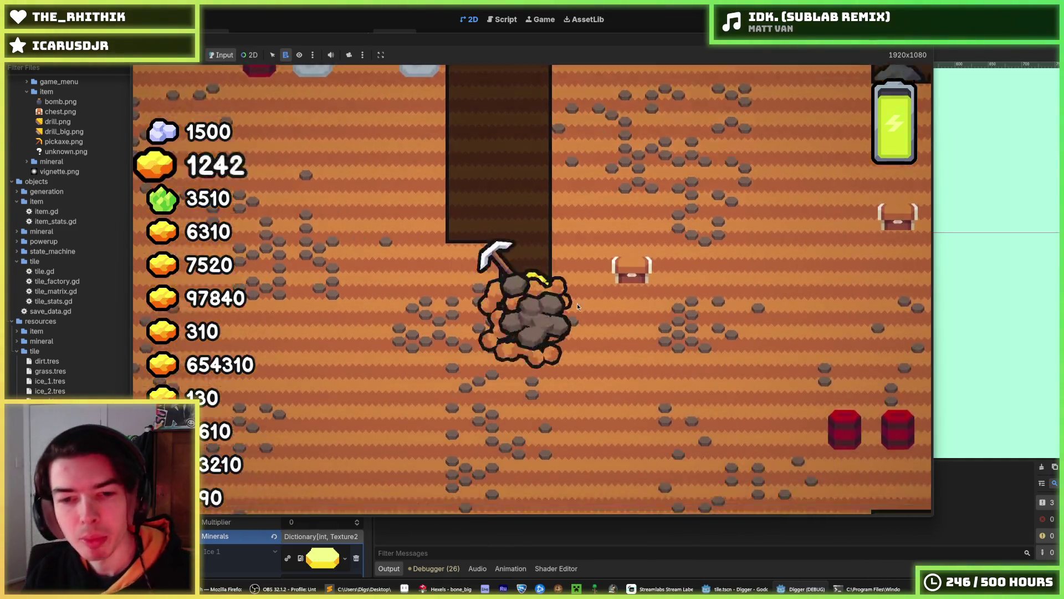
key(Right)
key(Right)
key(Right)
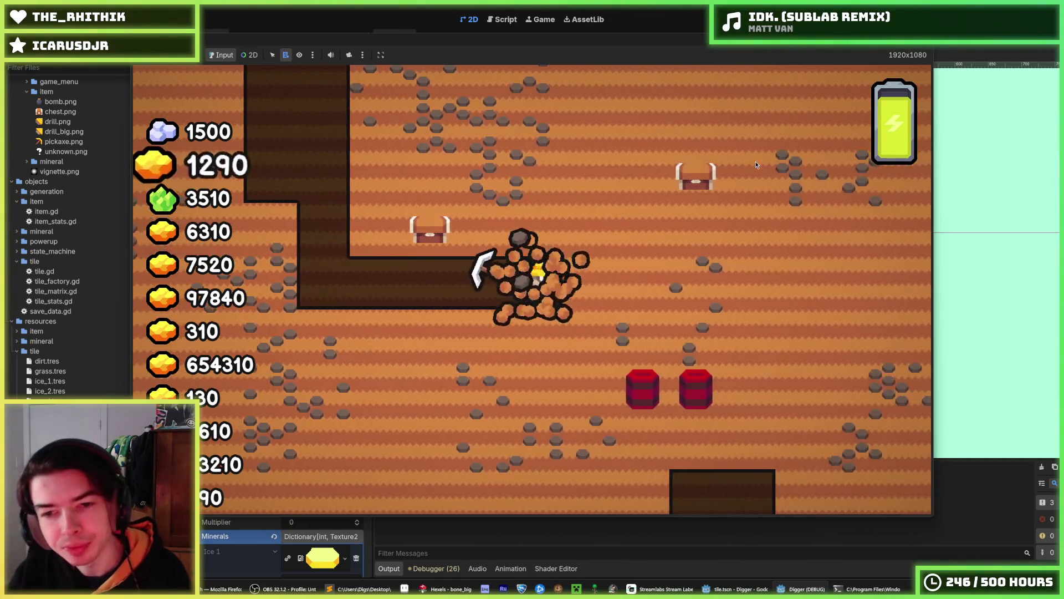
key(Down)
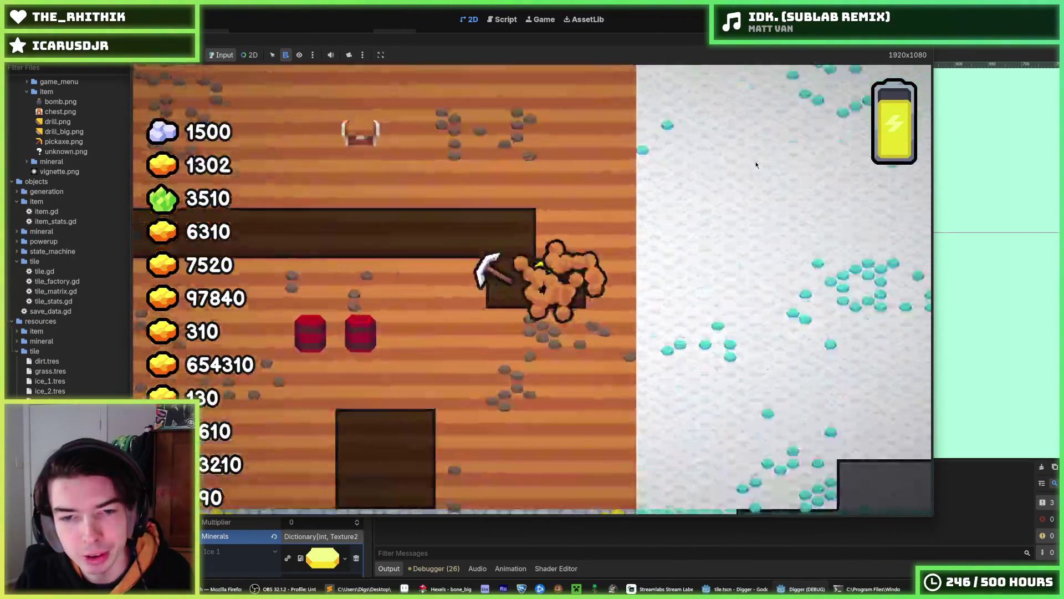
key(Down)
key(Down)
key(Down)
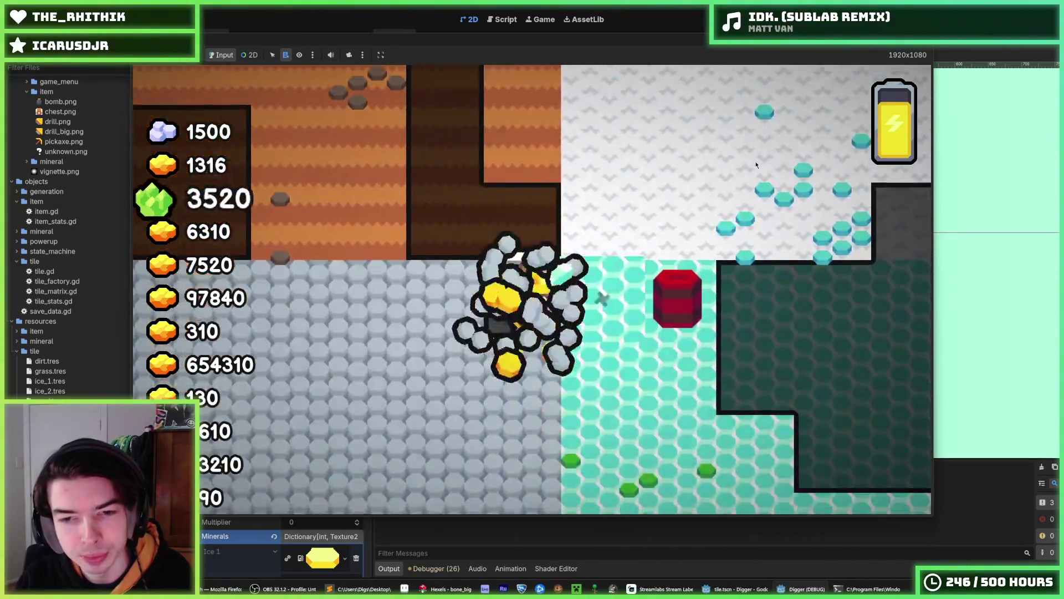
key(Right)
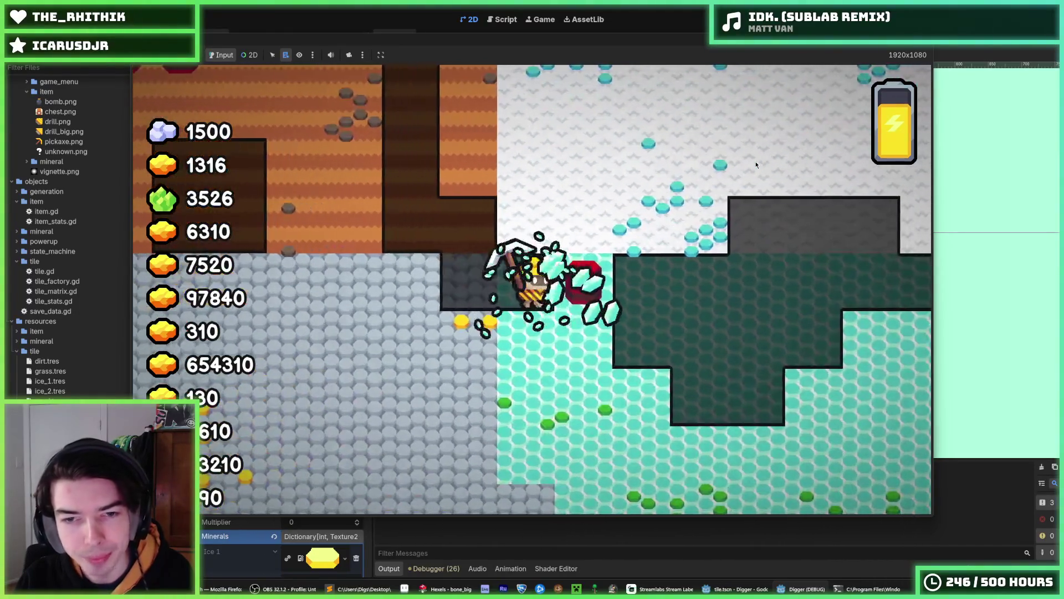
key(Right)
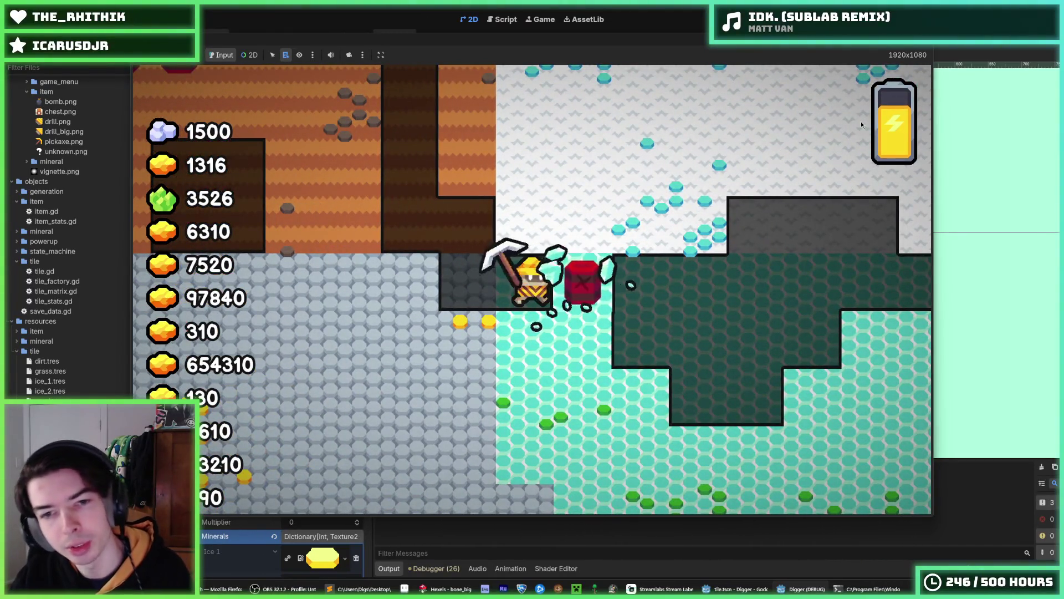
key(Down)
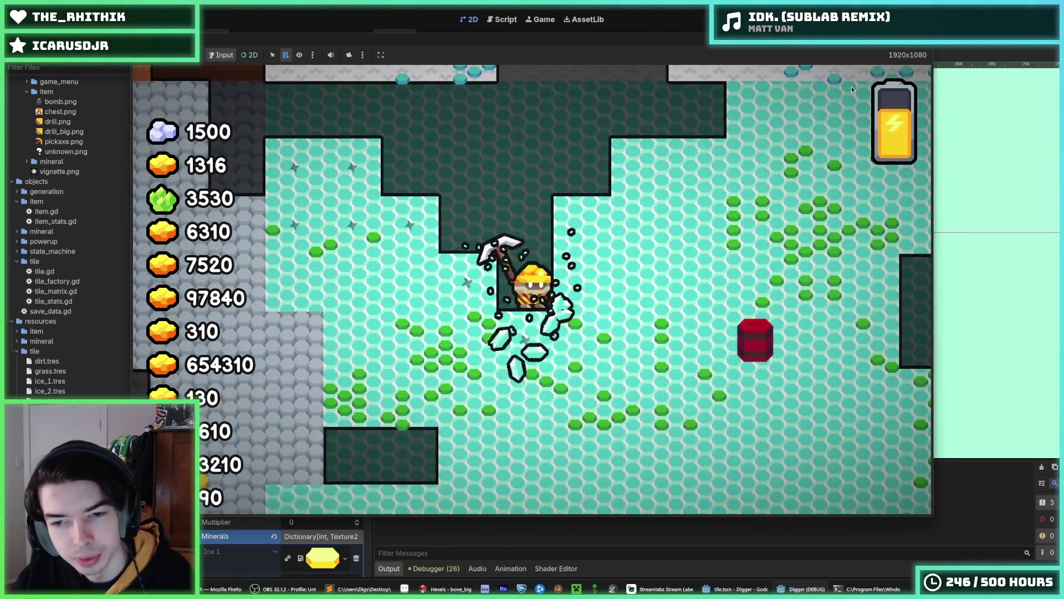
key(Left)
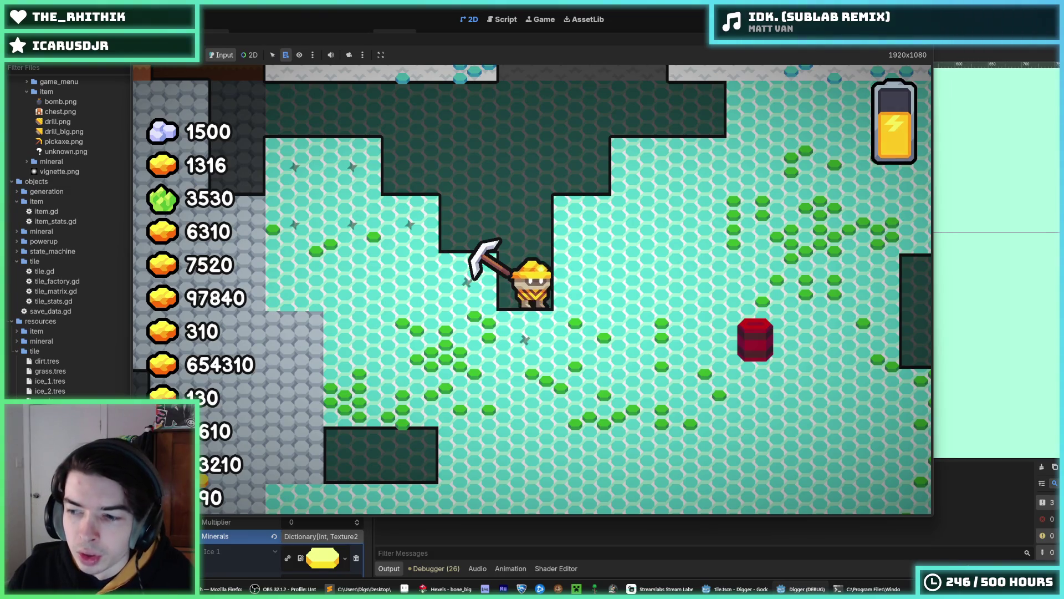
key(F8)
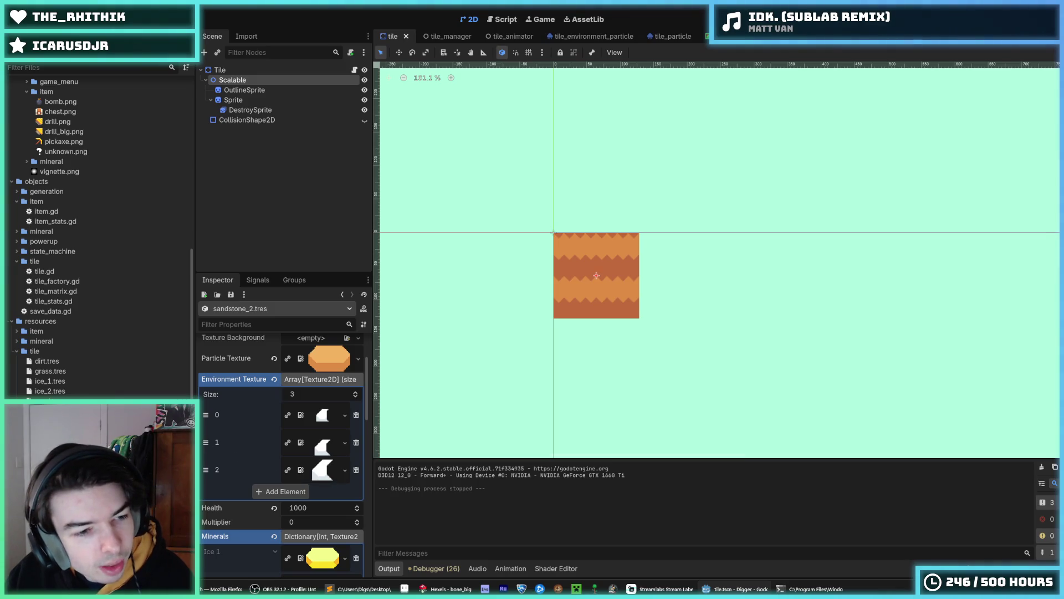
Open ice_1.tres and add an empty element to its environment textures list
click(58, 381)
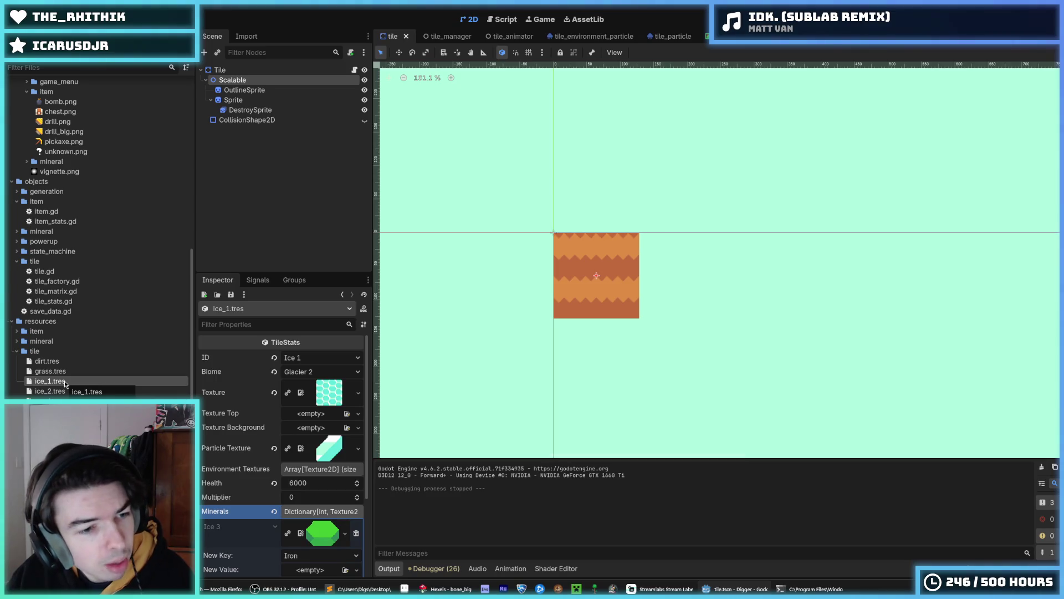
click(87, 389)
click(78, 384)
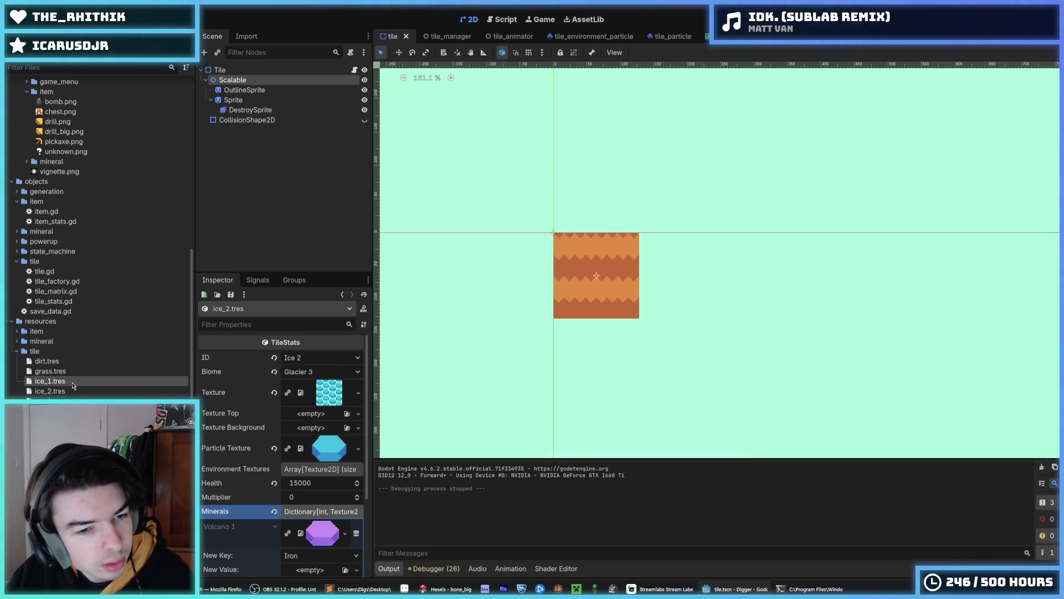
scroll(289, 458, down, 3)
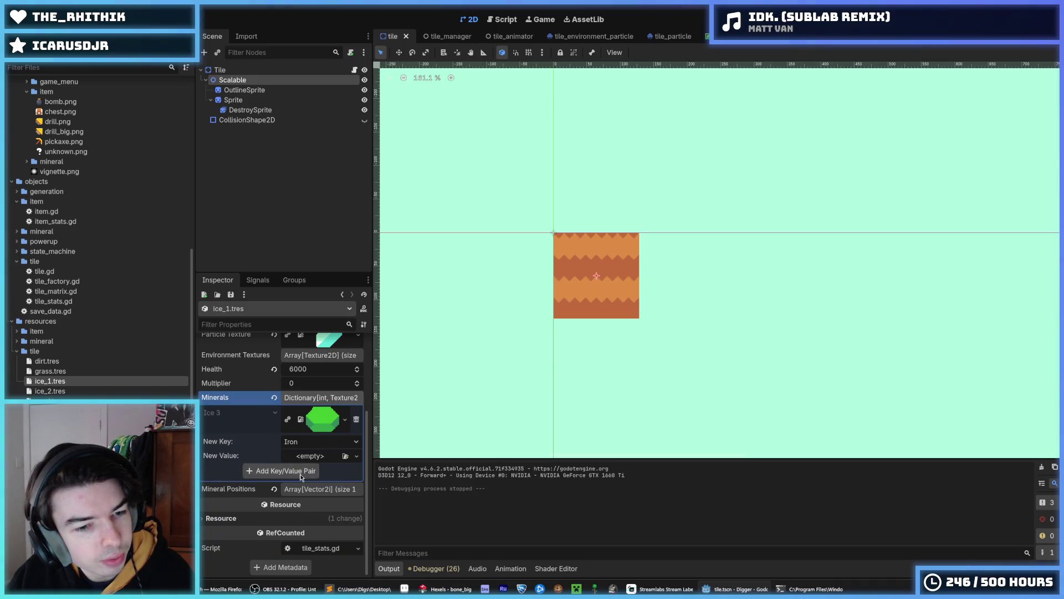
click(310, 355)
click(283, 384)
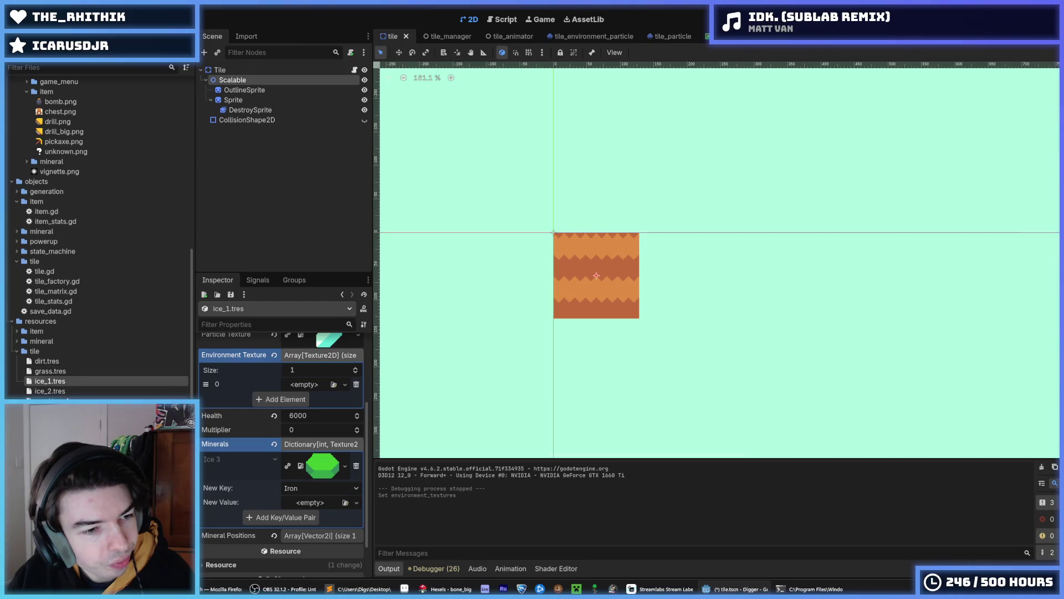
Copy snow.tres's environment textures into ice_1, delete the snowman element 4, and run the game
click(50, 411)
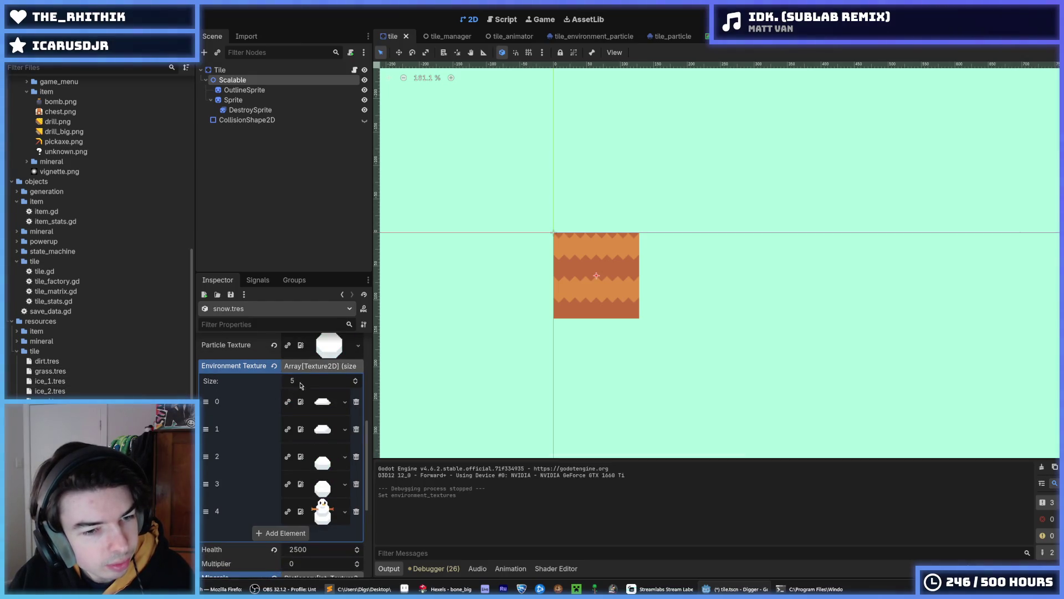
right_click(293, 371)
click(303, 374)
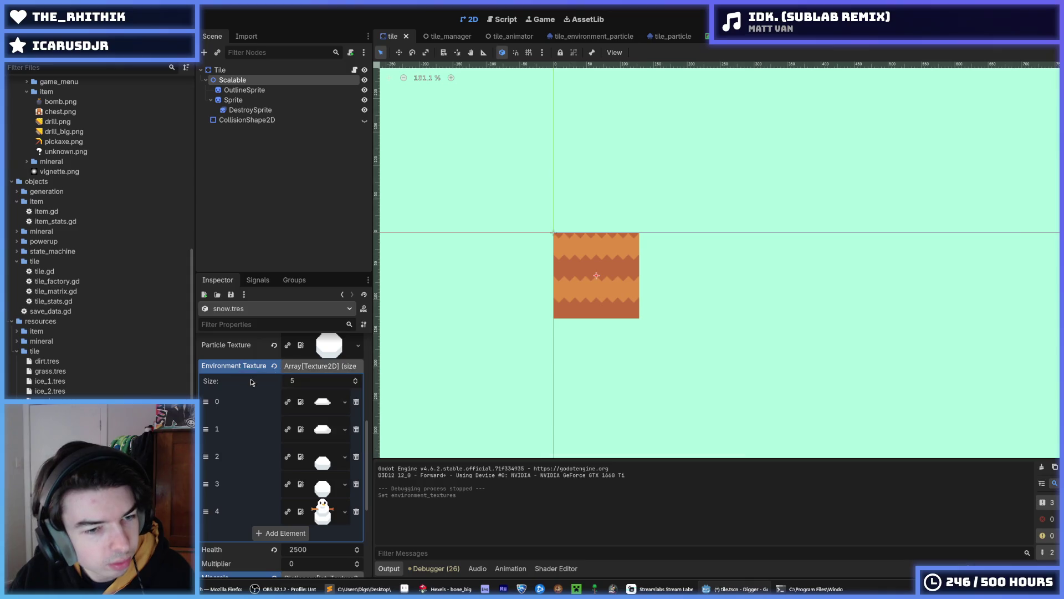
click(50, 381)
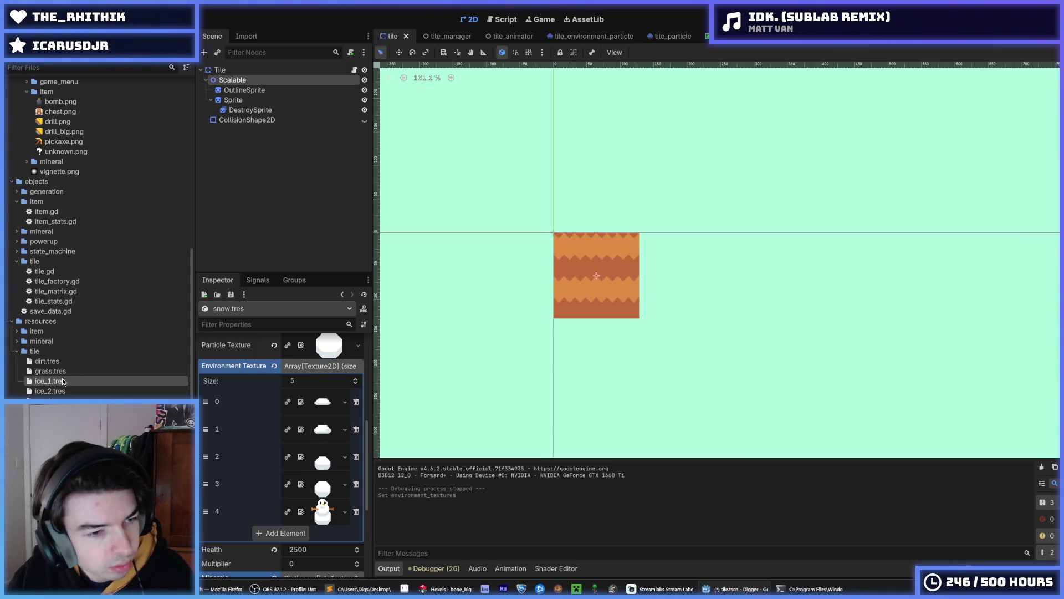
right_click(250, 354)
click(288, 371)
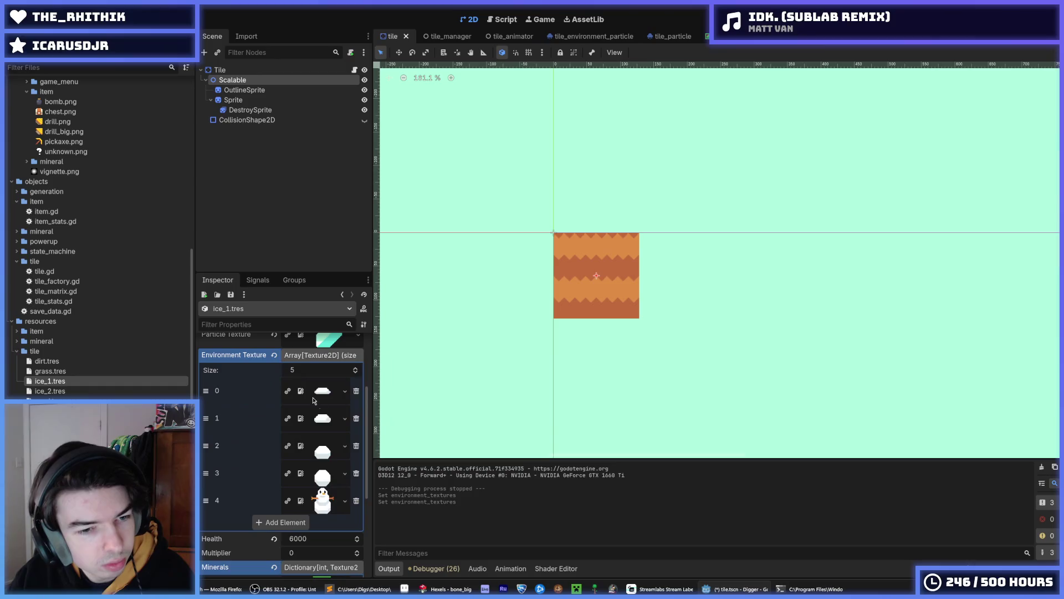
click(356, 500)
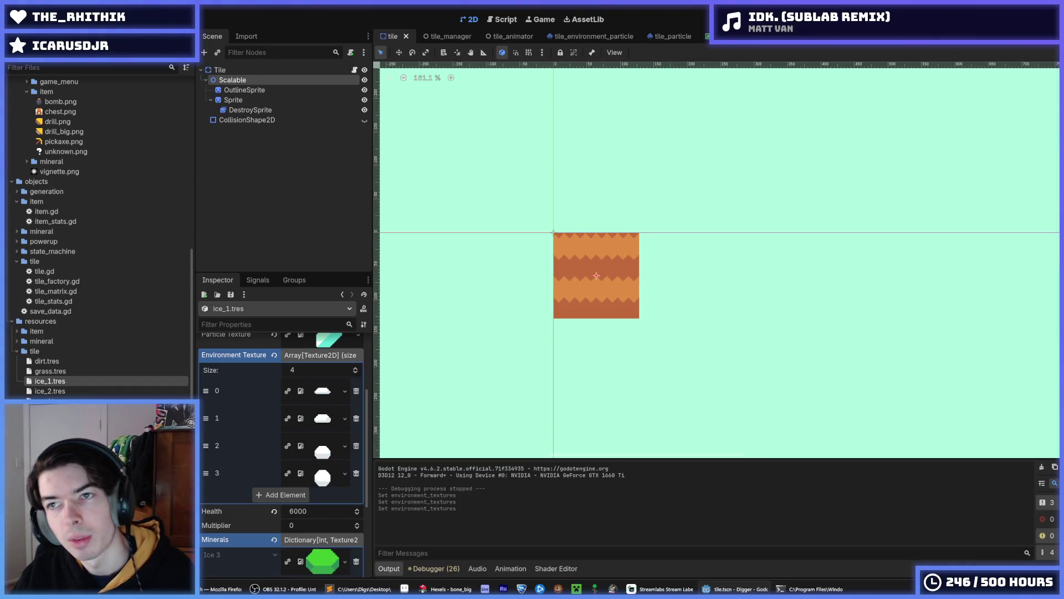
click(967, 19)
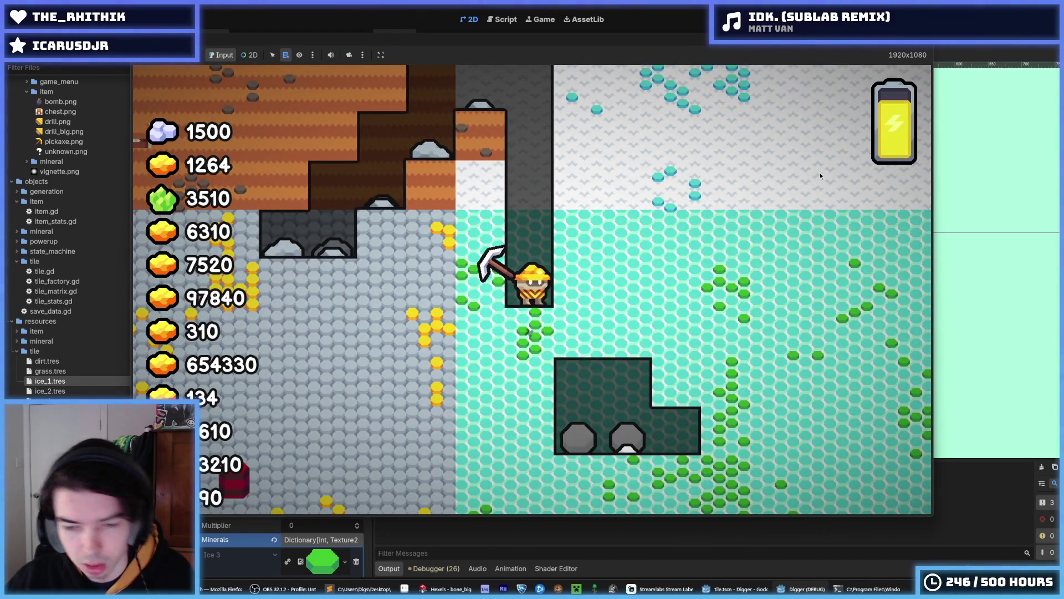
Fly the miner up the shaft, mine the left ledge, then dig down through ice below the rocks
key(Up)
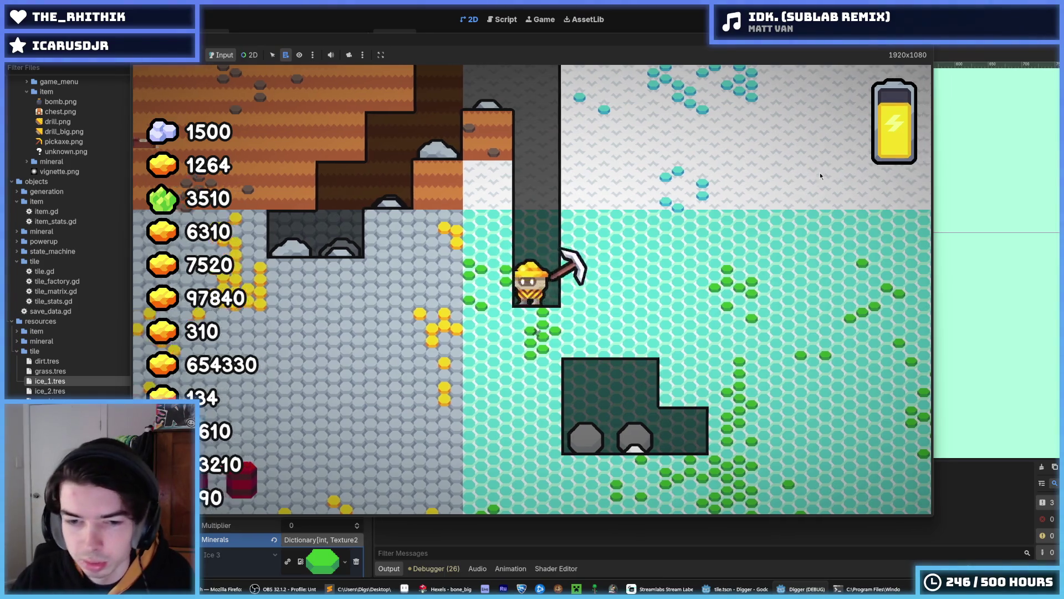
key(Left)
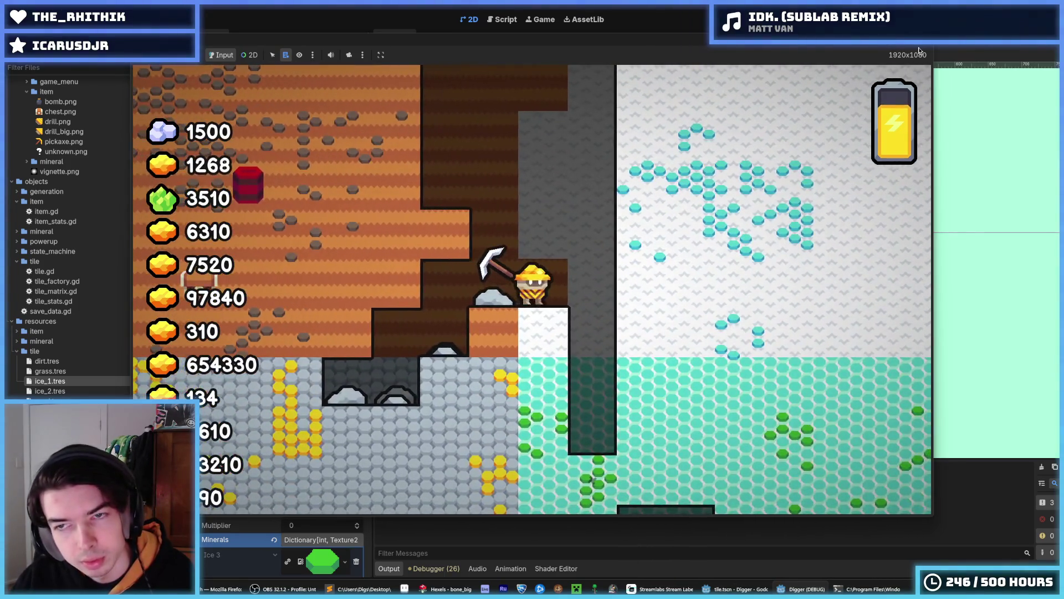
key(Right)
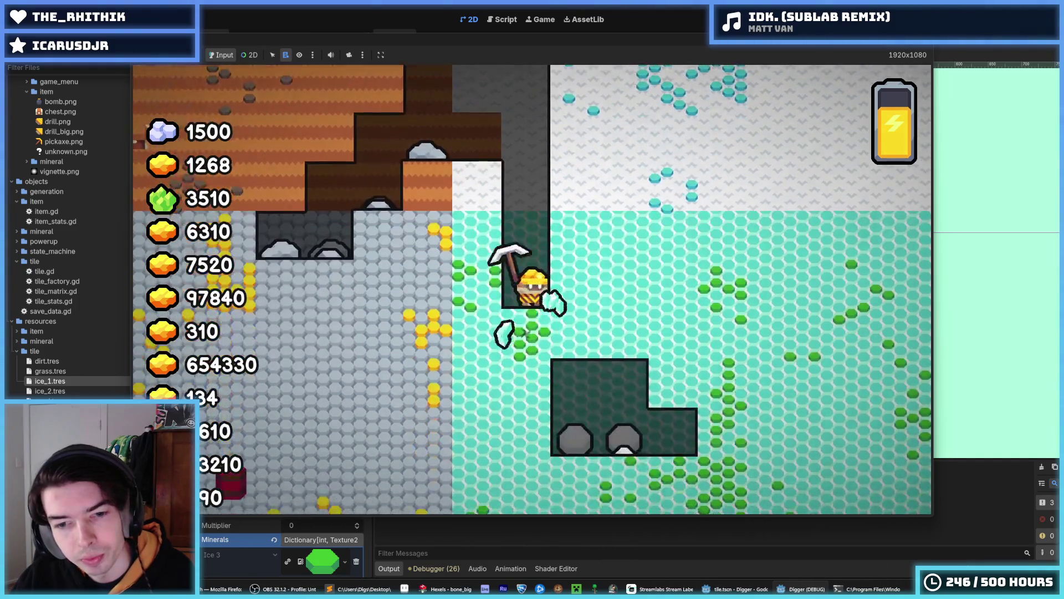
key(Down)
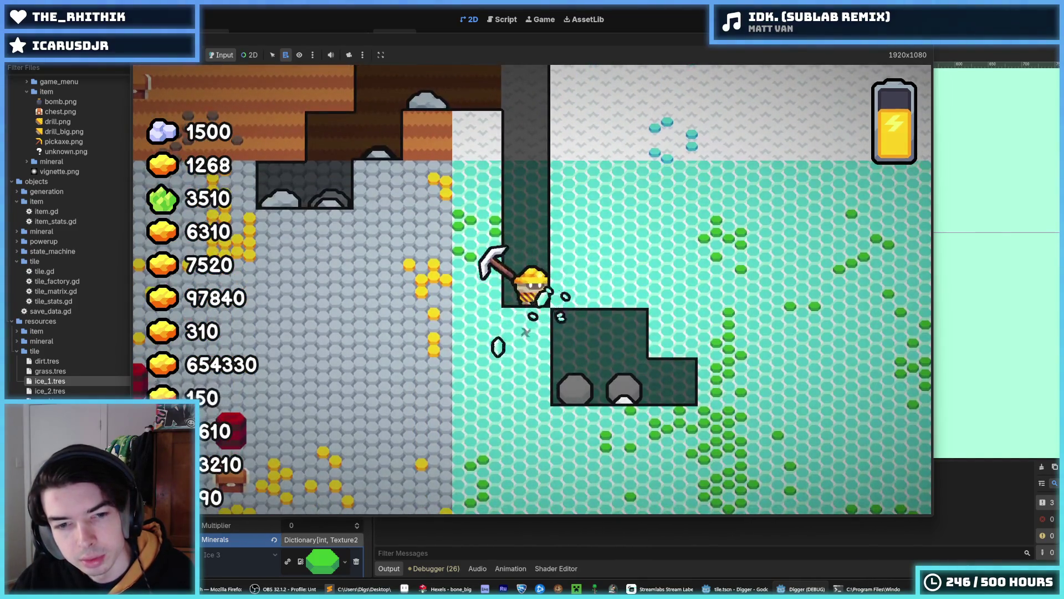
key(Right)
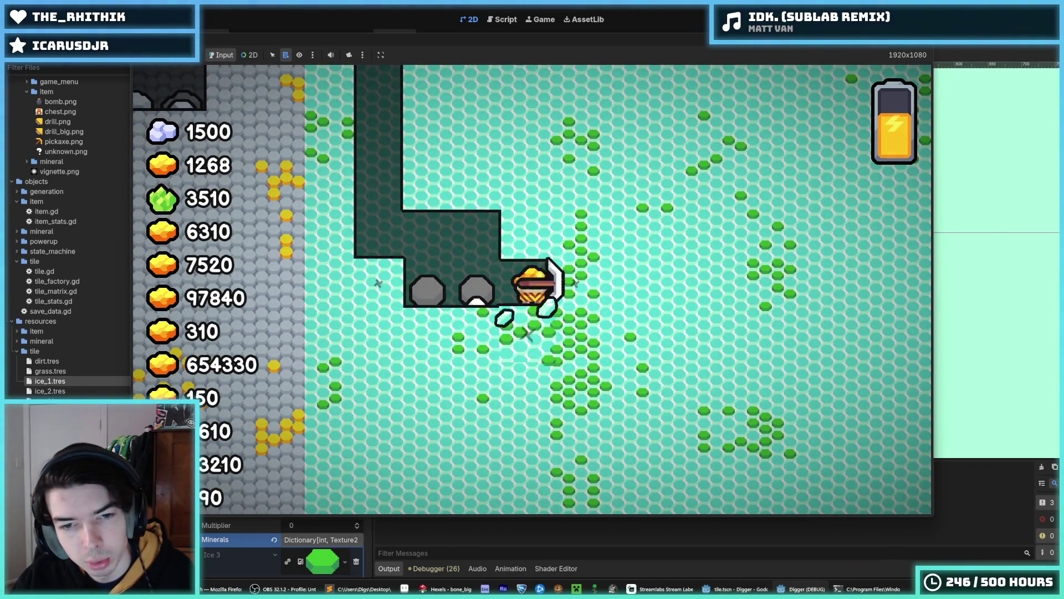
key(Down)
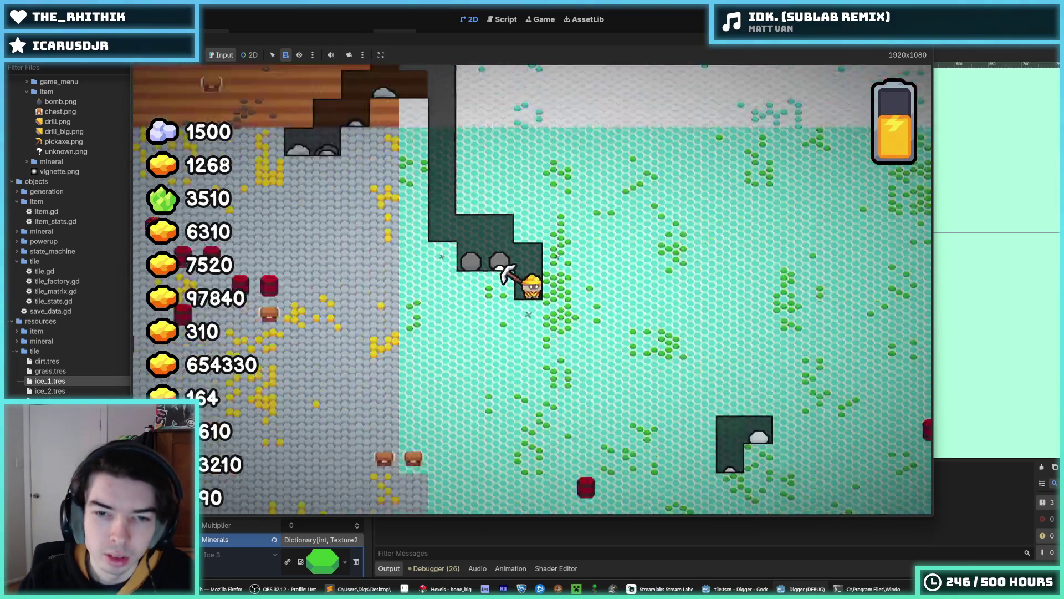
scroll(532, 289, down, 5)
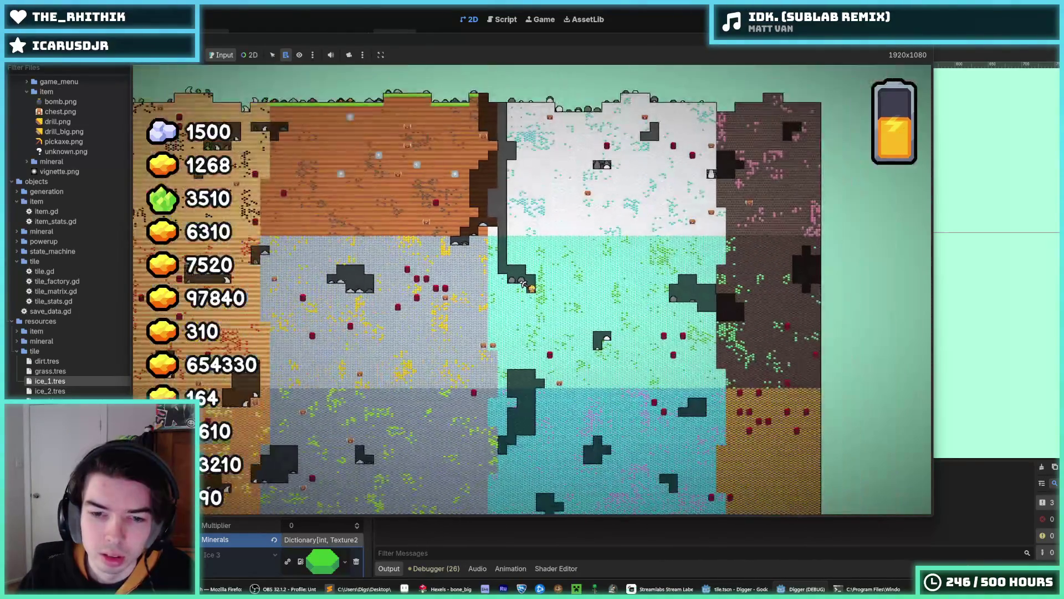
scroll(532, 289, up, 5)
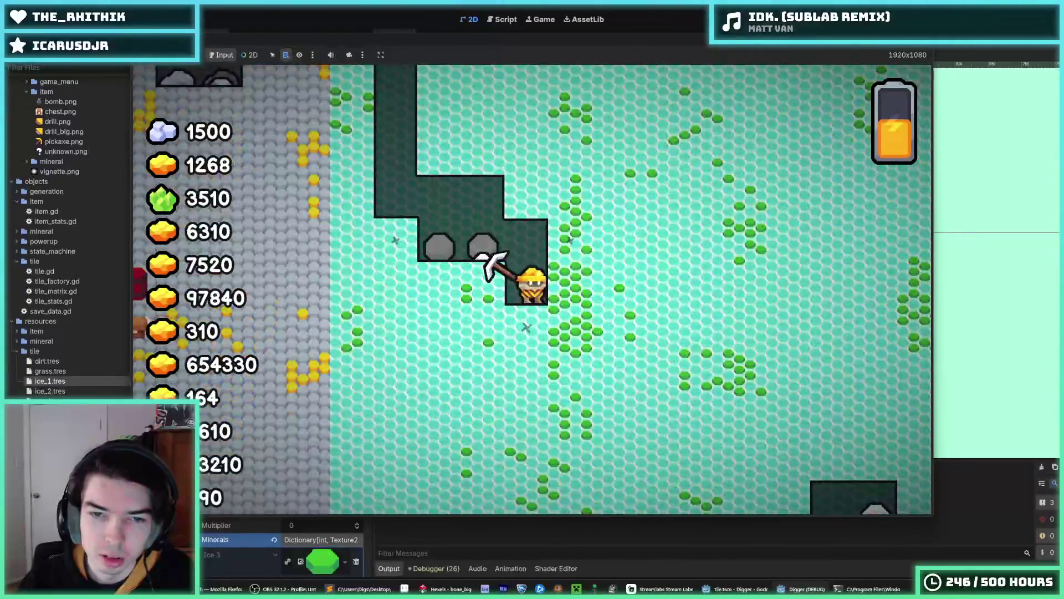
Dig the miner up and left from the ice into the dirt, then zoom out over the map
key(Up)
key(Up)
key(Left)
key(Left)
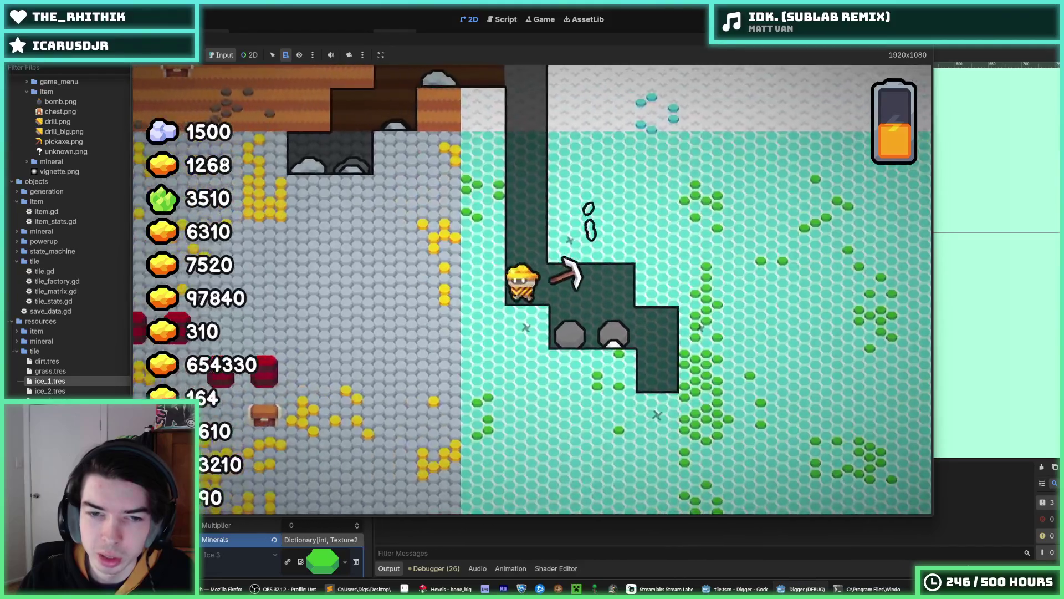
key(Left)
key(Right)
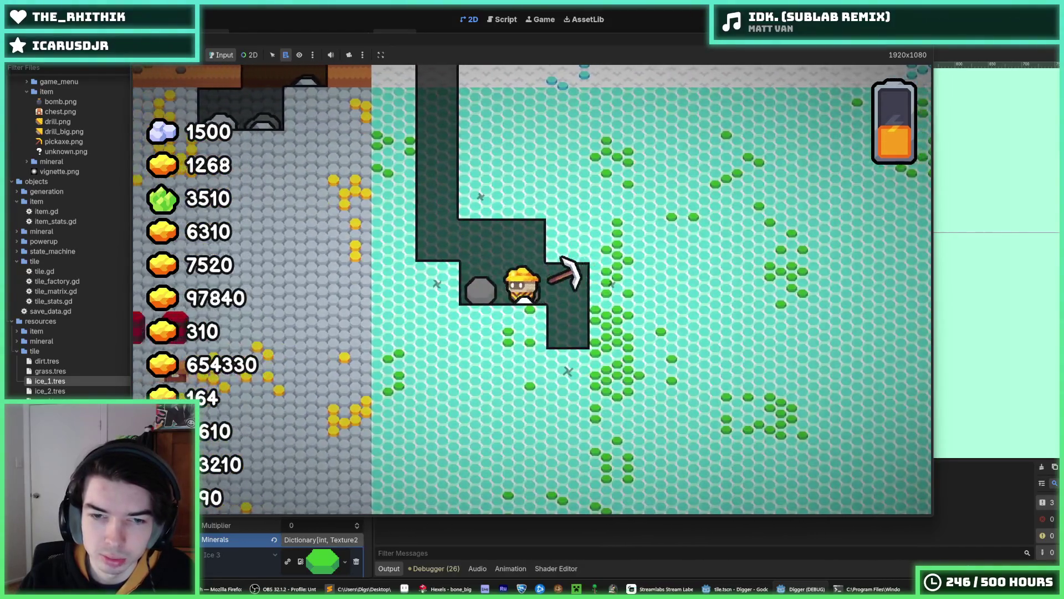
key(Up)
key(Up)
key(Up)
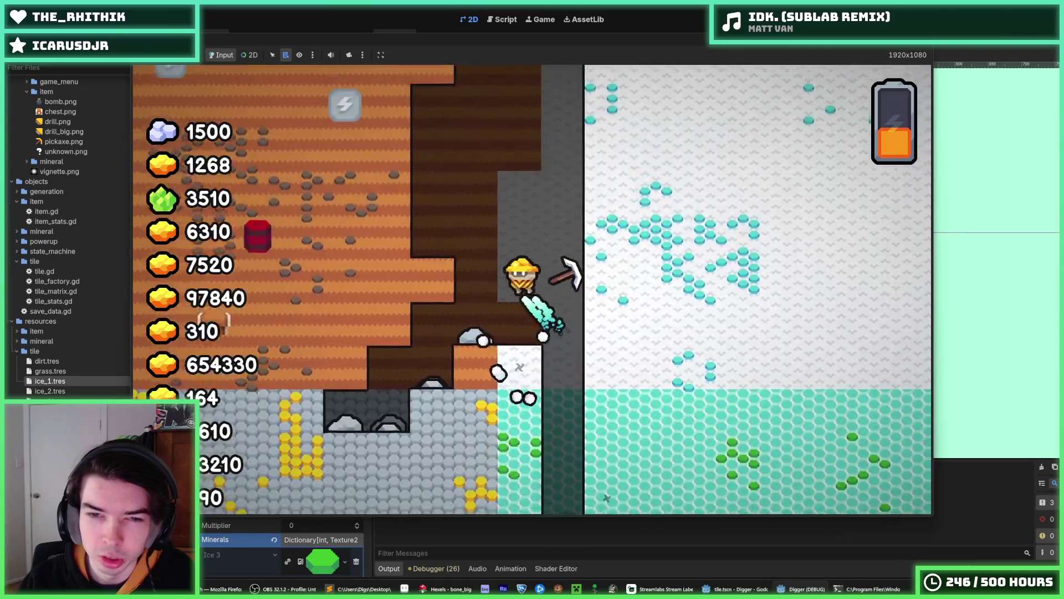
key(Left)
scroll(532, 288, down, 5)
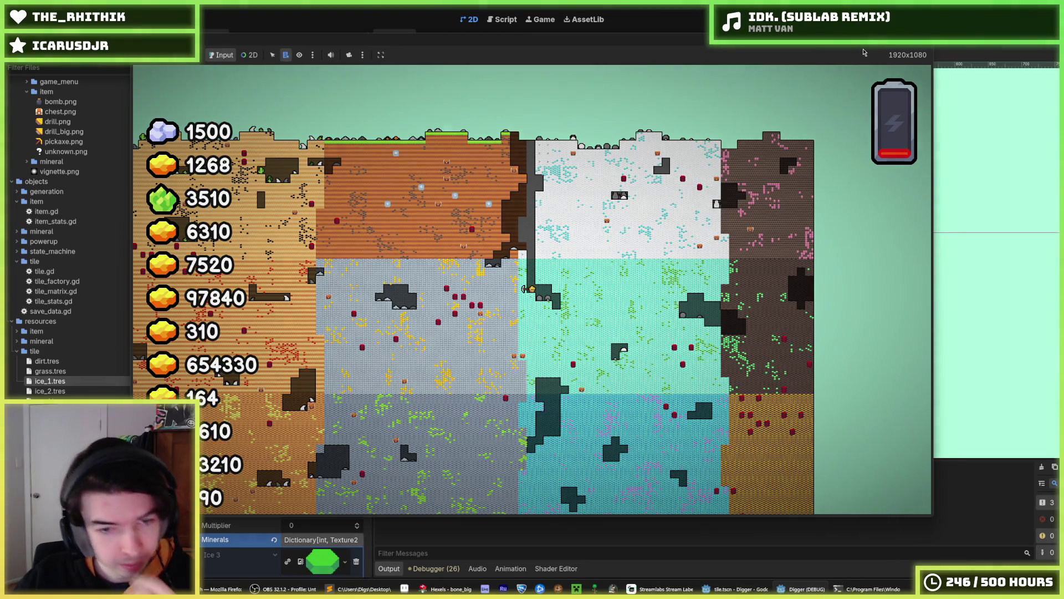
Stop the playtest with F8 and bring the terminal window to the front
key(F8)
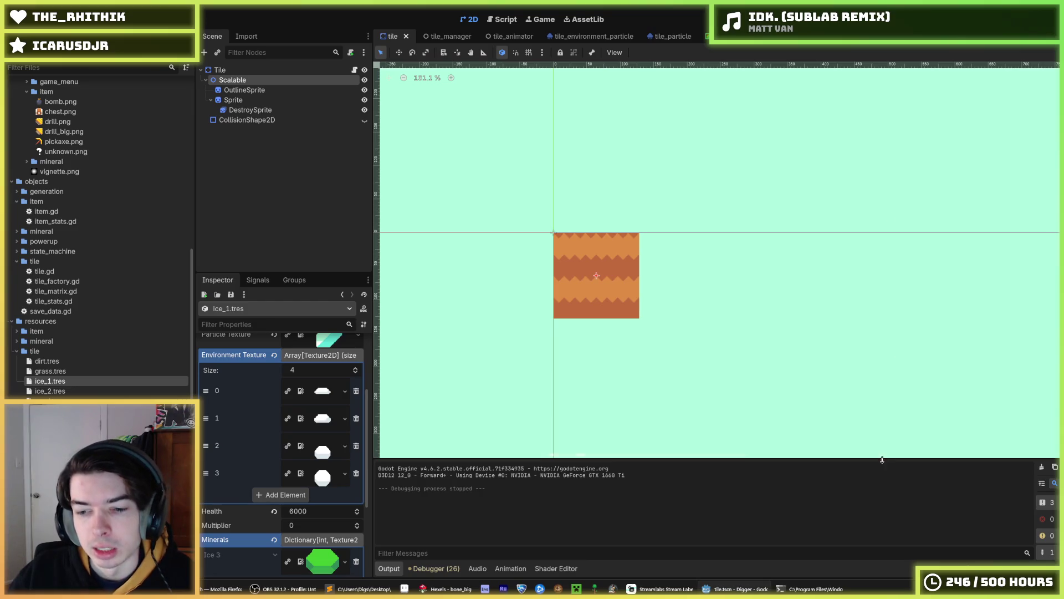
click(804, 588)
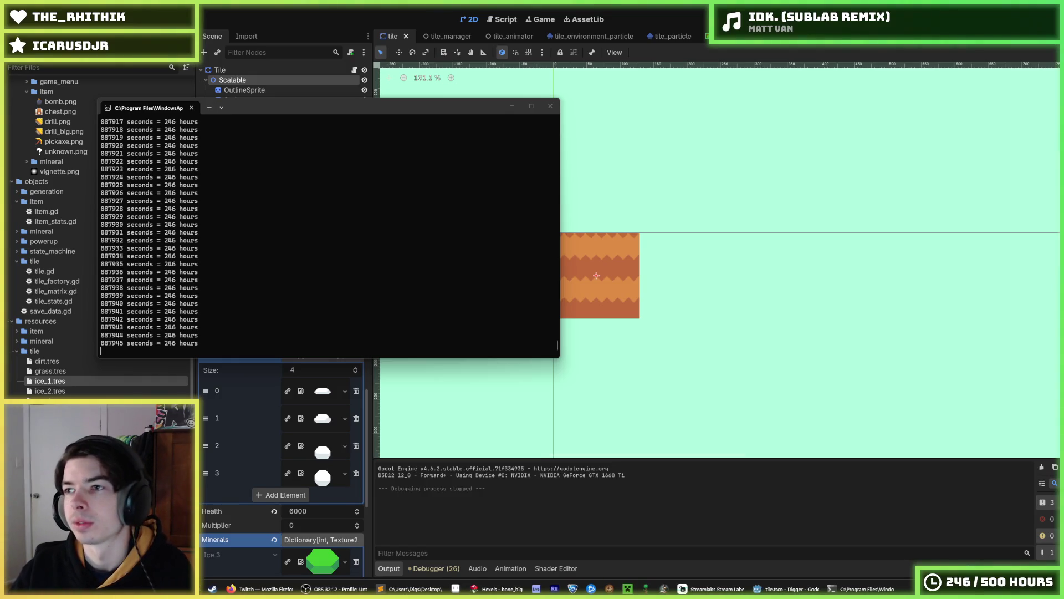
Open Command Prompt, change into the Digger project folder, and check git status
key(super)
text(cmd)
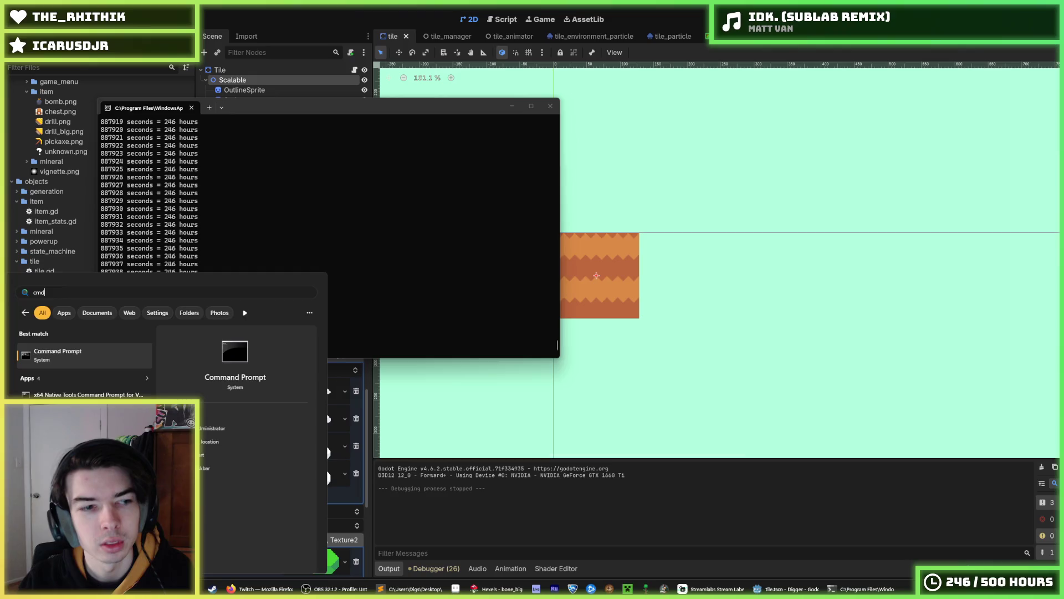
key(Return)
text(cd C:\Users\Digs\Documents\Projects\Godot\Digger)
key(Return)
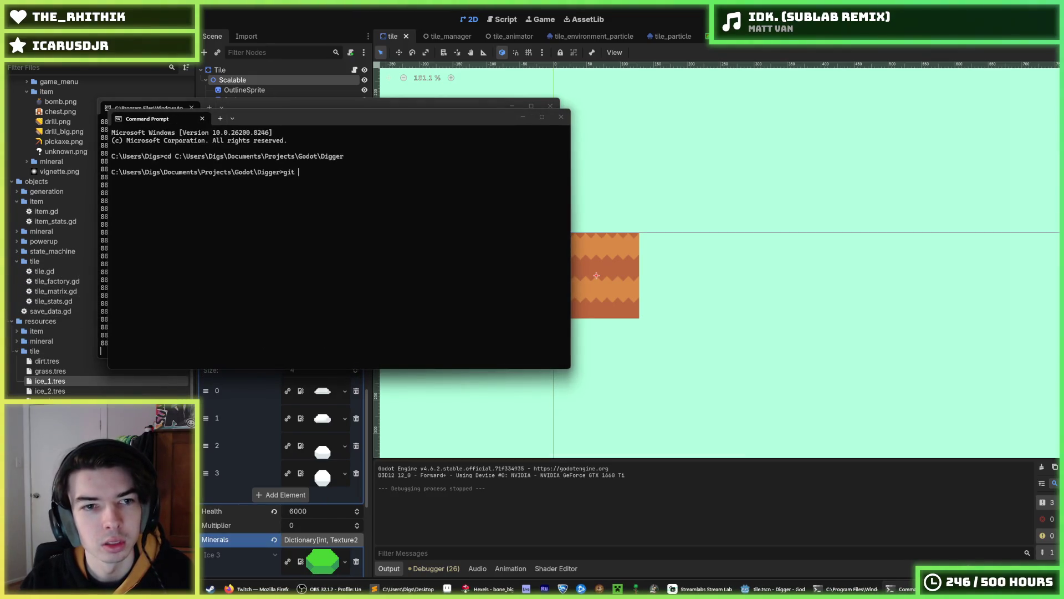
text(statu)
key(Return)
Stage all files, commit the environment tiles, push to the remote, and return to Godot
text(g)
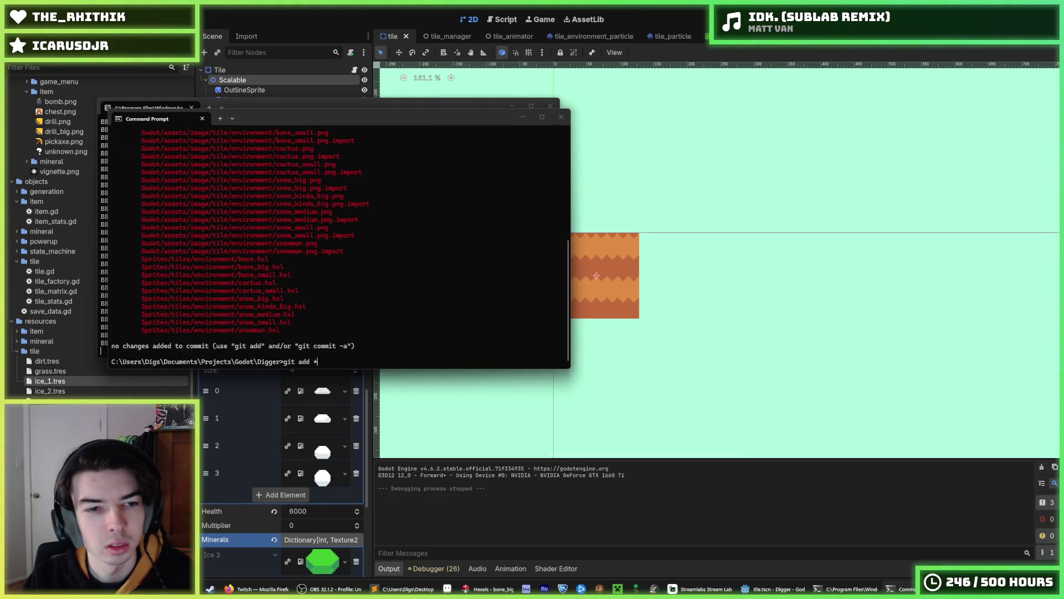
key(Return)
text(git commit -m "Added desert and ice environment tiles)
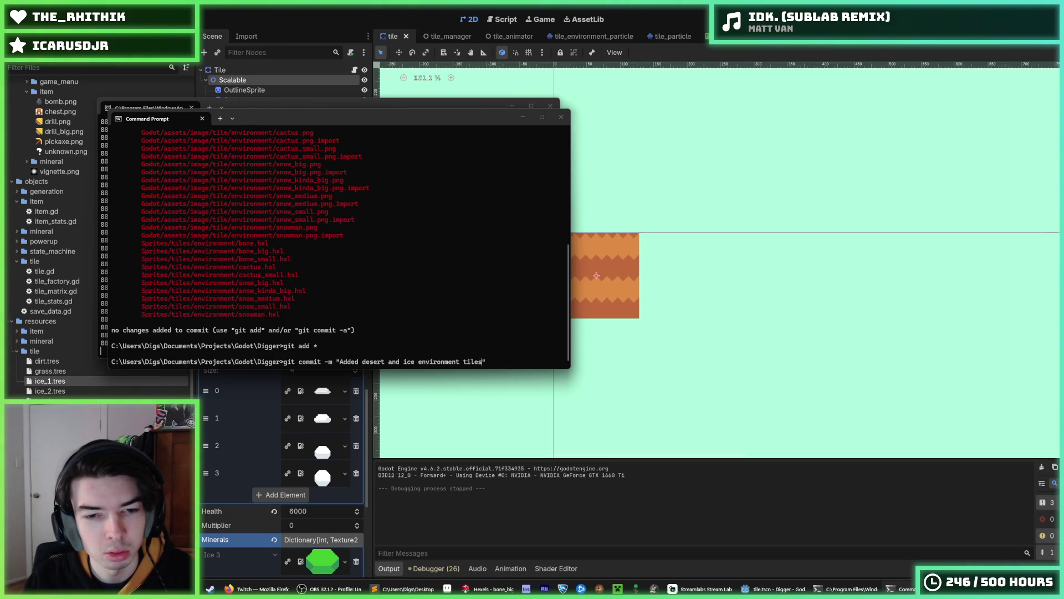
key(Return)
text(sh)
key(Return)
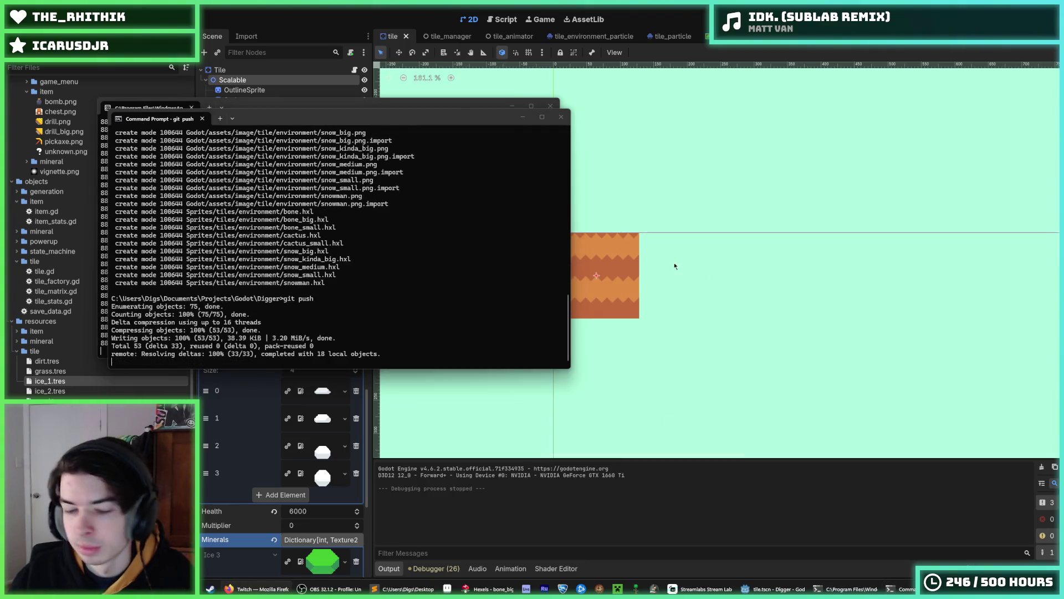
click(647, 5)
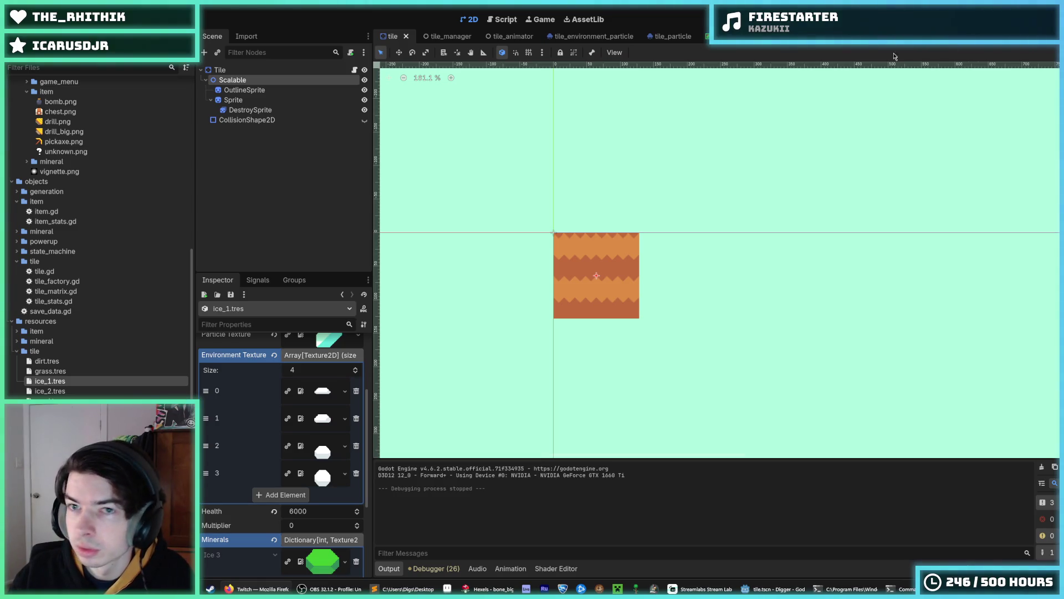
Open tile.gd and review the is_destroyed check on line 254 and foreground sprite lines
click(502, 22)
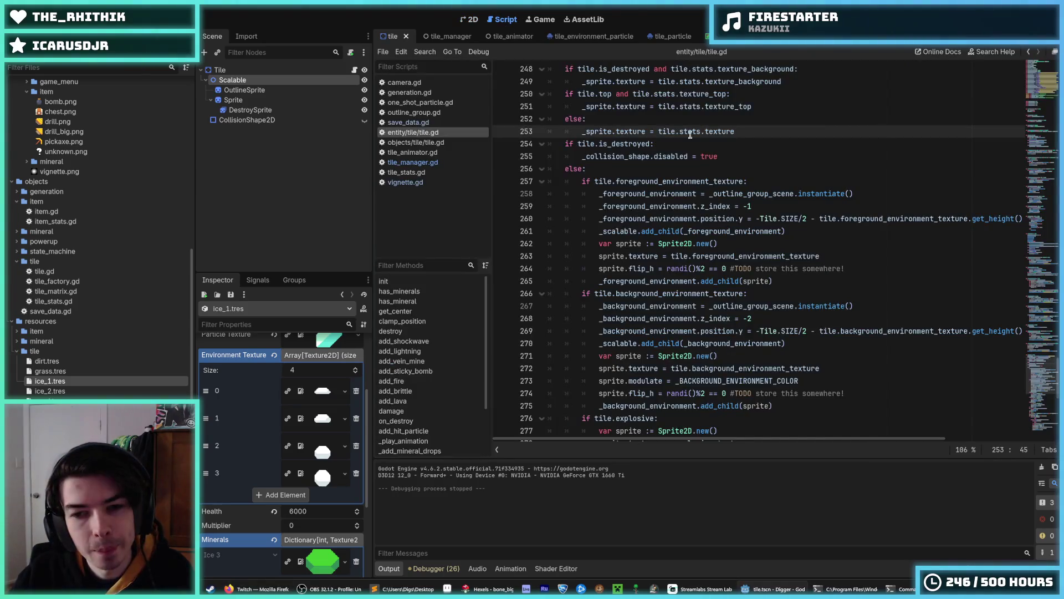
click(740, 152)
click(720, 143)
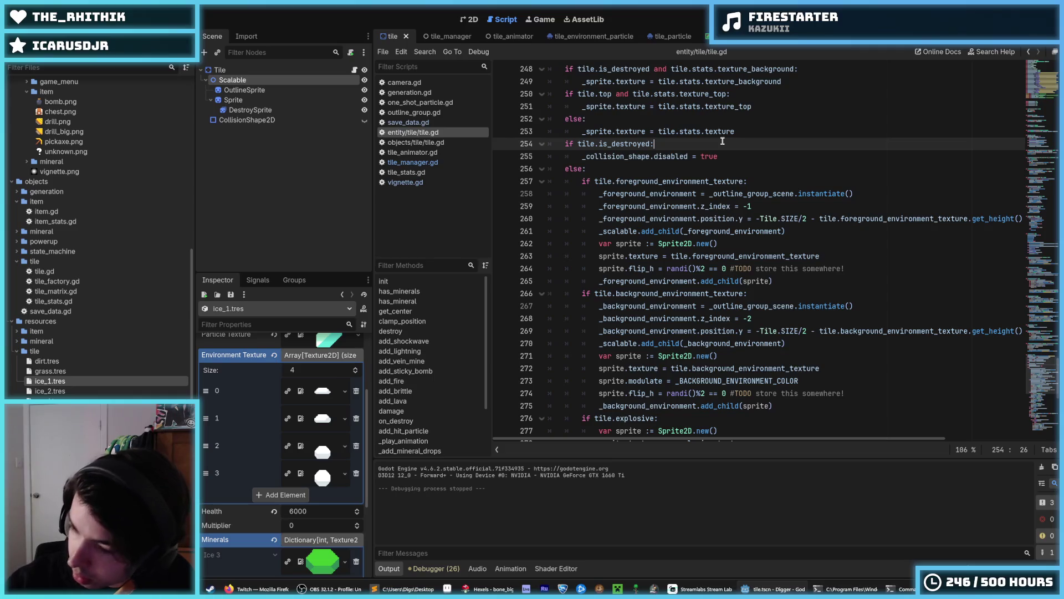
click(731, 206)
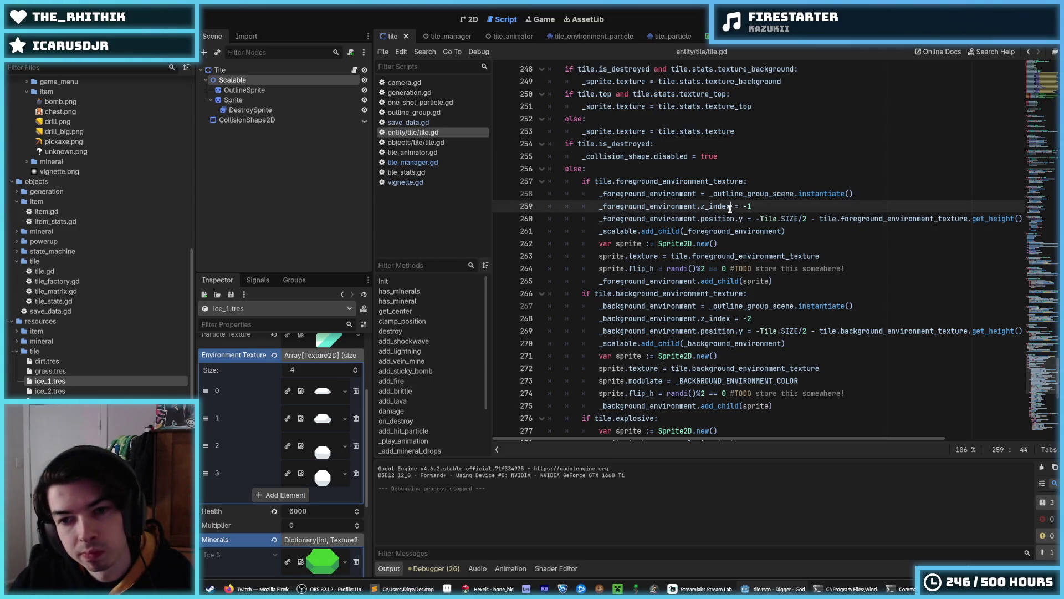
click(822, 258)
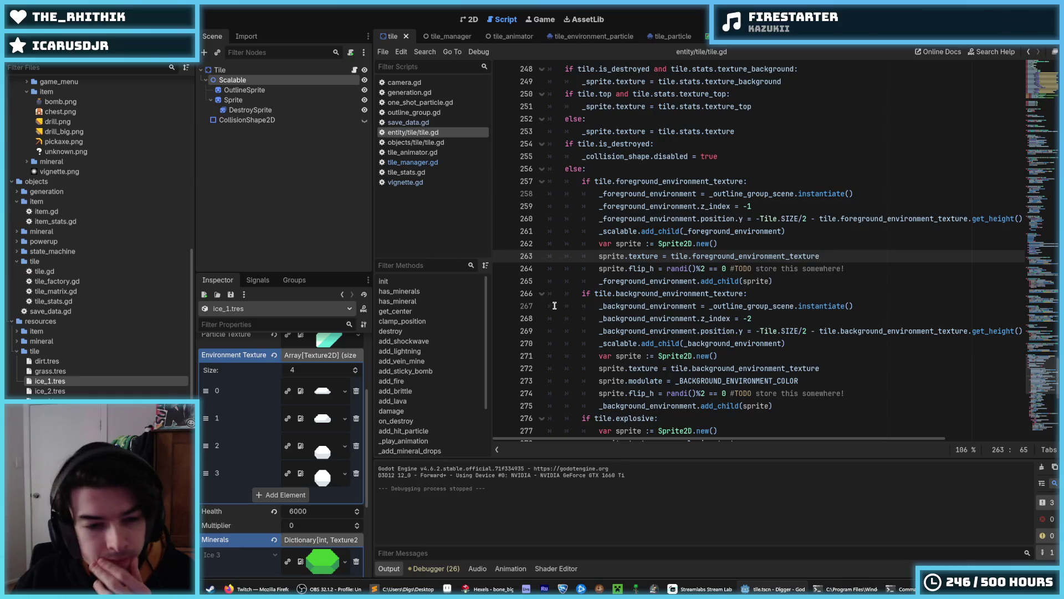
key(Down)
key(Down)
key(Down)
Glance at tile_manager.gd, then return to tile.gd's else branch on line 256 and is_destroyed check
click(415, 163)
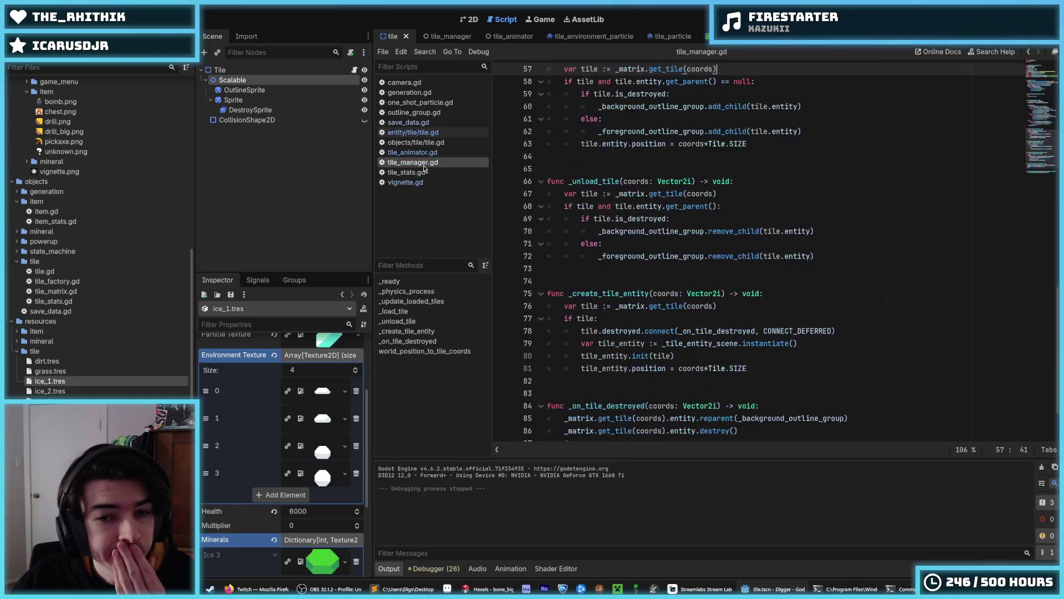
key(Down)
key(Down)
key(Up)
key(Up)
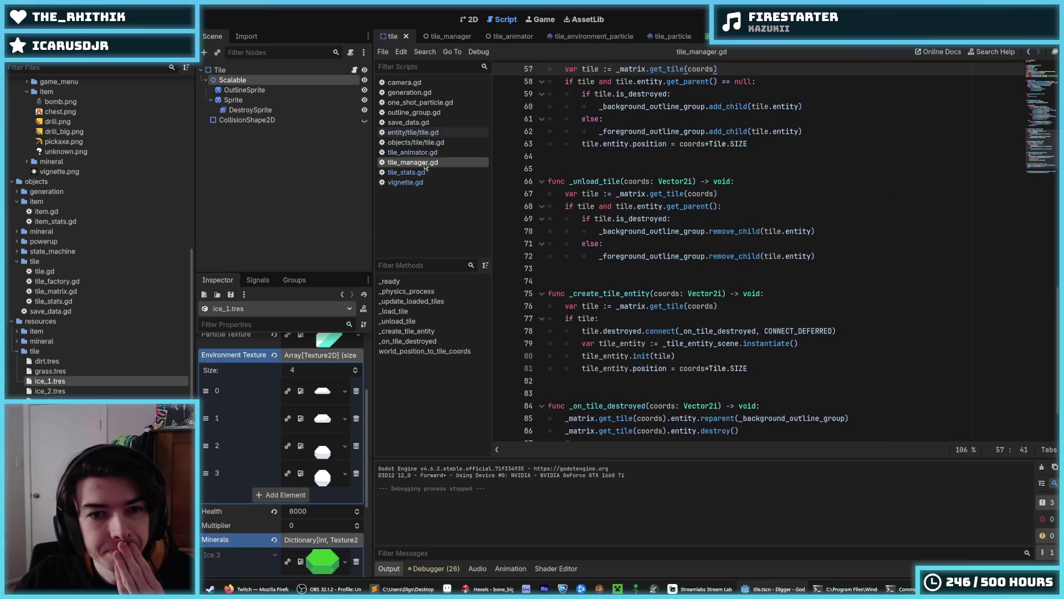
key(Up)
key(Up)
key(Up)
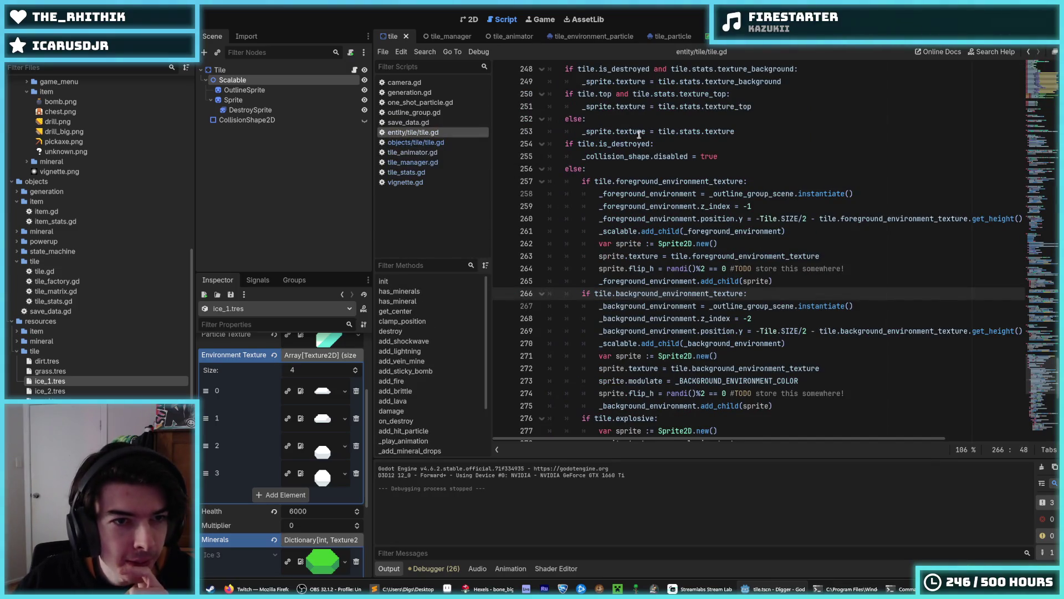
click(753, 169)
click(627, 156)
click(671, 168)
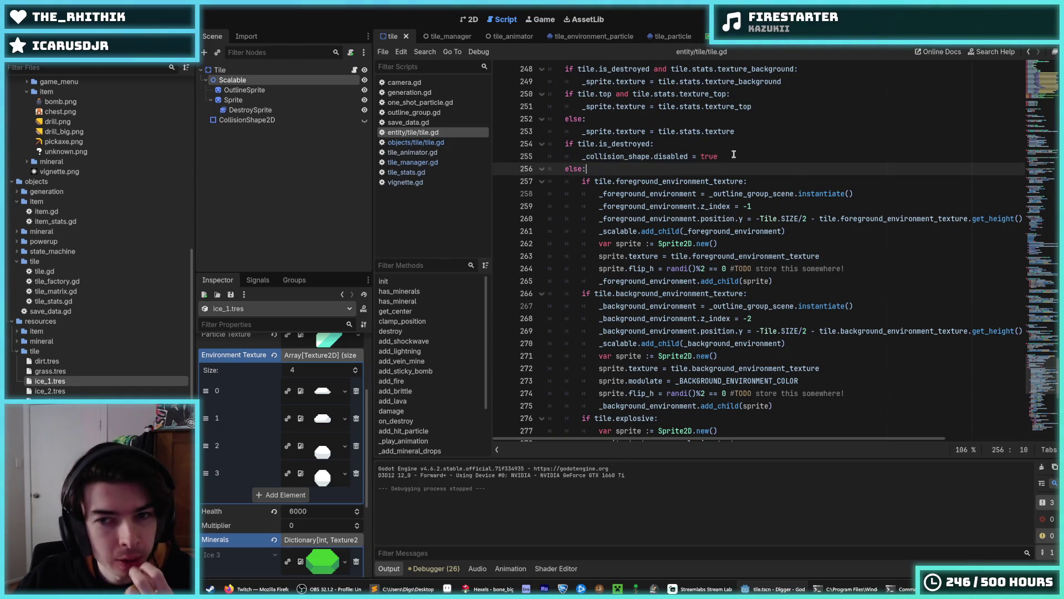
click(714, 143)
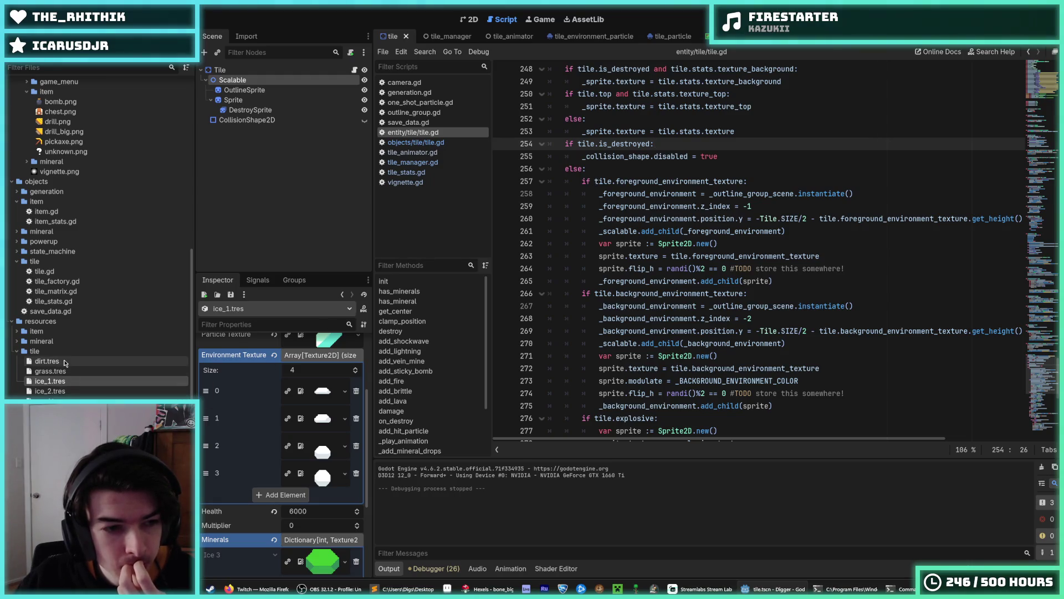
scroll(64, 363, down, 10)
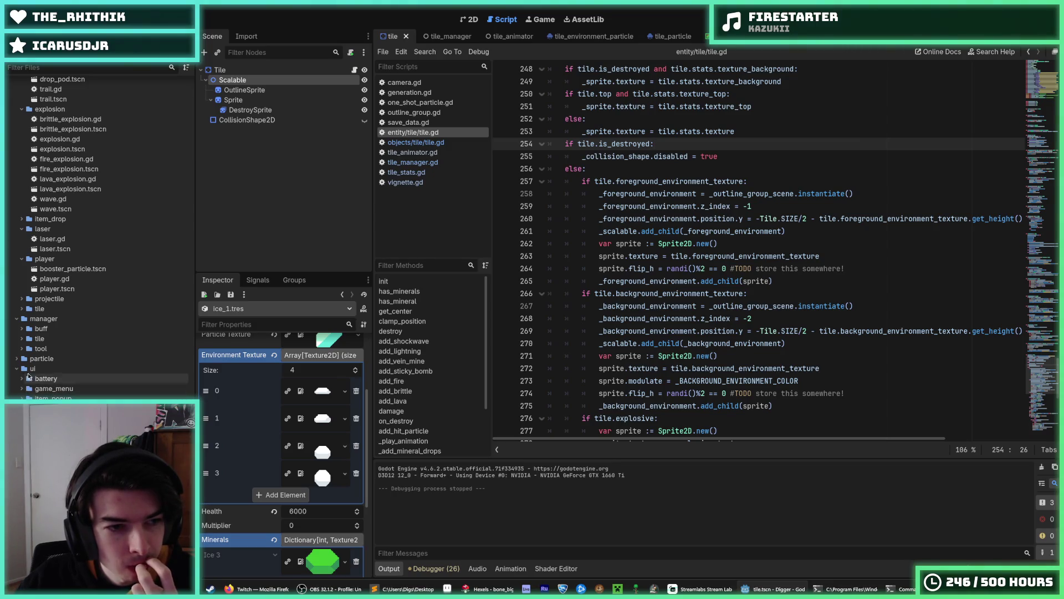
scroll(29, 377, up, 5)
scroll(36, 390, up, 5)
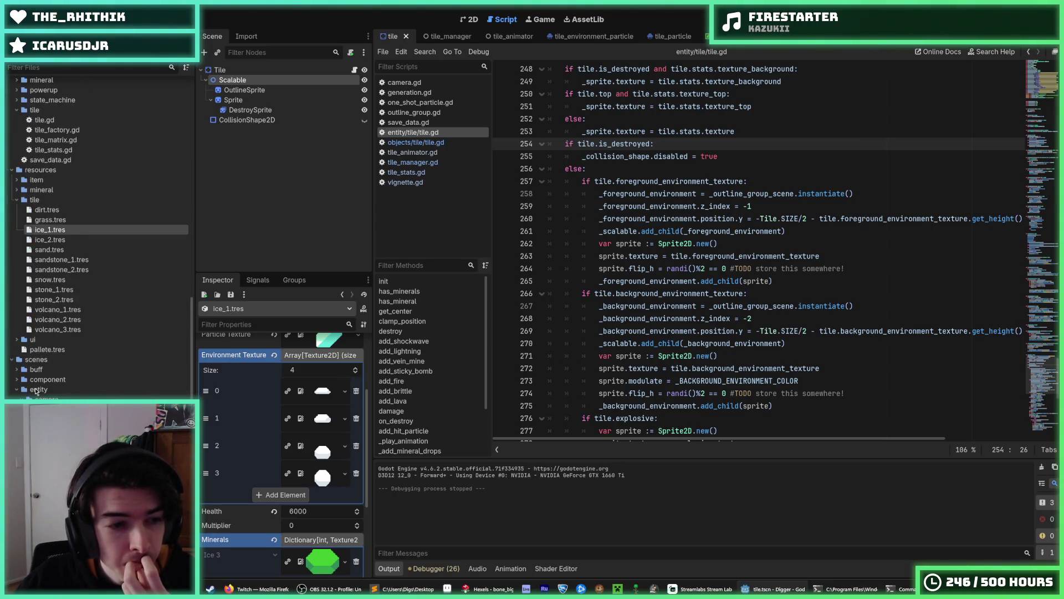
scroll(35, 391, up, 5)
scroll(36, 390, up, 5)
scroll(36, 390, down, 6)
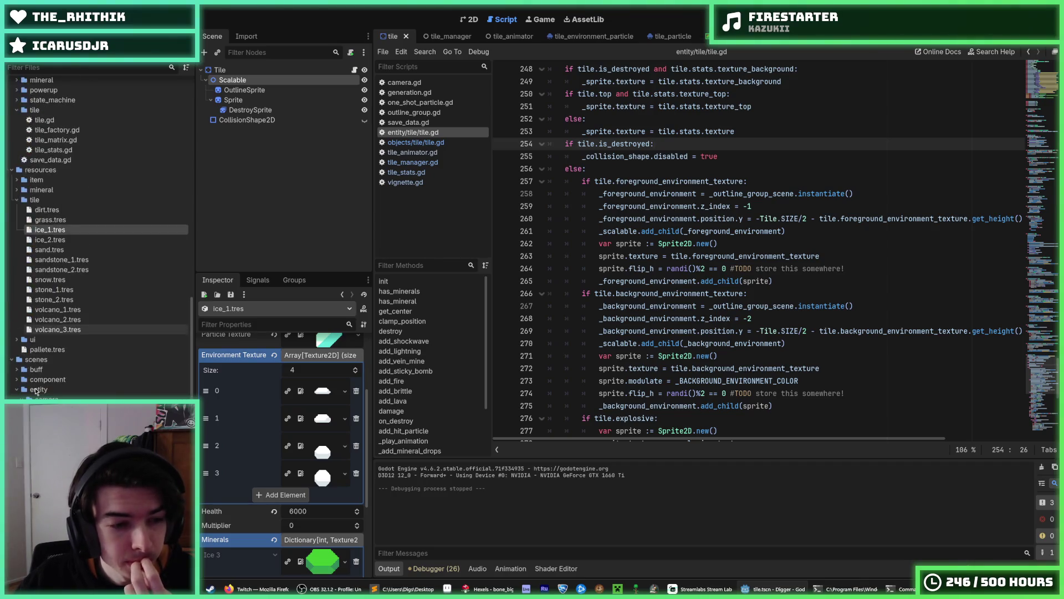
scroll(35, 391, down, 5)
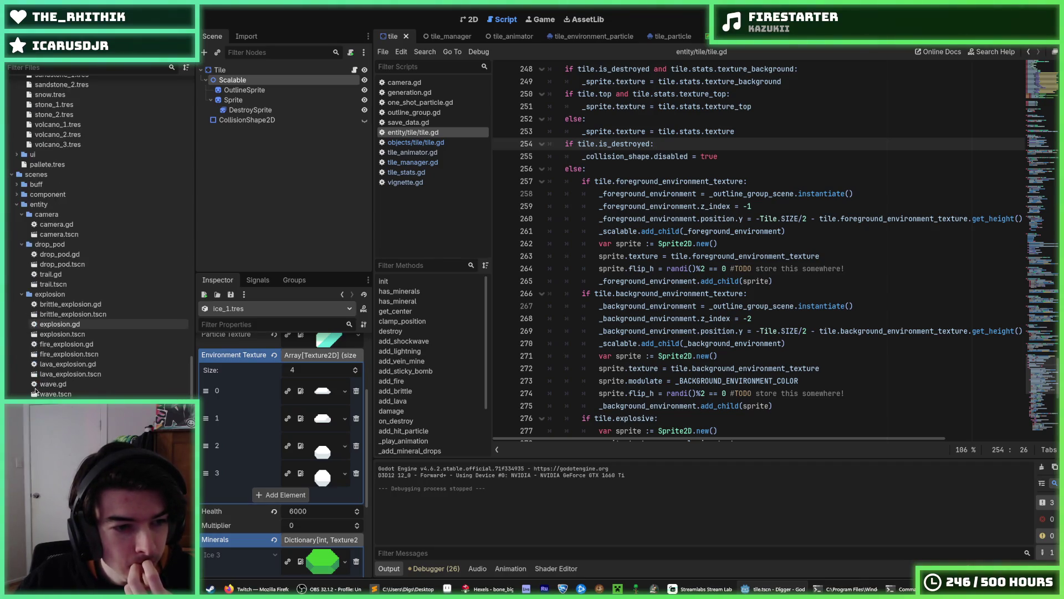
scroll(36, 391, down, 4)
scroll(36, 390, down, 2)
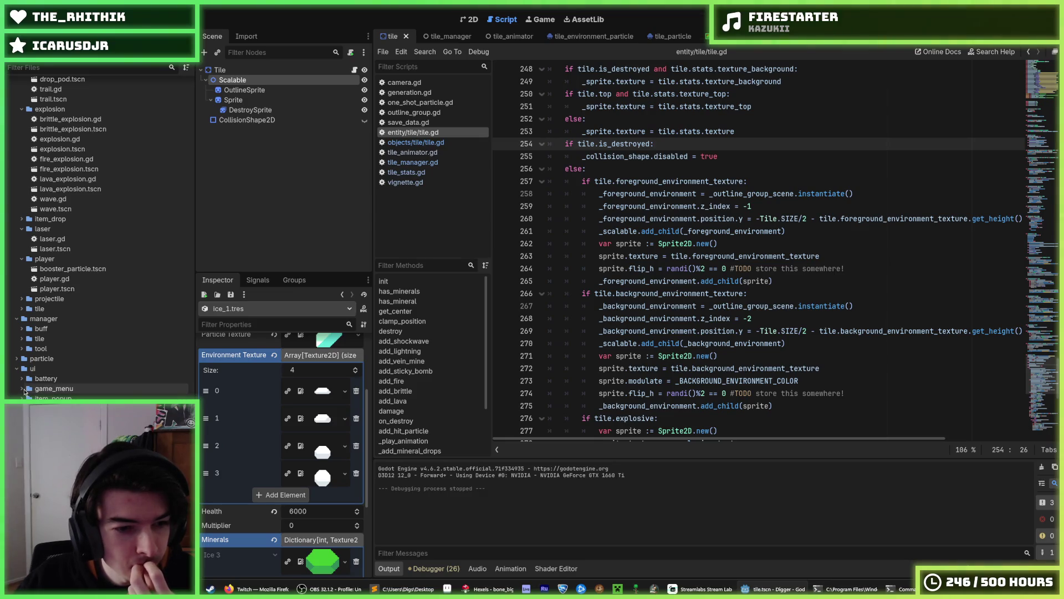
click(23, 389)
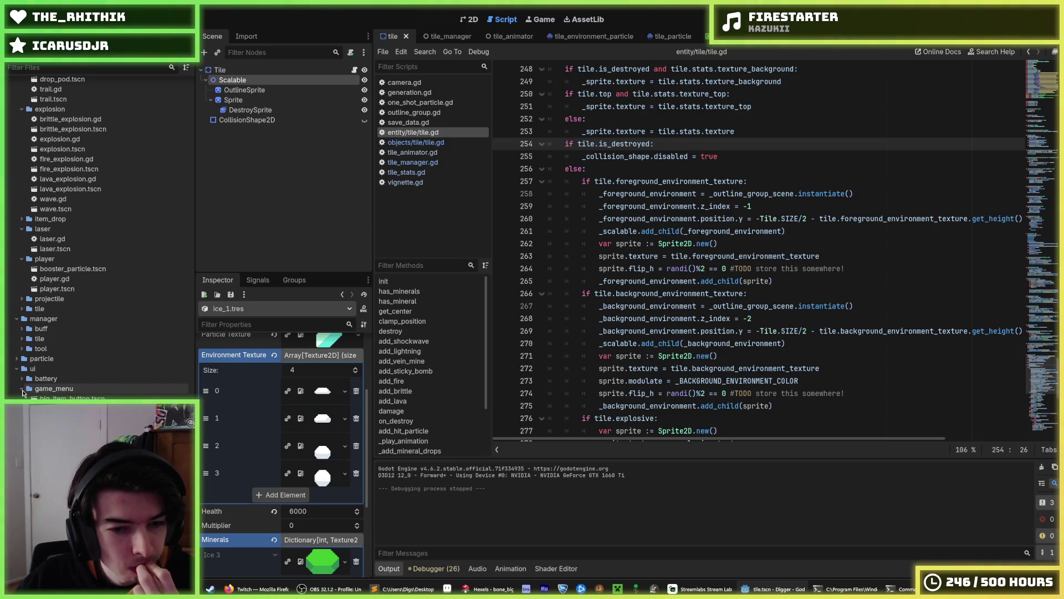
click(22, 389)
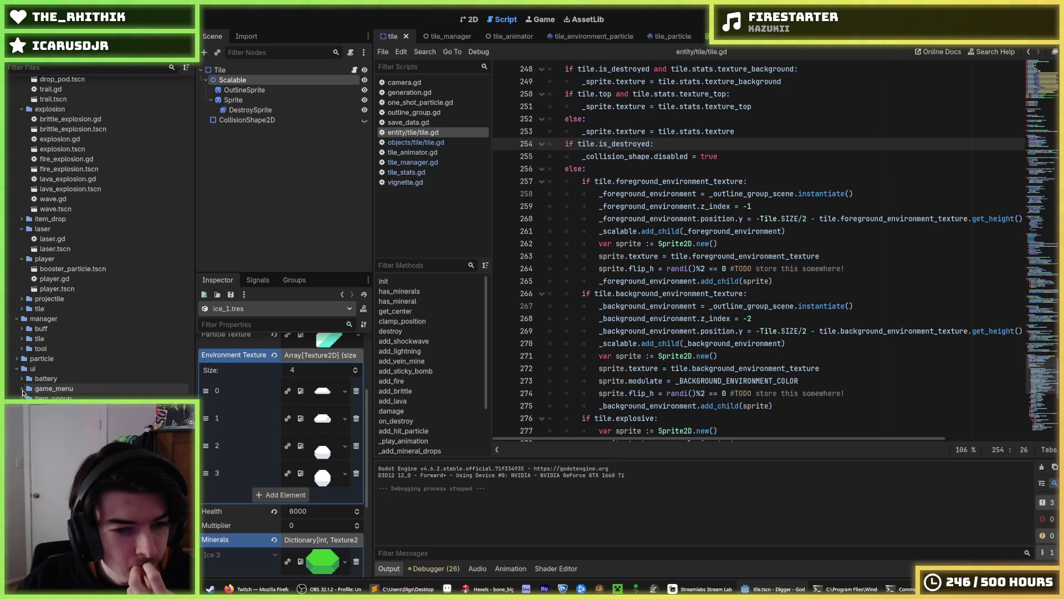
click(22, 389)
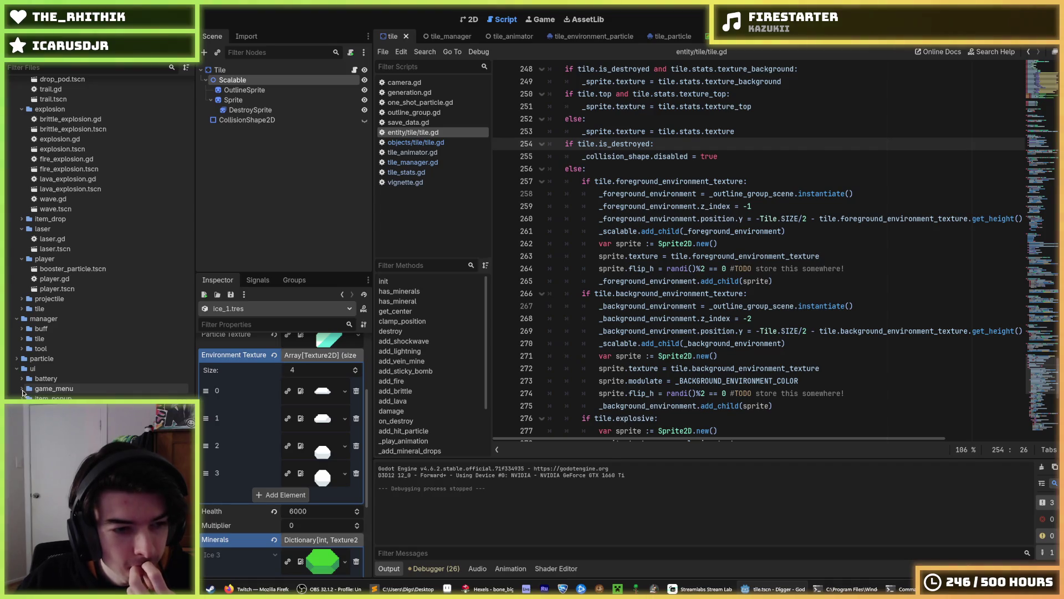
click(23, 389)
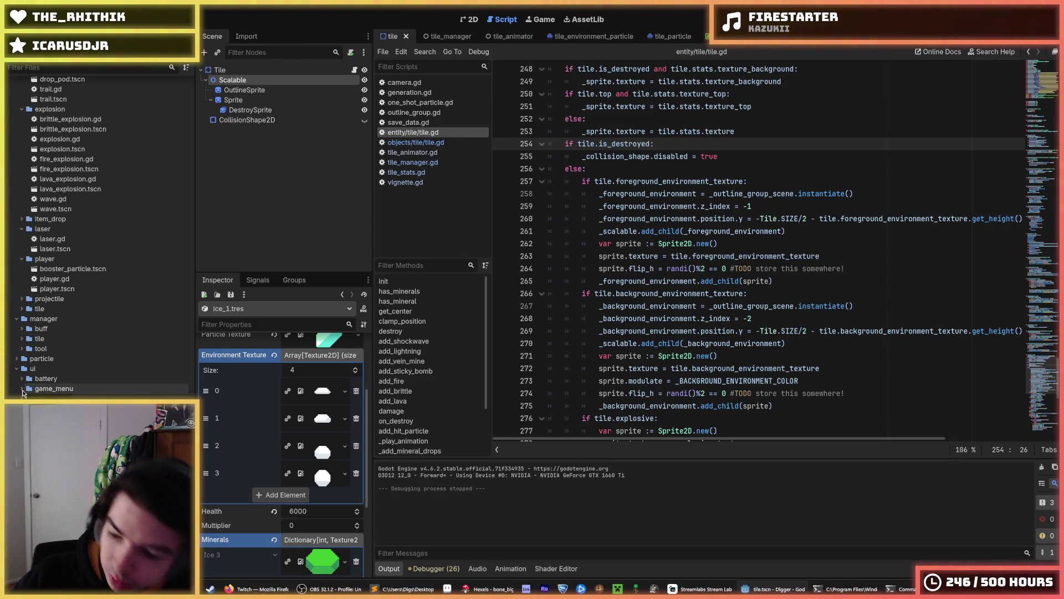
click(22, 389)
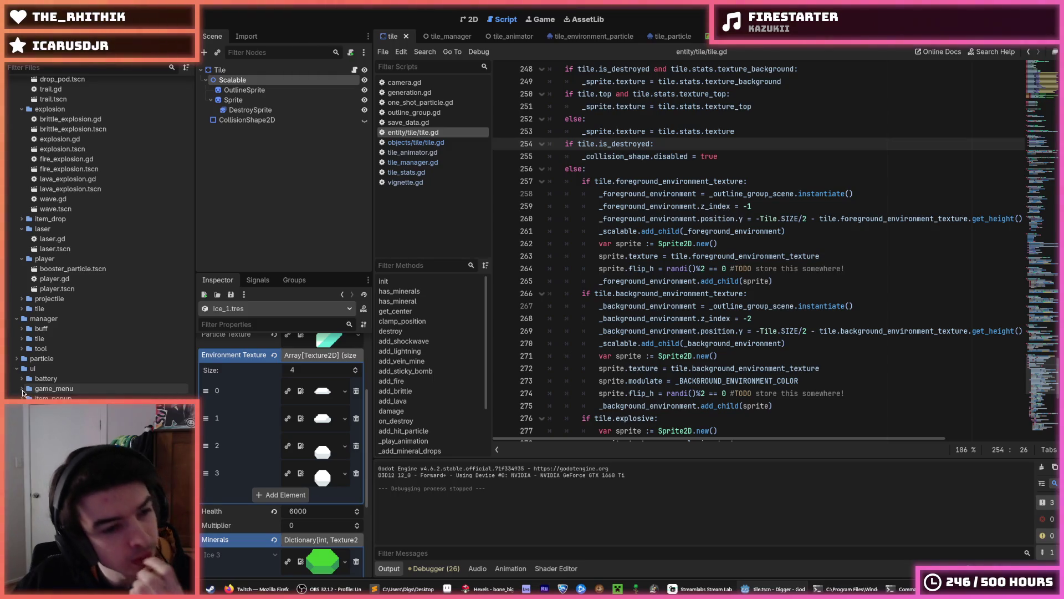
scroll(23, 393, down, 2)
scroll(22, 392, up, 2)
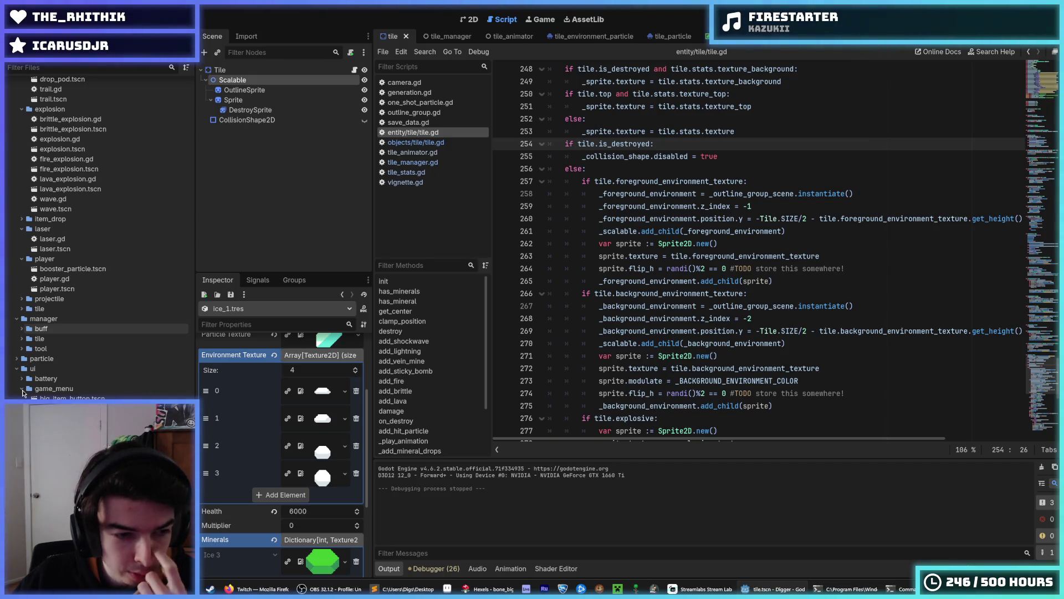
In tile_manager, uncomment _update_loaded_tiles(), comment out pass in _physics_process, and save
click(23, 389)
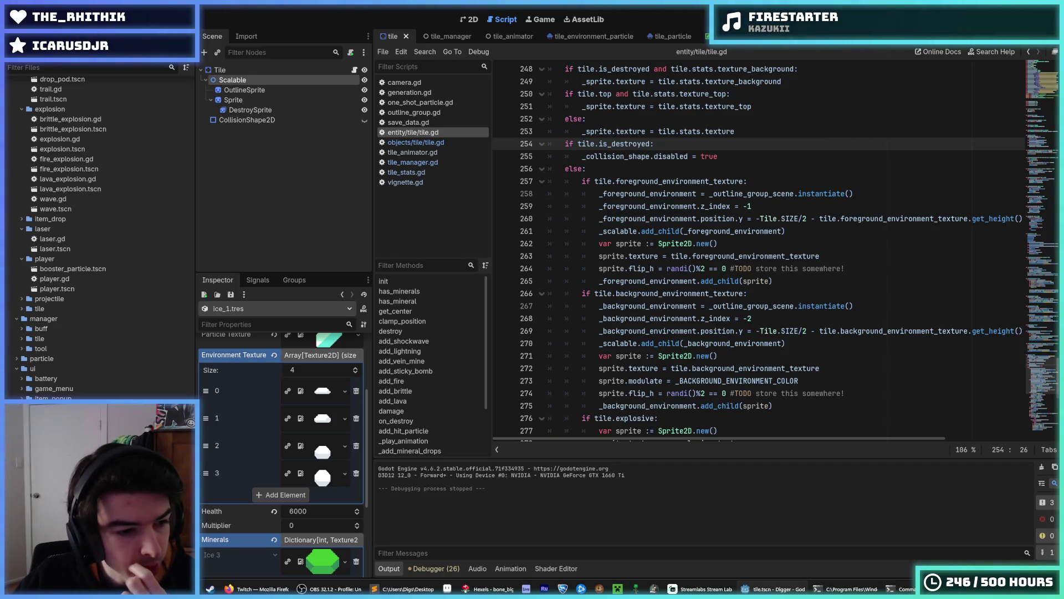
key(ctrl+Tab)
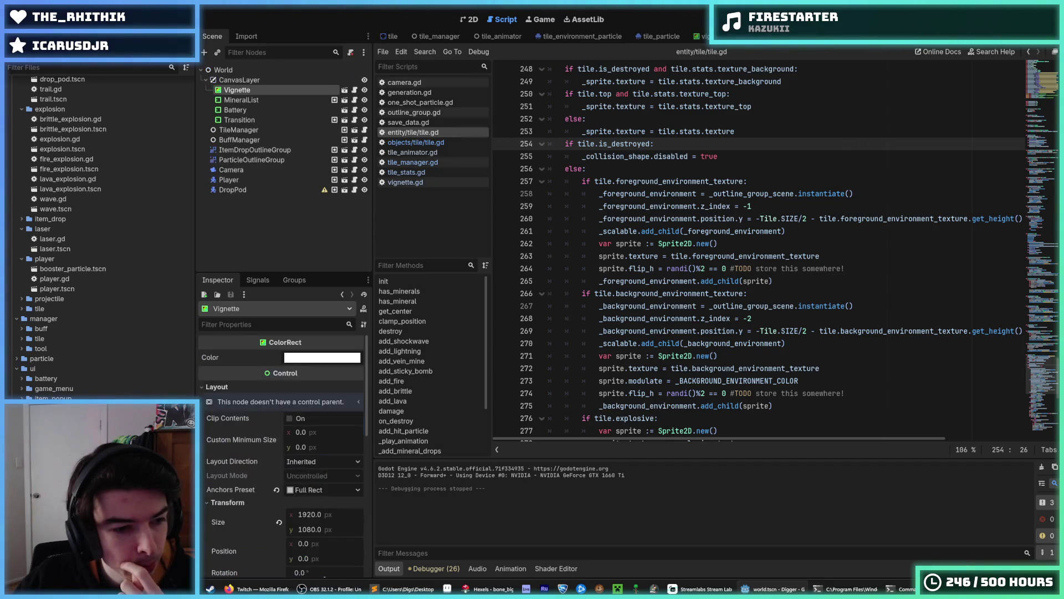
click(344, 129)
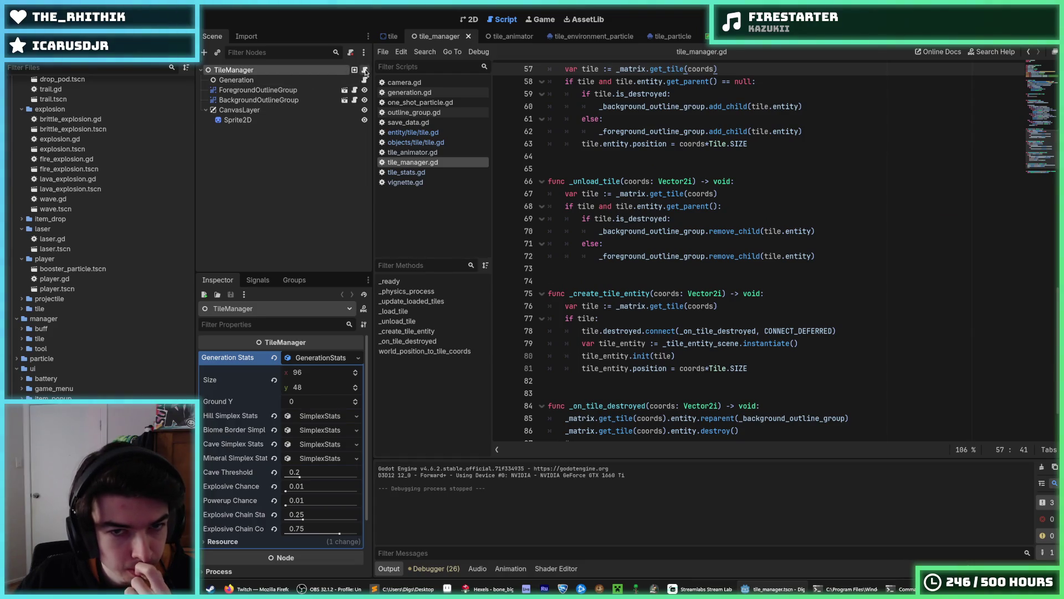
scroll(688, 231, up, 15)
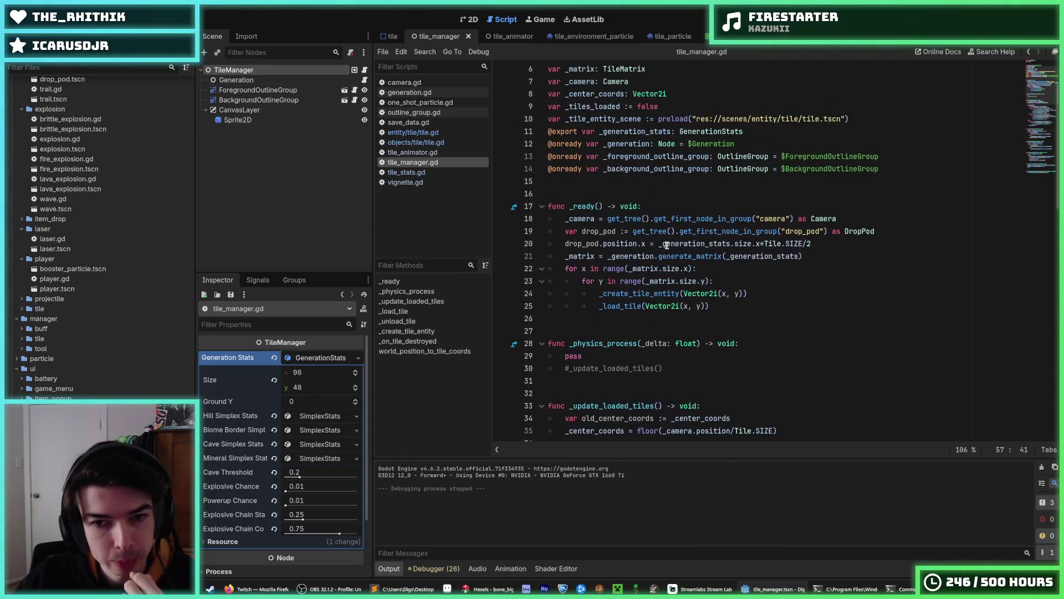
click(642, 368)
key(ctrl+k)
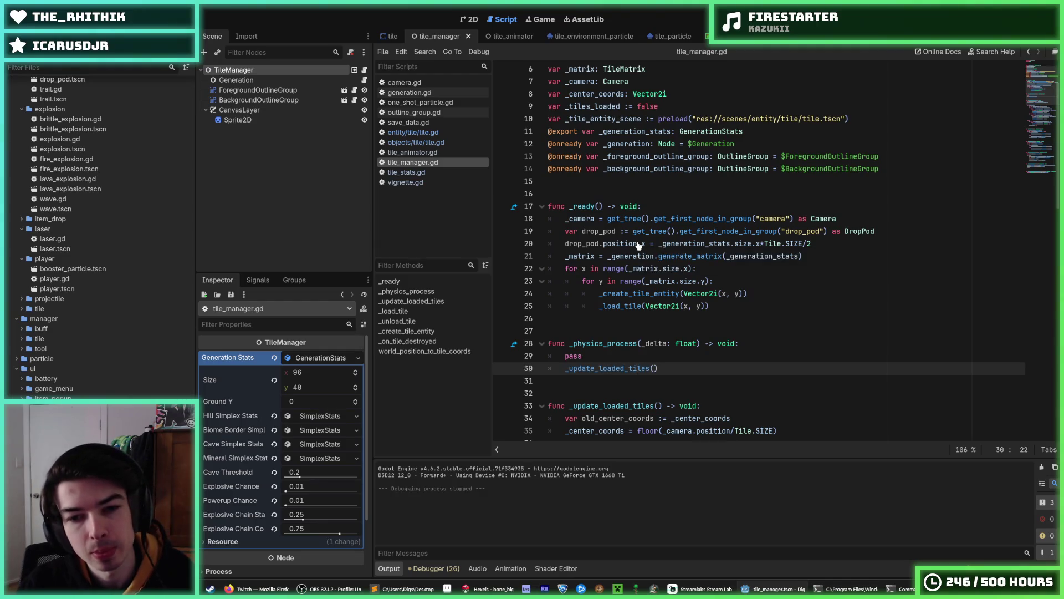
key(Up)
key(ctrl+k)
key(ctrl+s)
Comment out the _load_tile call in _ready with Ctrl+K
scroll(639, 244, down, 1)
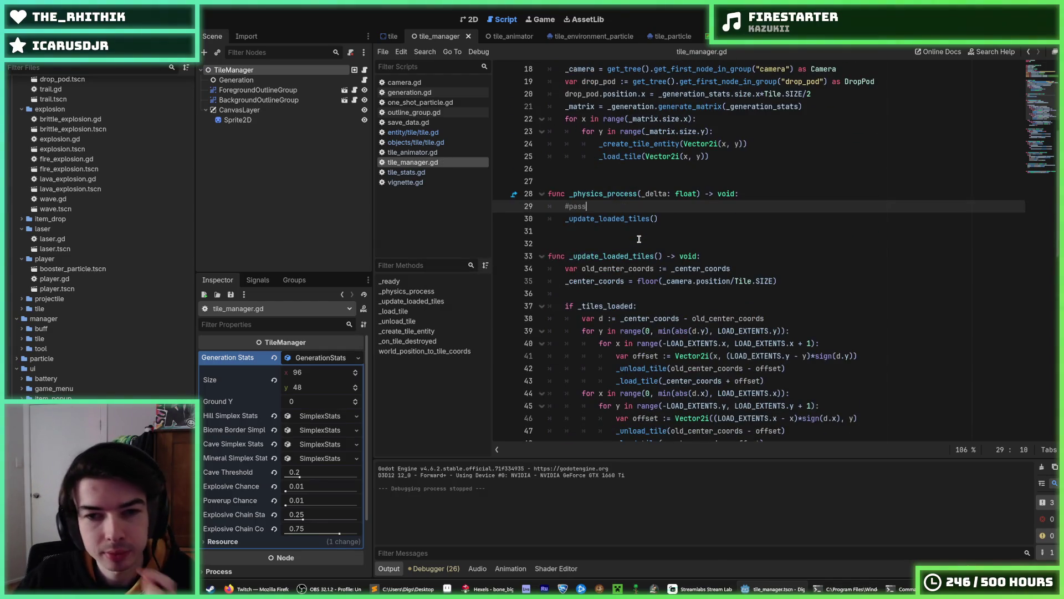
click(753, 268)
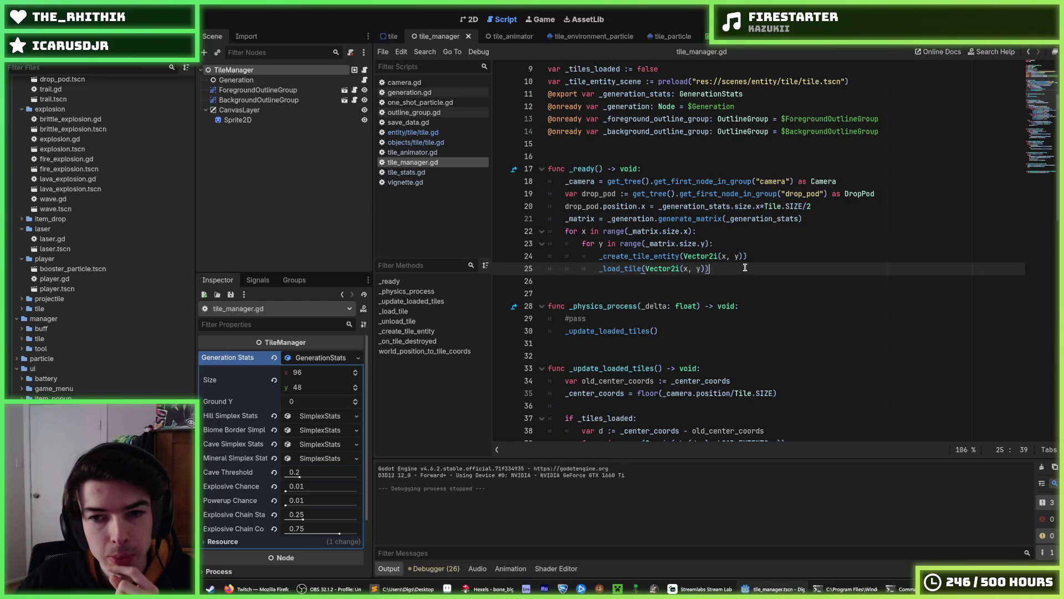
scroll(745, 268, down, 3)
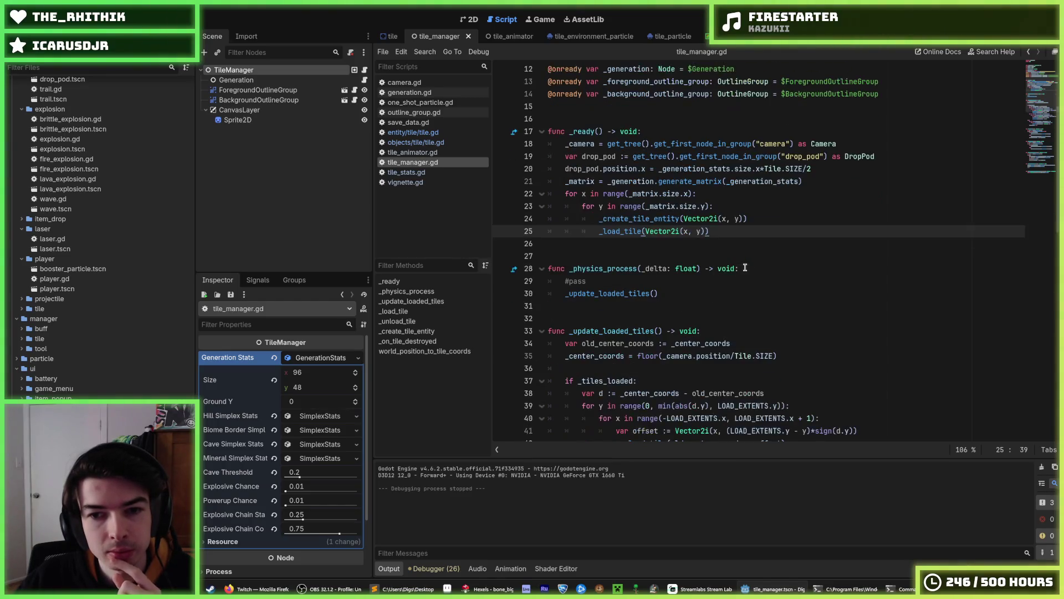
key(ctrl+k)
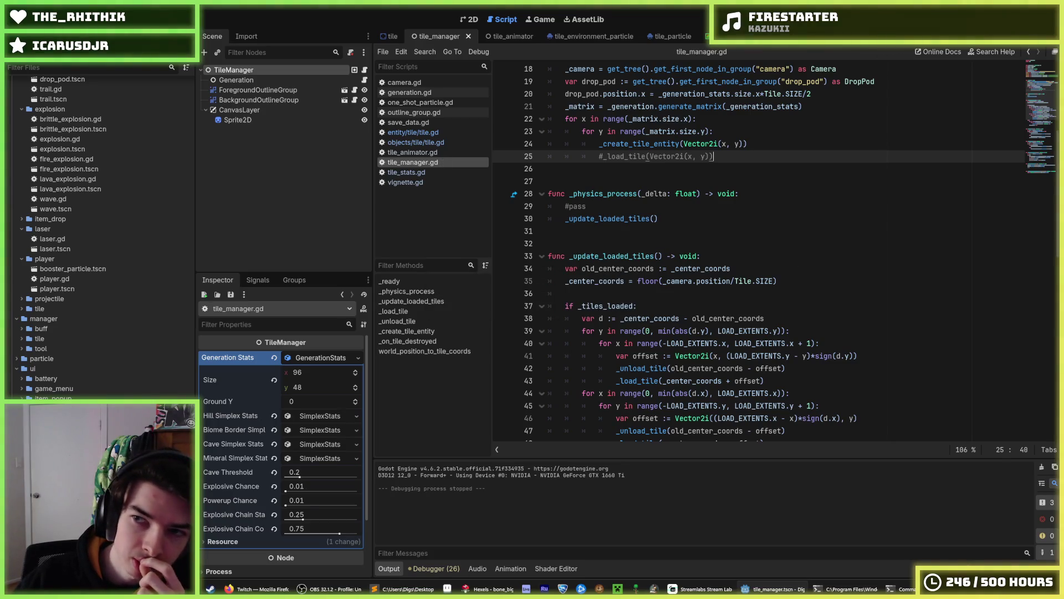
Run the game with F5 and dig the miner down the shaft into the grey stone layer
key(F5)
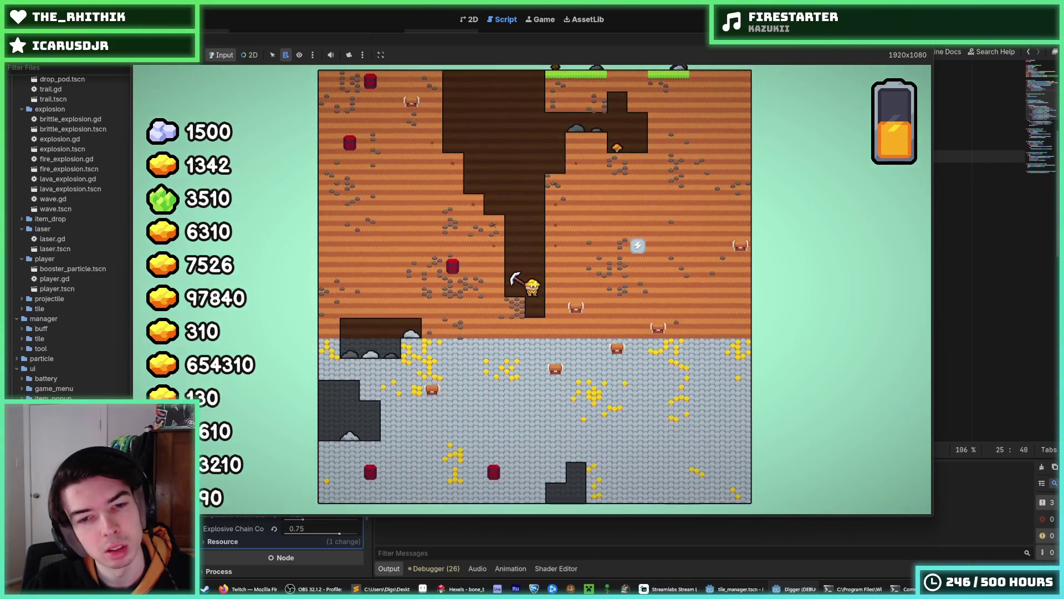
scroll(532, 289, up, 2)
scroll(532, 288, down, 2)
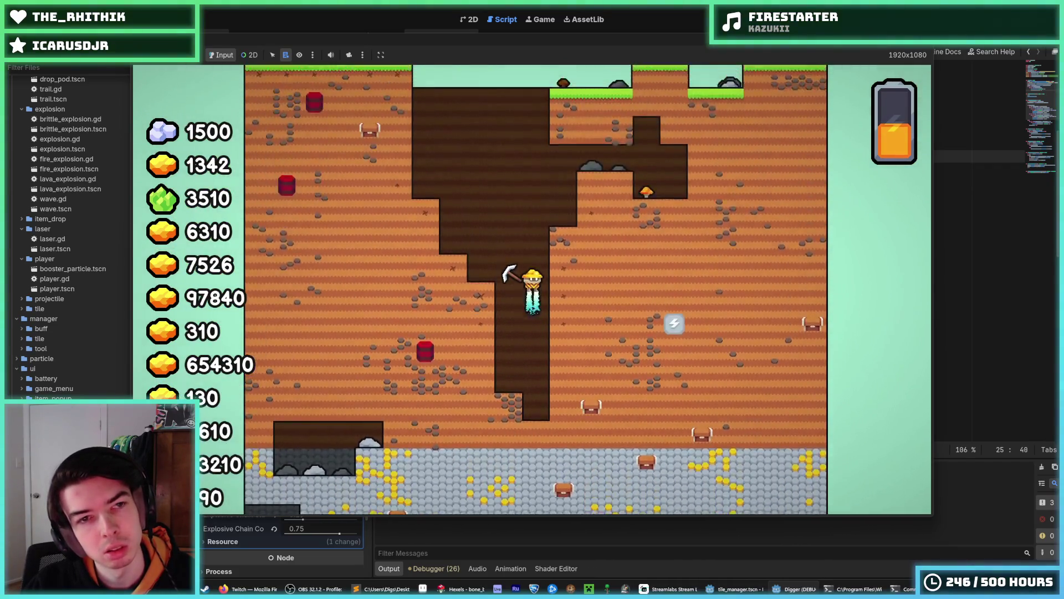
key(a)
key(d)
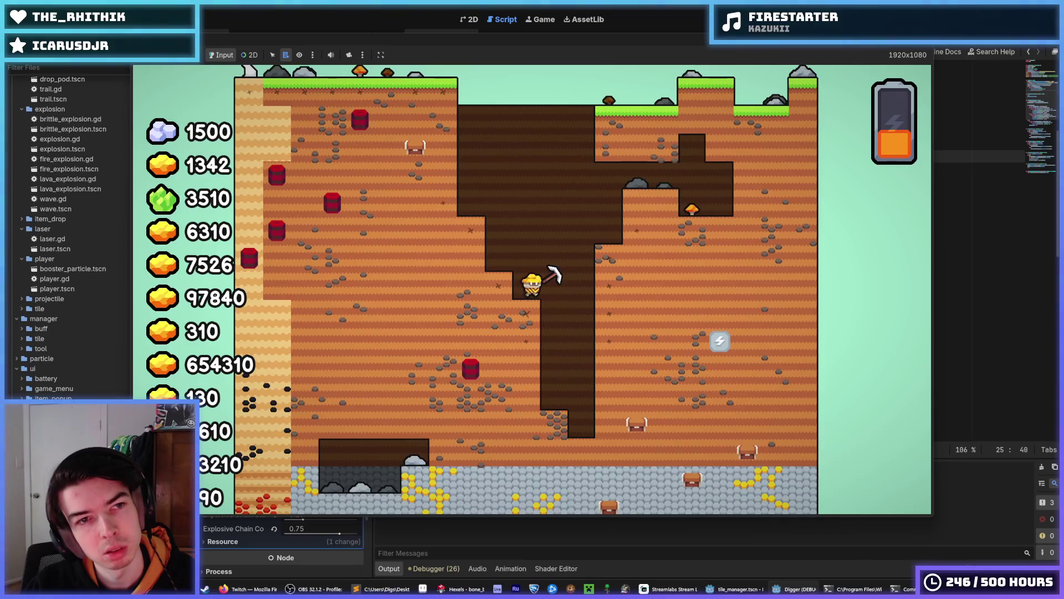
key(a)
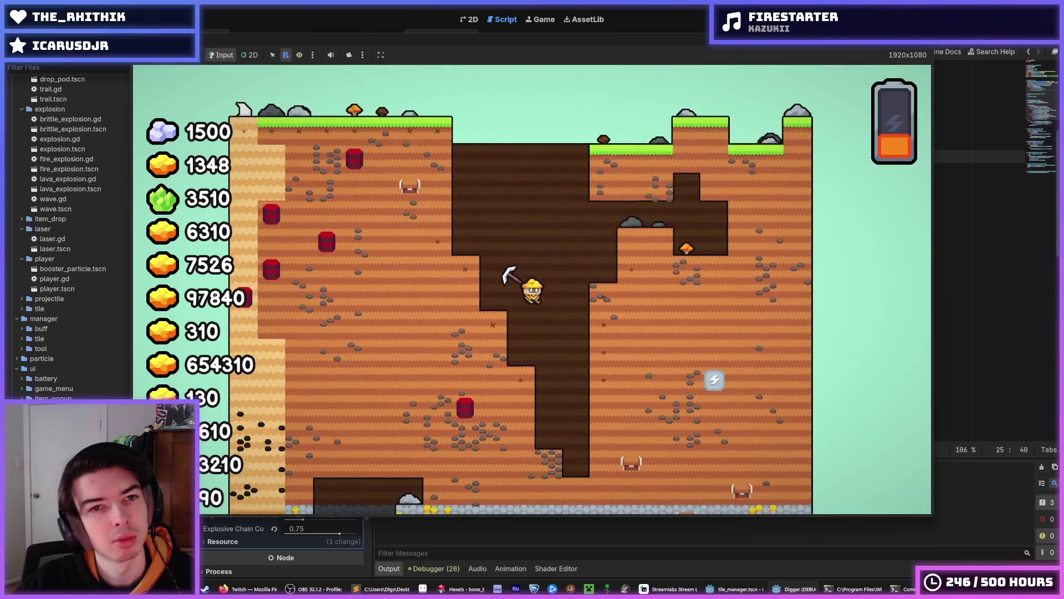
key(a)
key(s)
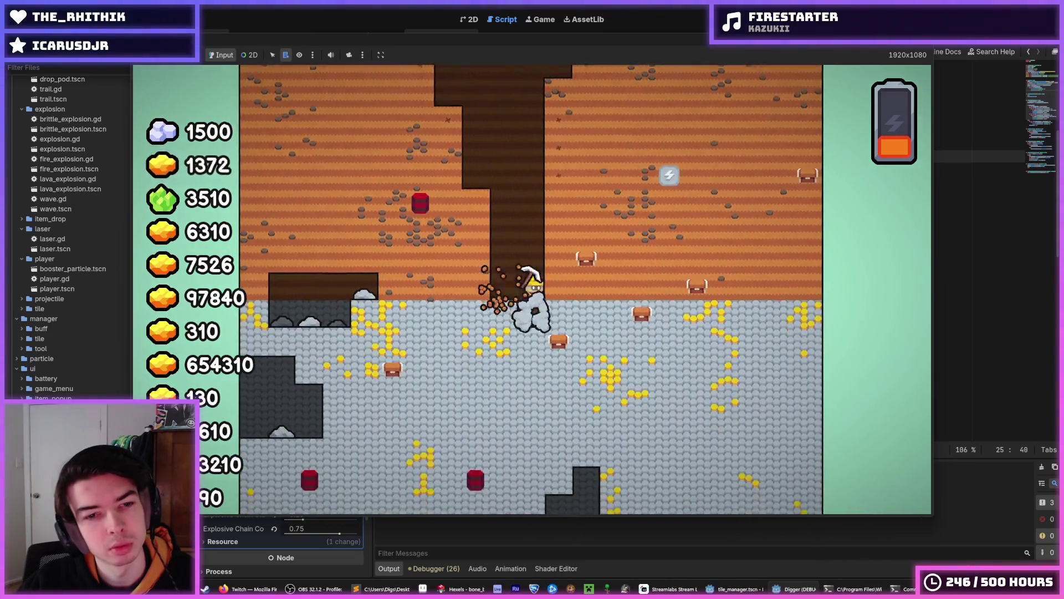
Fly up, dig down into stone and left through dirt, fly up again, then restart the game
key(w)
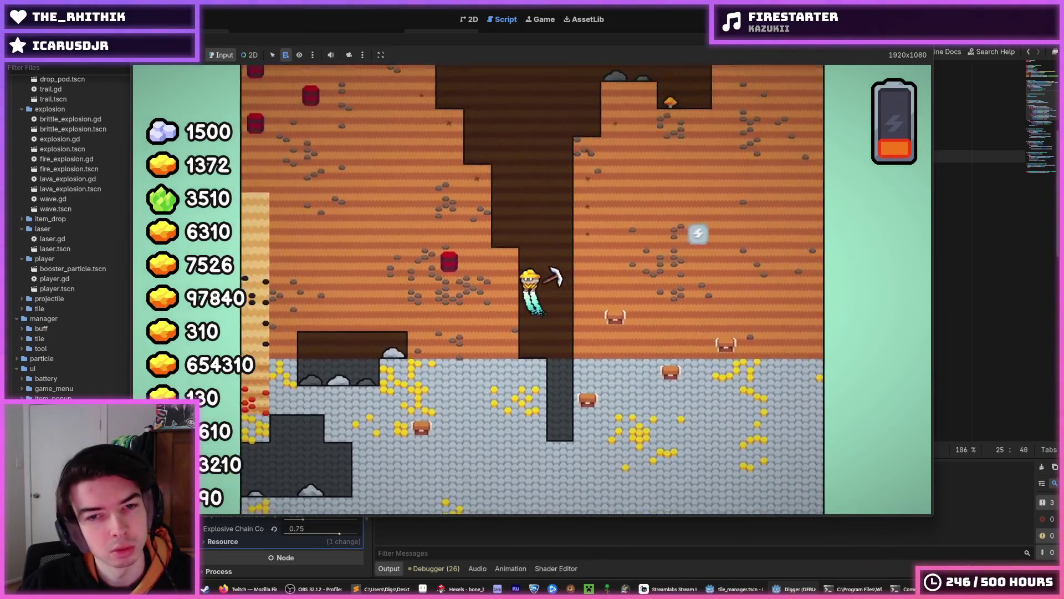
key(s)
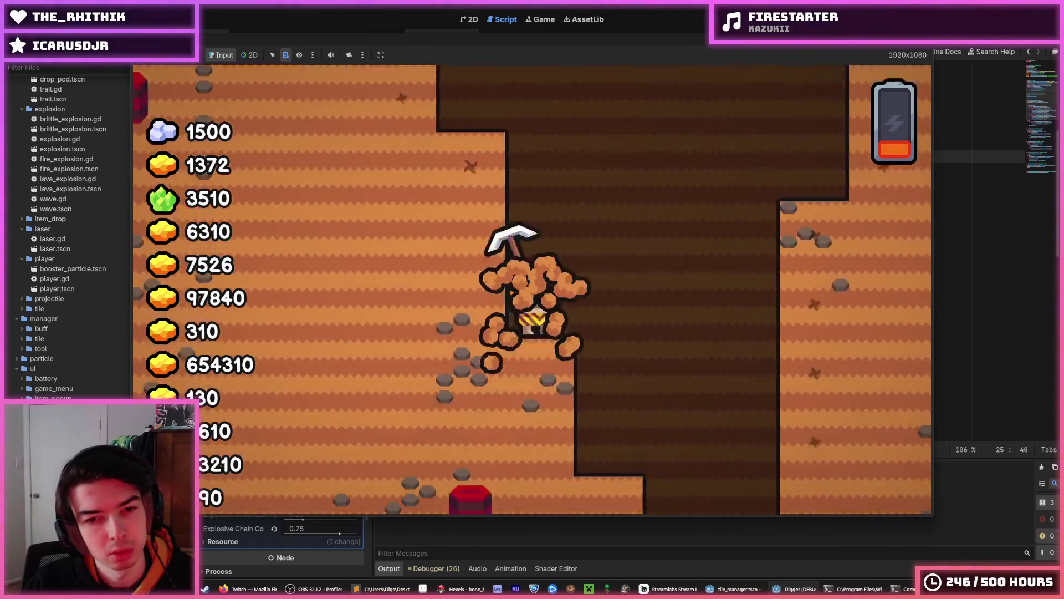
key(s)
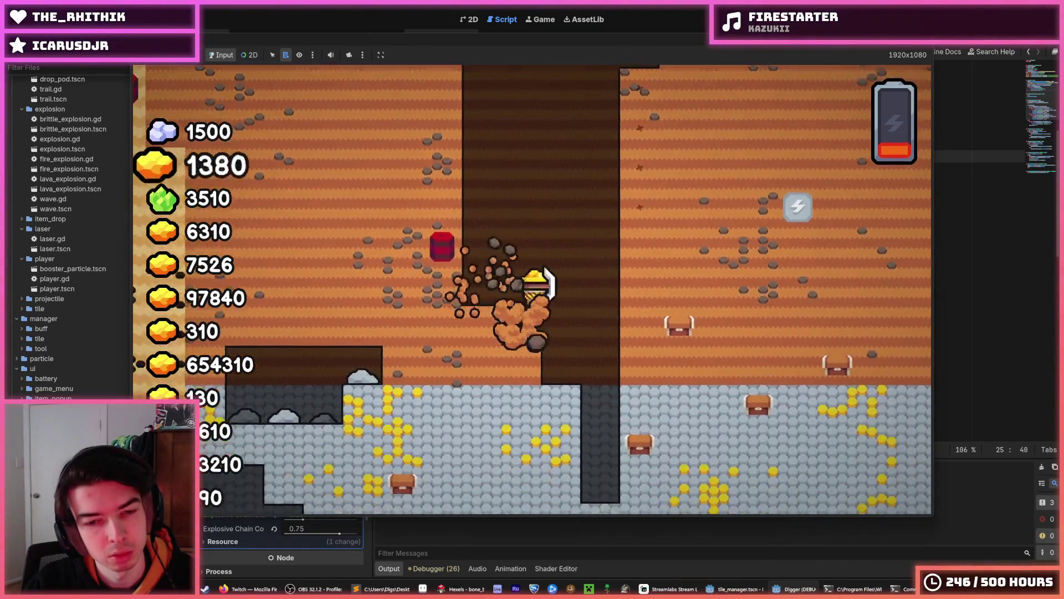
key(a)
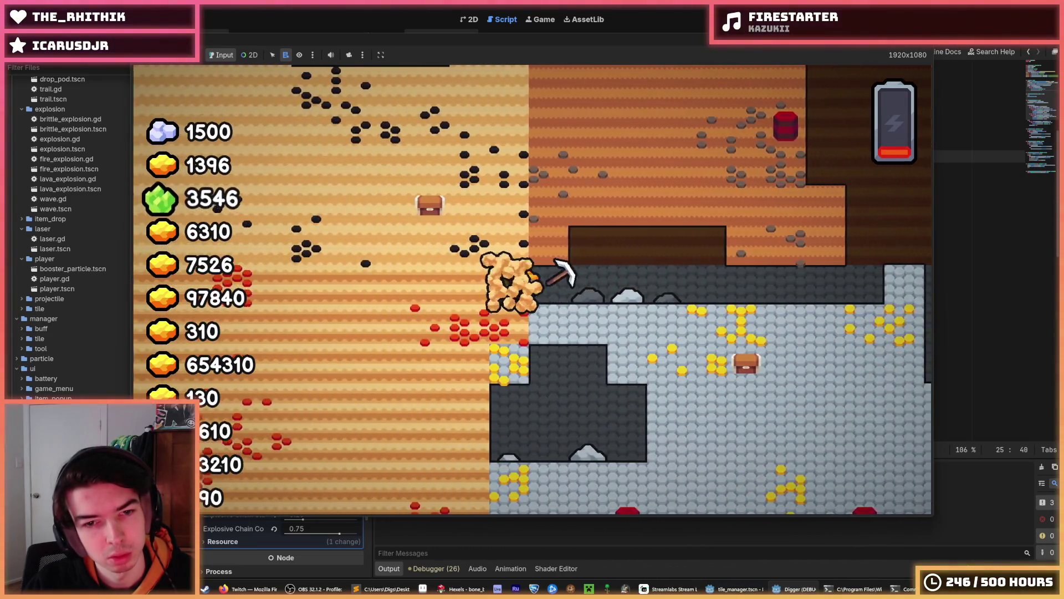
key(w)
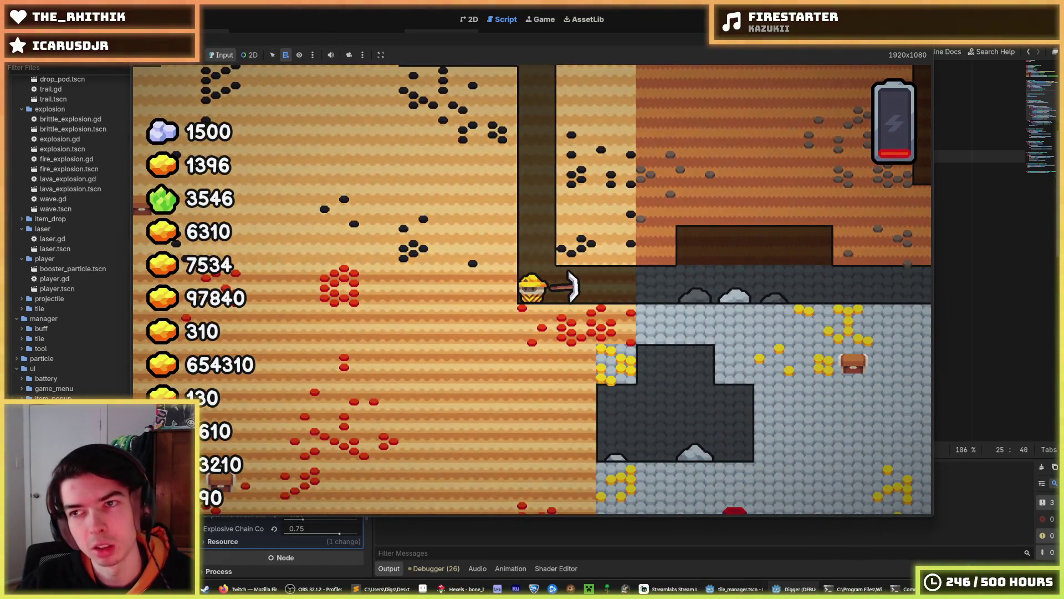
key(F5)
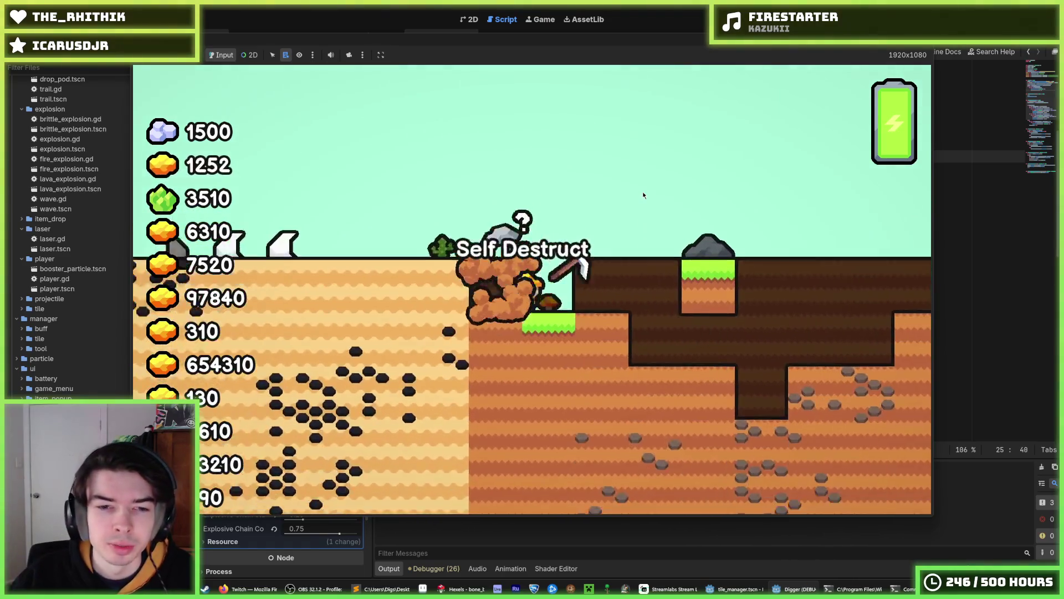
Zoom the game camera out over the map, then stop the run with F8
scroll(643, 195, down, 5)
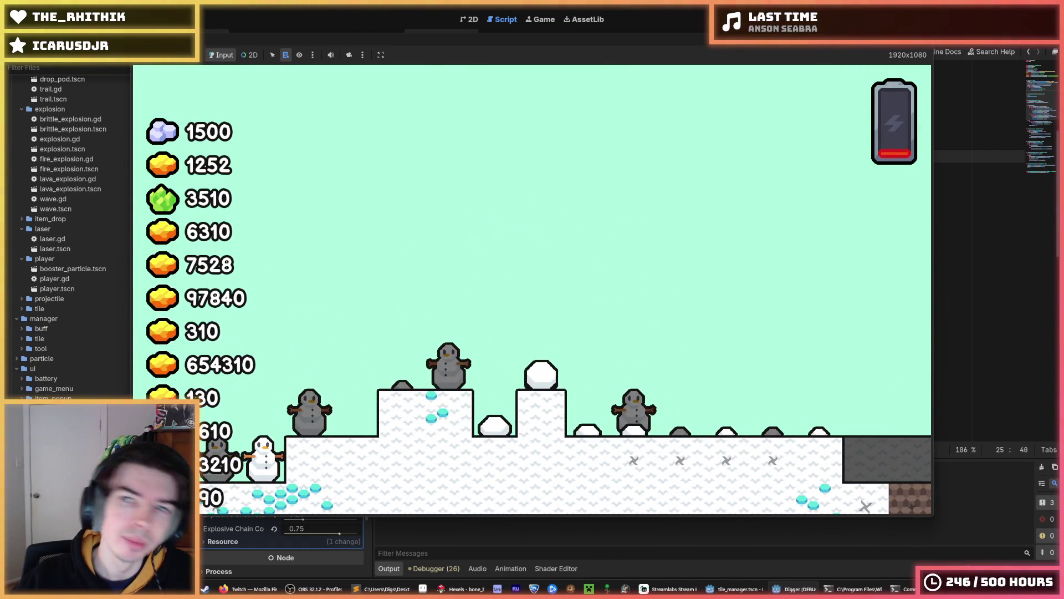
key(F8)
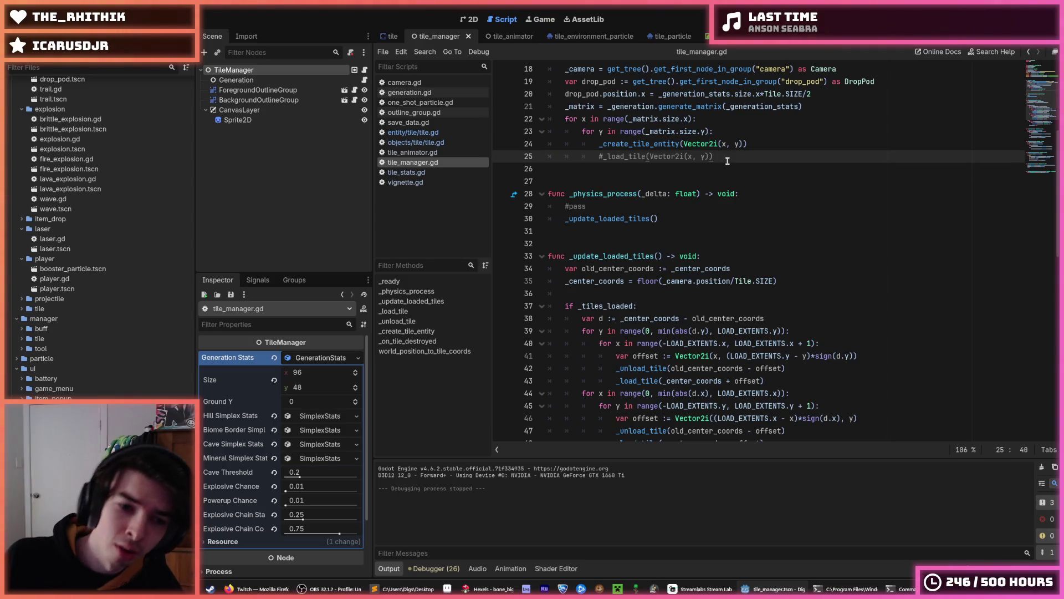
Save the tile manager scene, run the game briefly, stop it, and scroll the script up
key(ctrl+s)
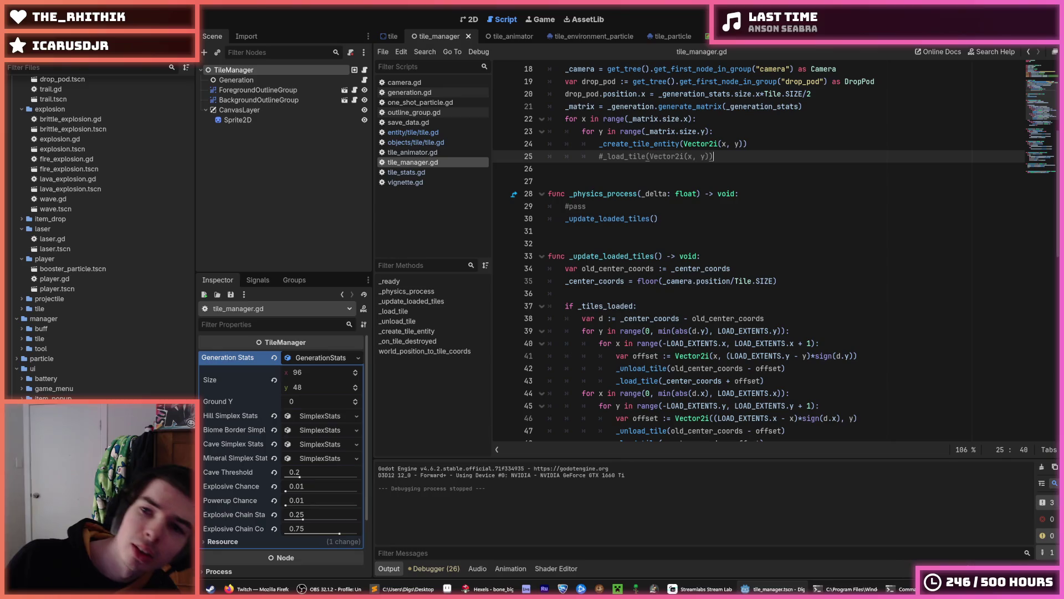
key(F5)
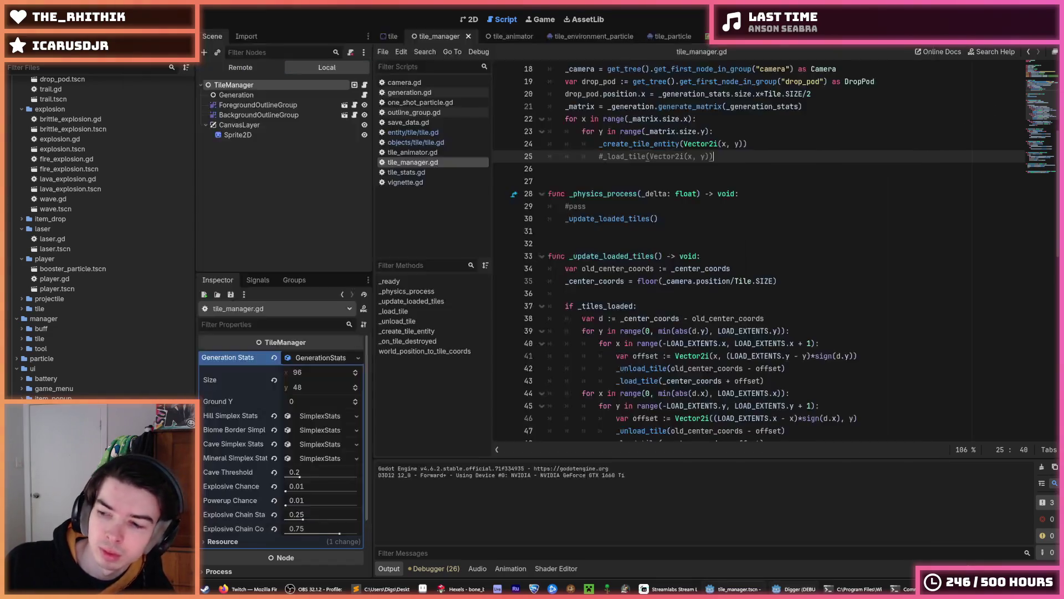
key(F8)
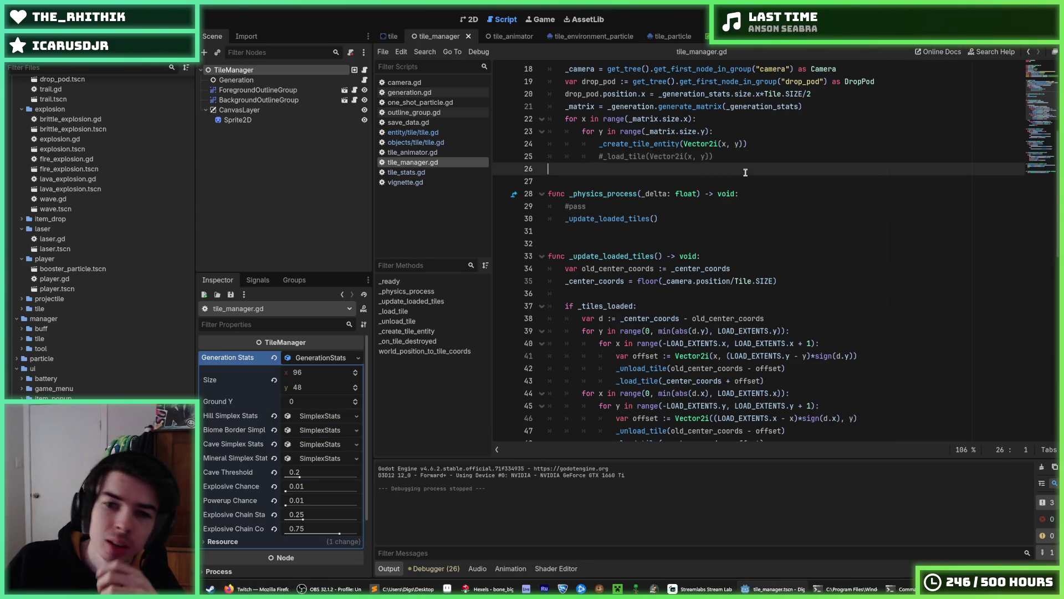
scroll(734, 162, up, 3)
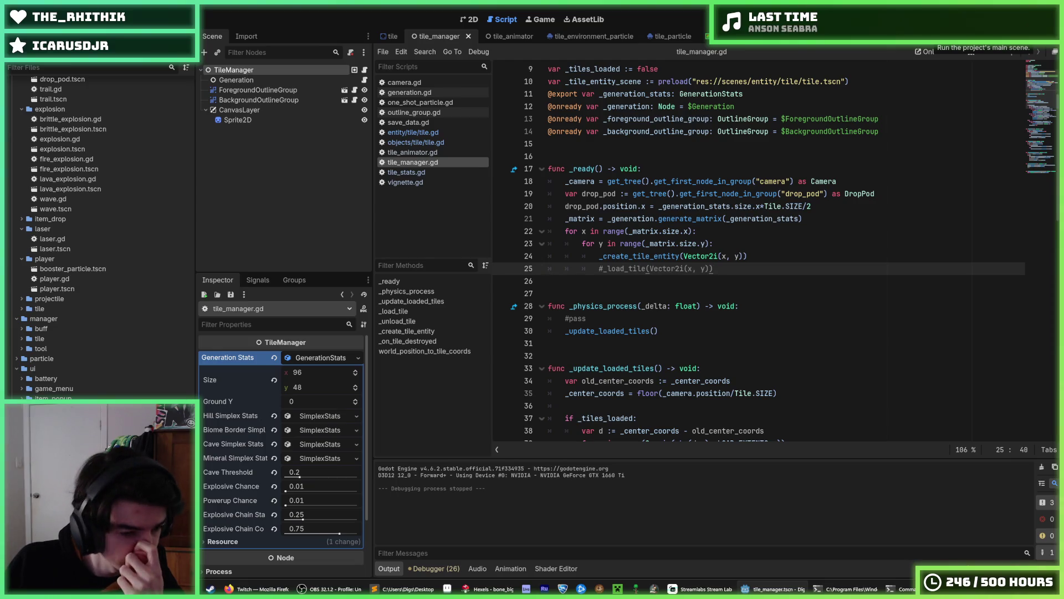
click(937, 22)
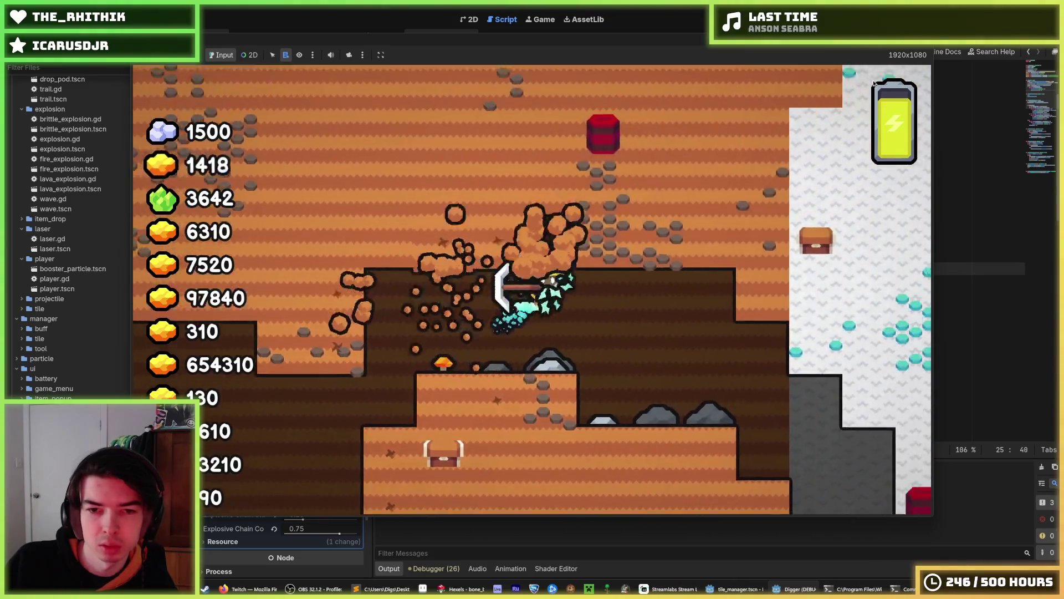
key(d)
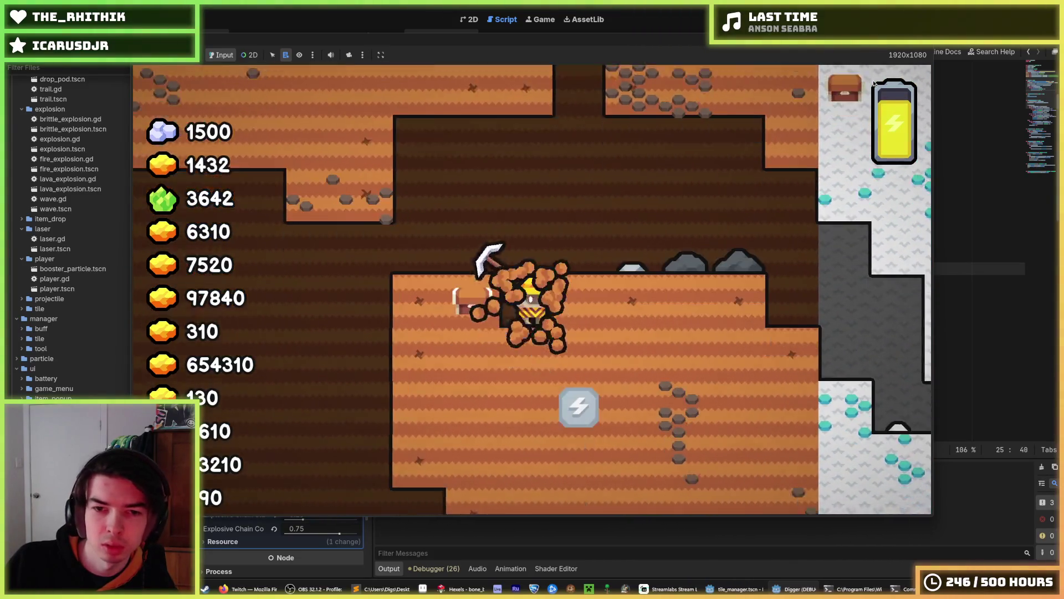
key(a)
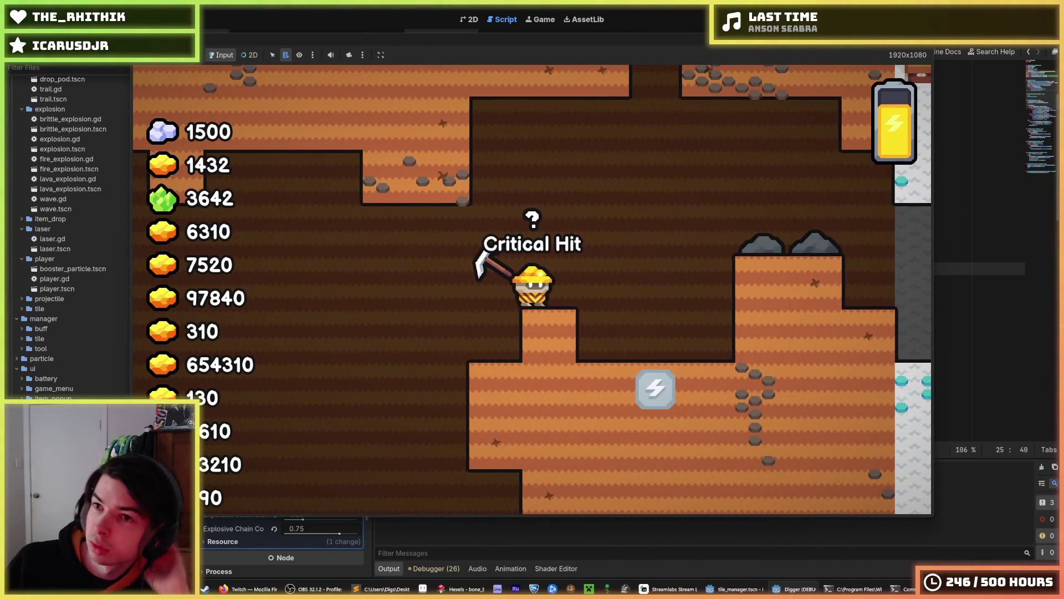
key(F8)
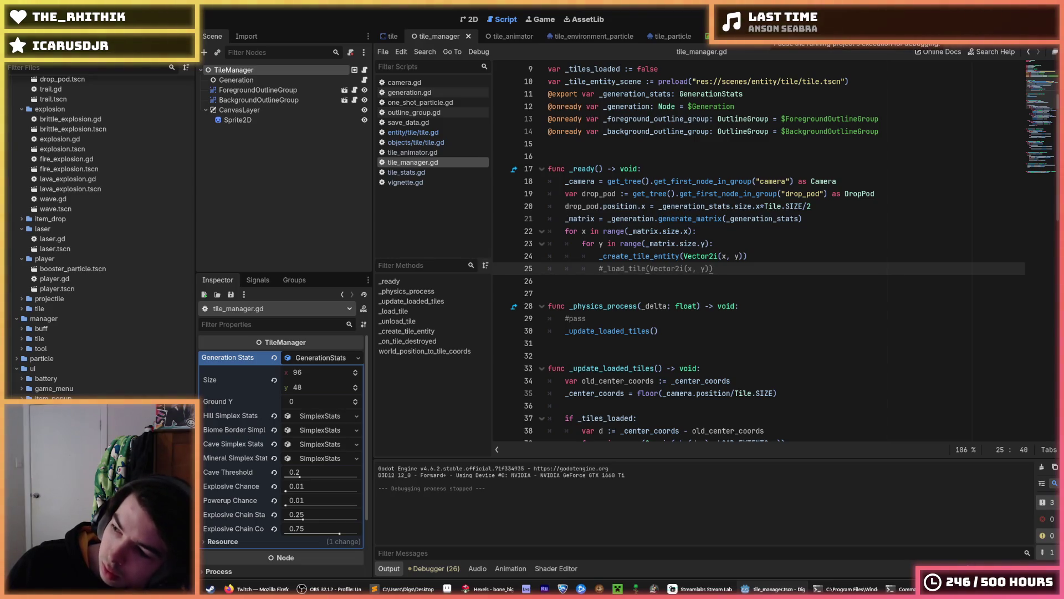
click(767, 257)
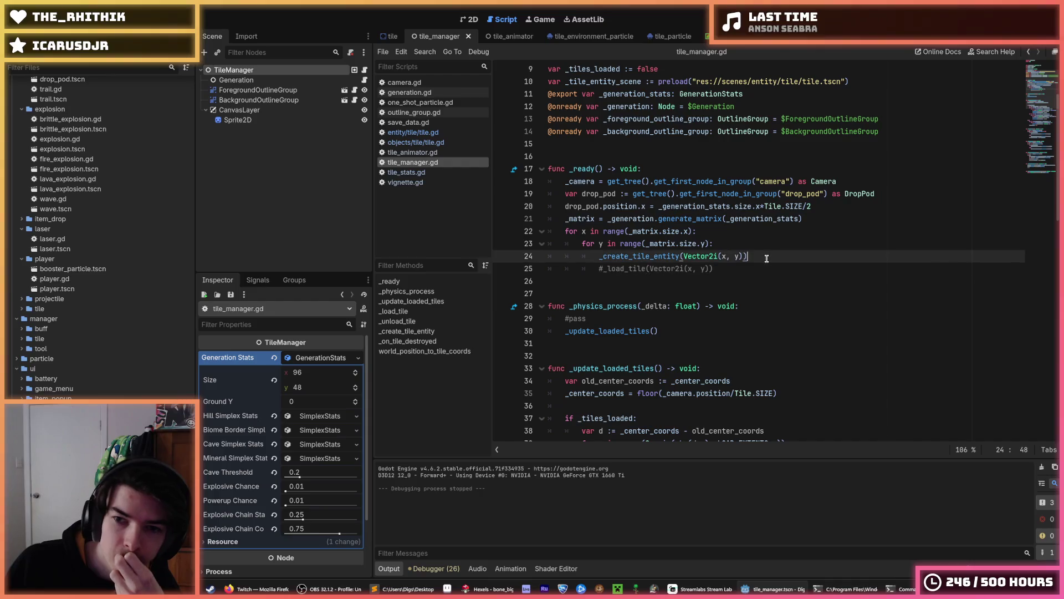
click(720, 234)
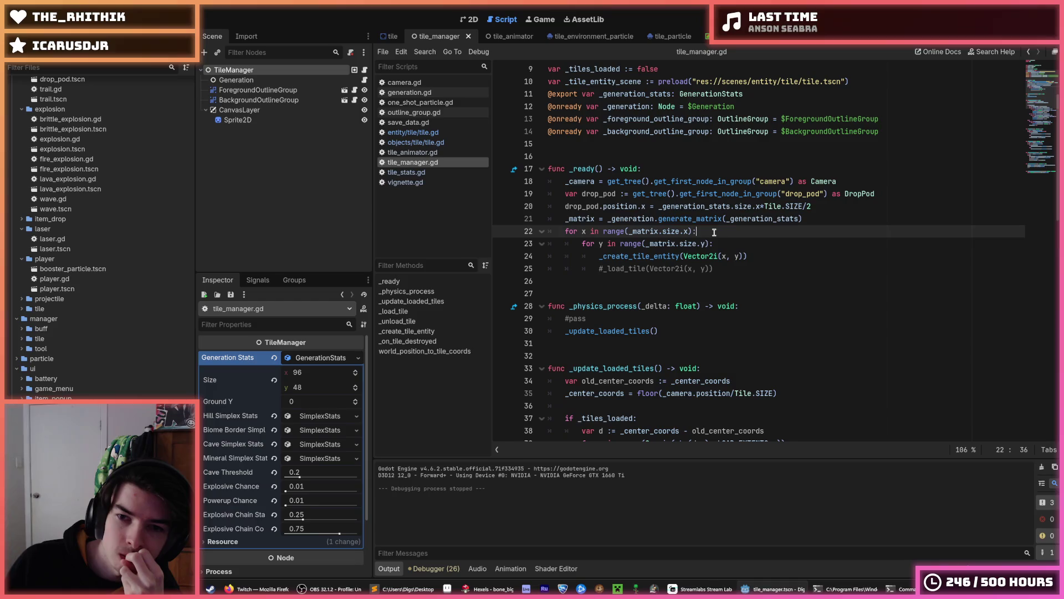
click(726, 243)
click(719, 234)
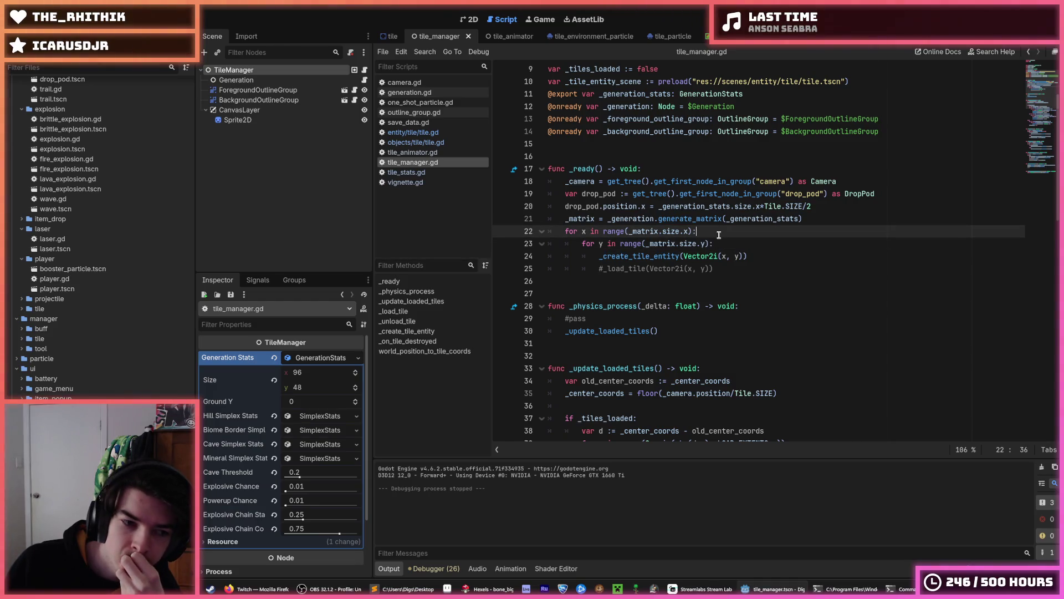
scroll(88, 294, up, 15)
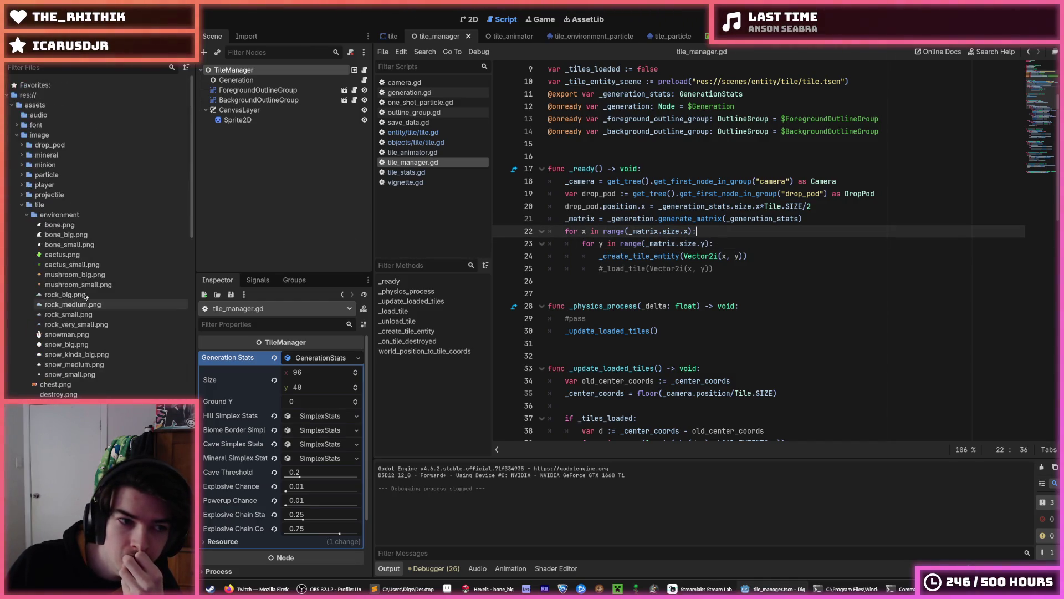
mouse_move(47, 264)
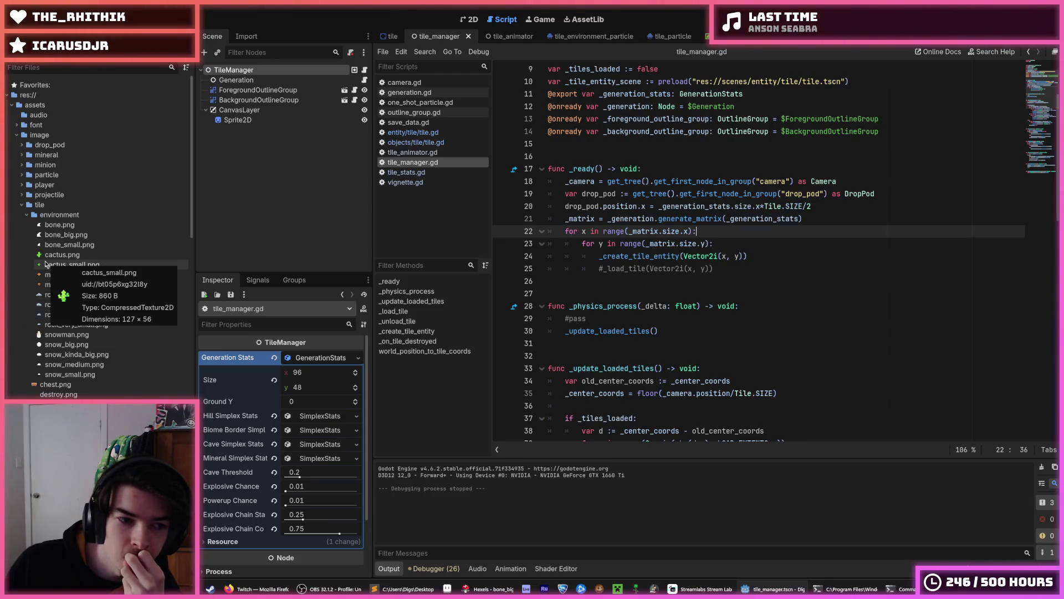
scroll(77, 358, down, 5)
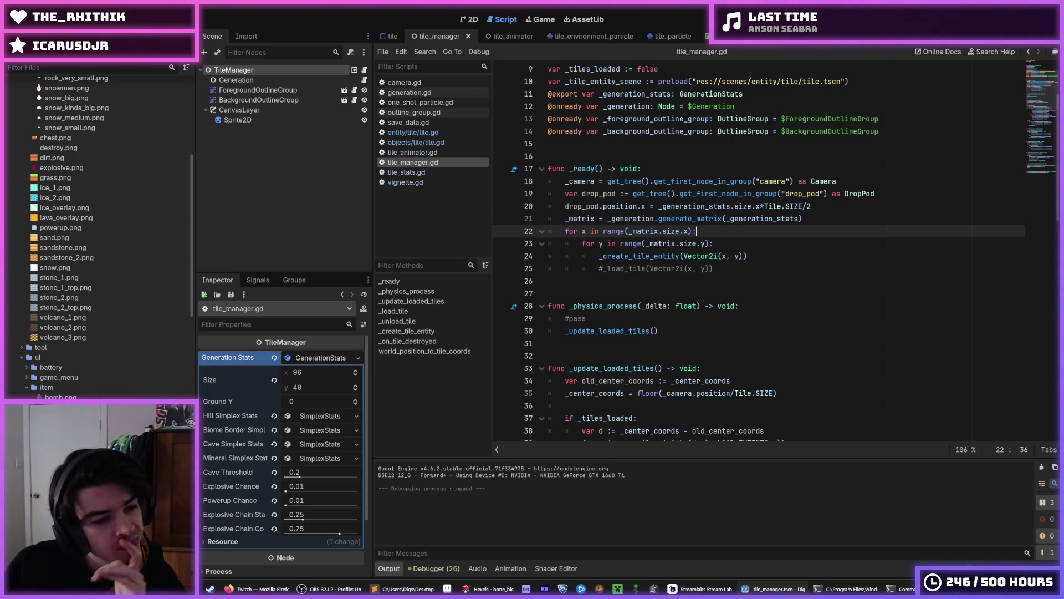
click(739, 268)
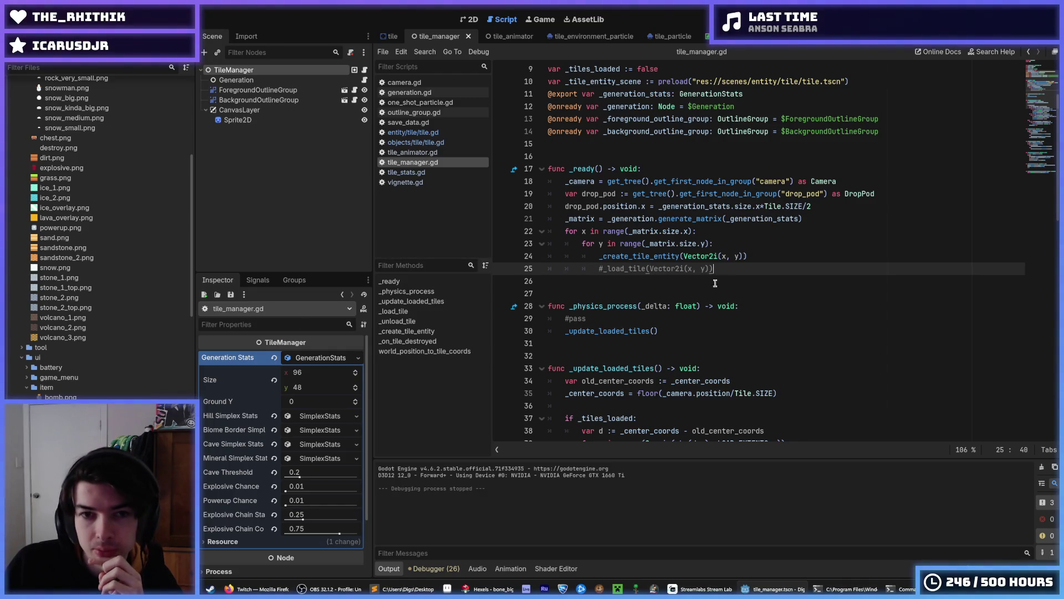
scroll(726, 244, up, 3)
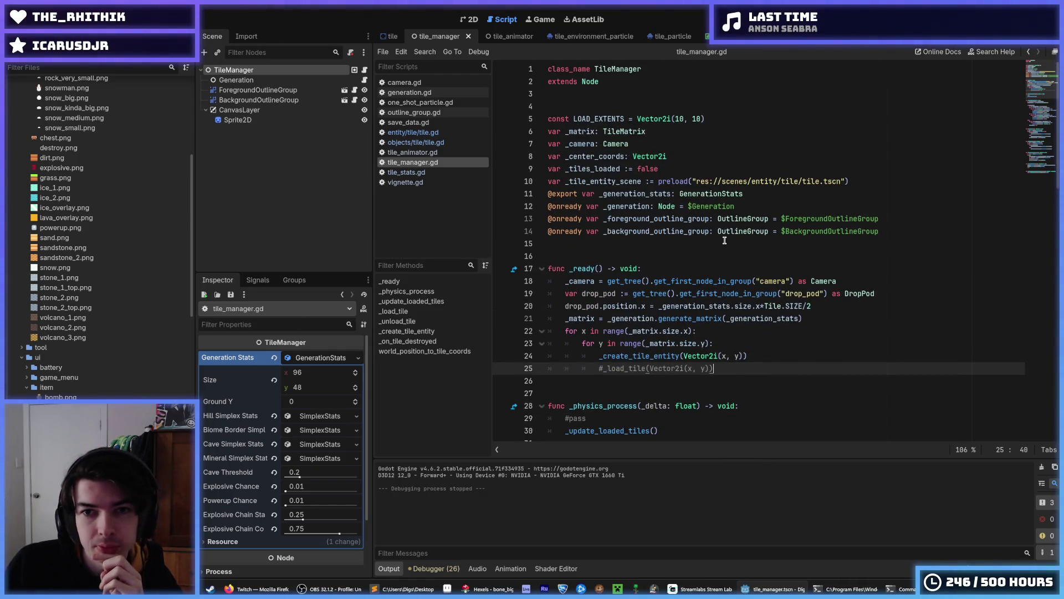
Change LOAD_EXTENTS on line 5 from Vector2i(10, 10) to Vector2i(20, 20)
click(680, 119)
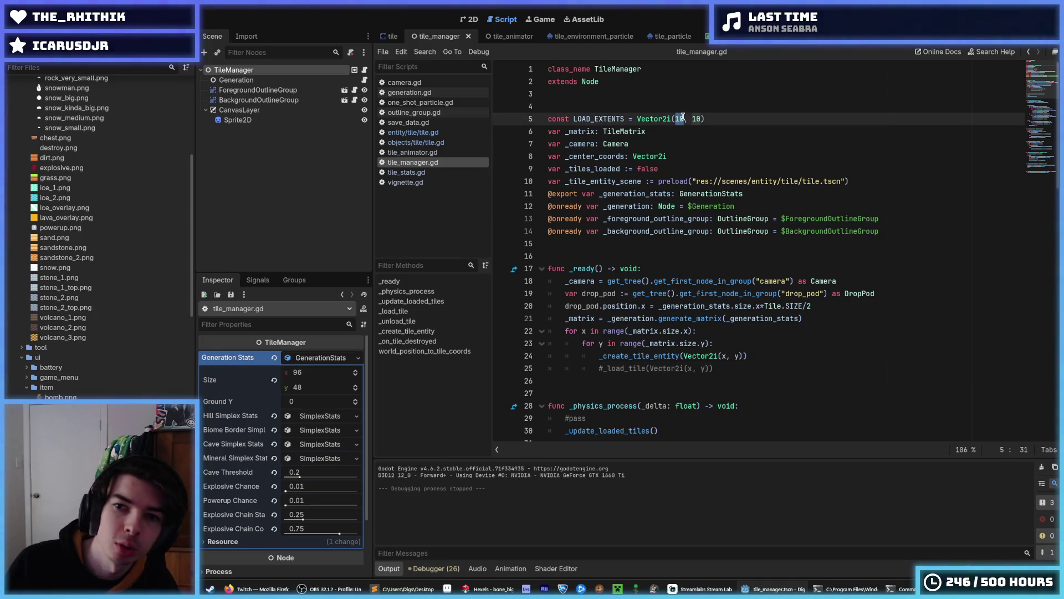
text(20)
key(Right)
key(Right)
key(Right)
text(0)
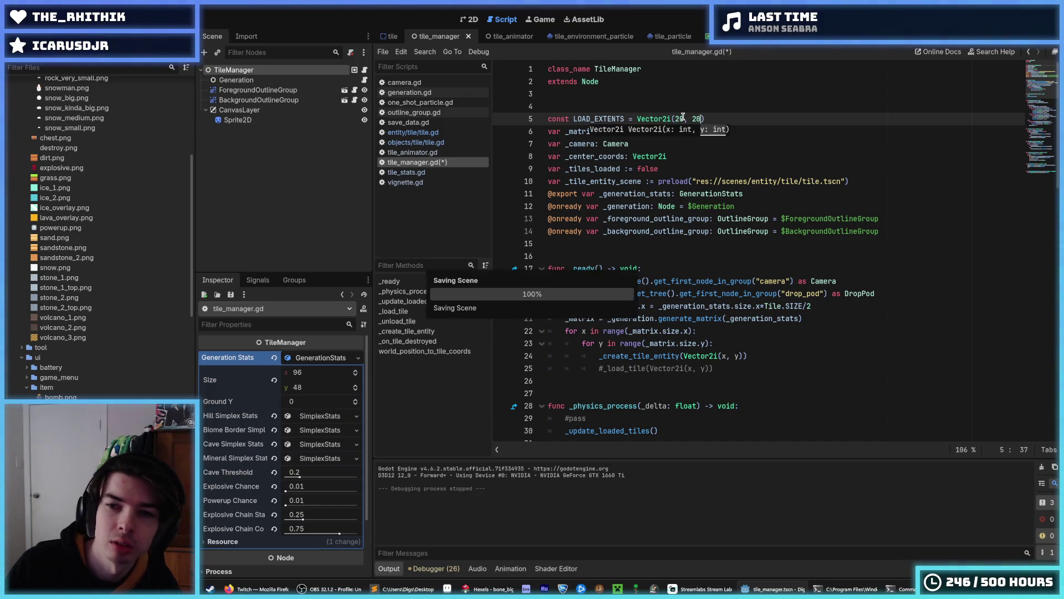
Run the Digger game, zoom out to view the wider streamed terrain, then stop it
key(F5)
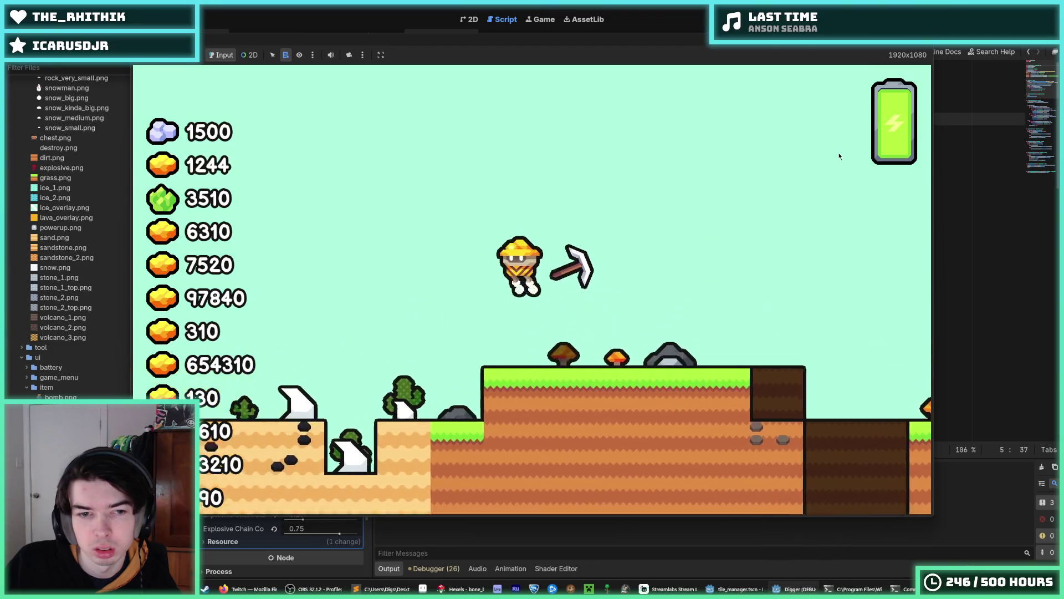
scroll(840, 157, down, 5)
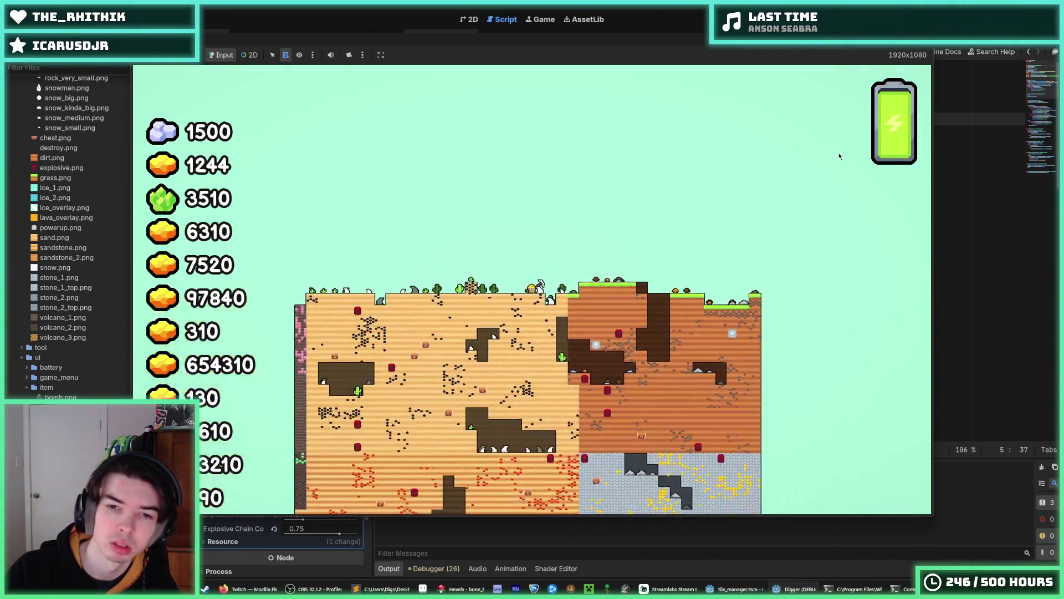
scroll(839, 156, down, 2)
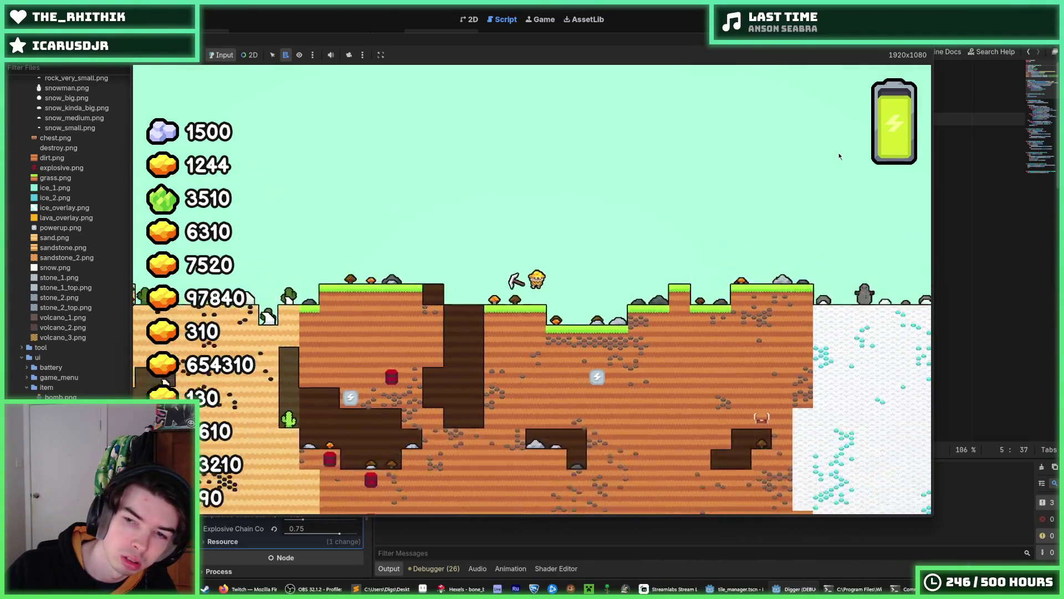
scroll(840, 156, down, 2)
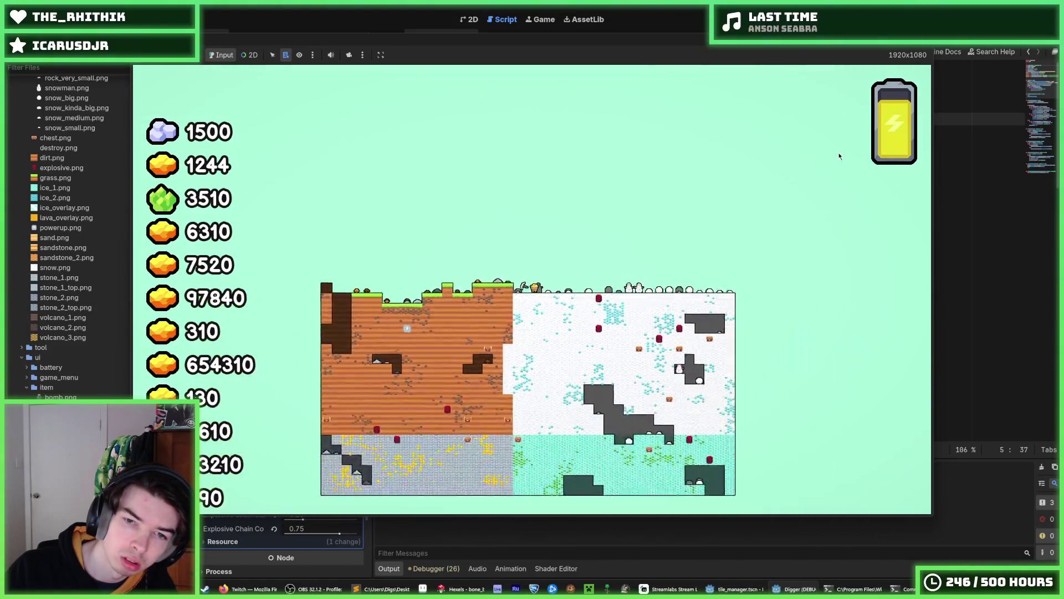
scroll(840, 156, up, 3)
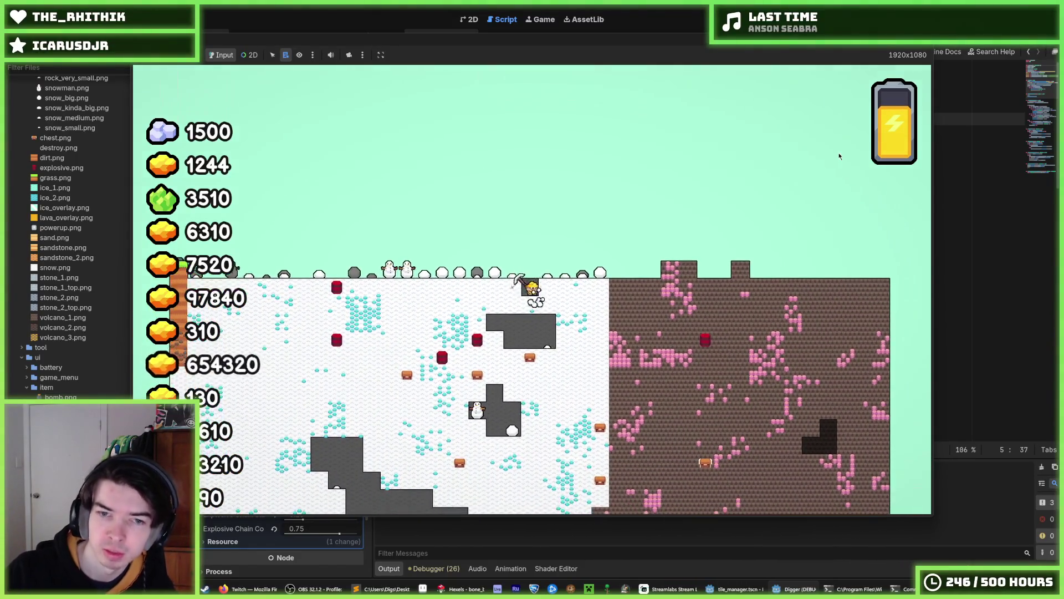
scroll(840, 157, down, 1)
scroll(840, 156, down, 2)
scroll(840, 156, up, 4)
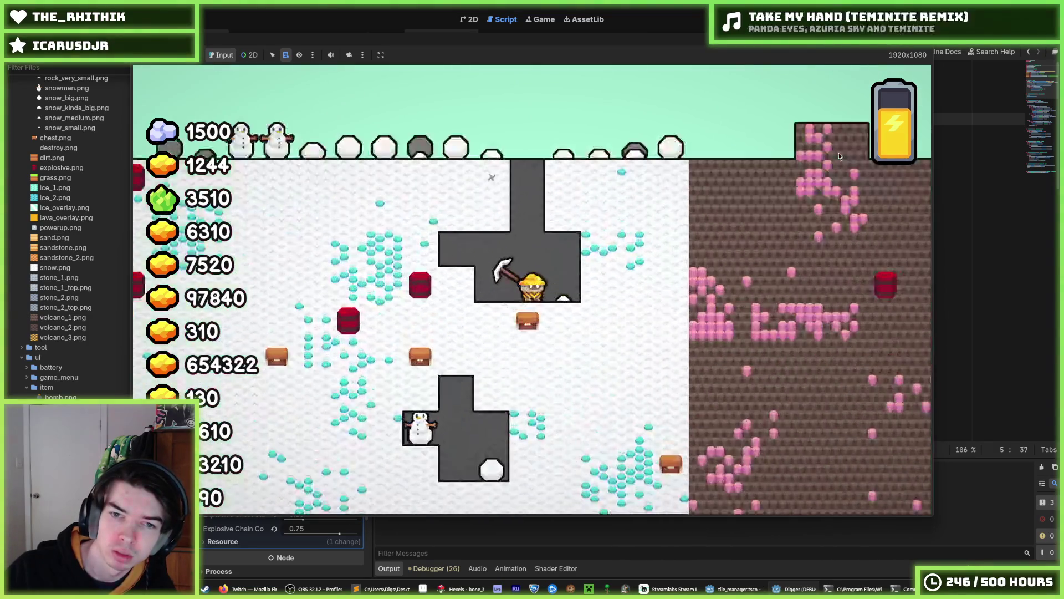
key(F8)
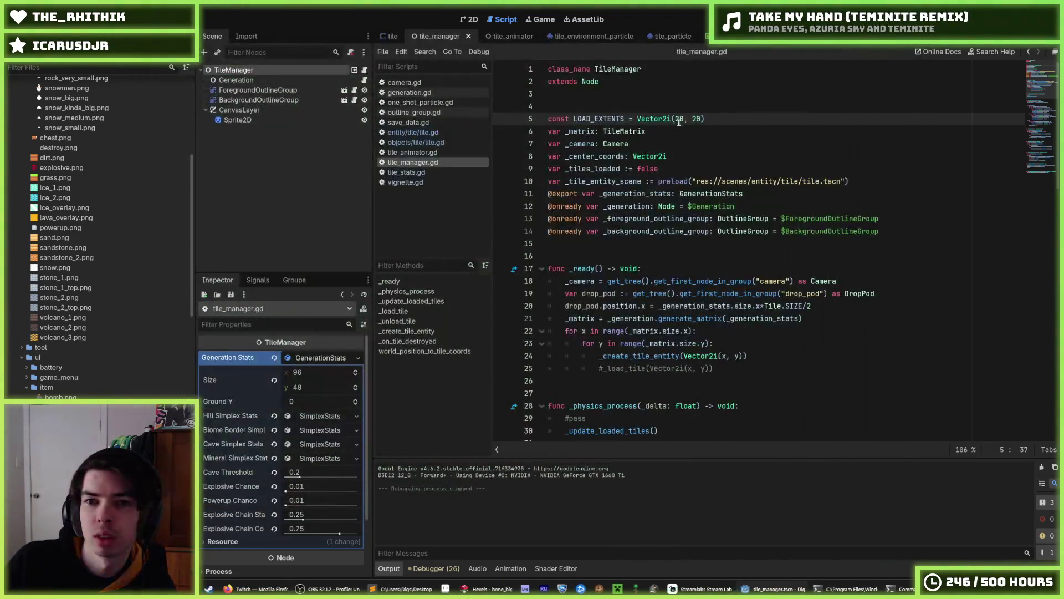
Change LOAD_EXTENTS to Vector2i(16, 16), save, and run a short playtest before stopping
click(682, 119)
key(BackSpace)
key(BackSpace)
text(16)
key(Right)
key(Right)
key(Delete)
key(Delete)
text(16)
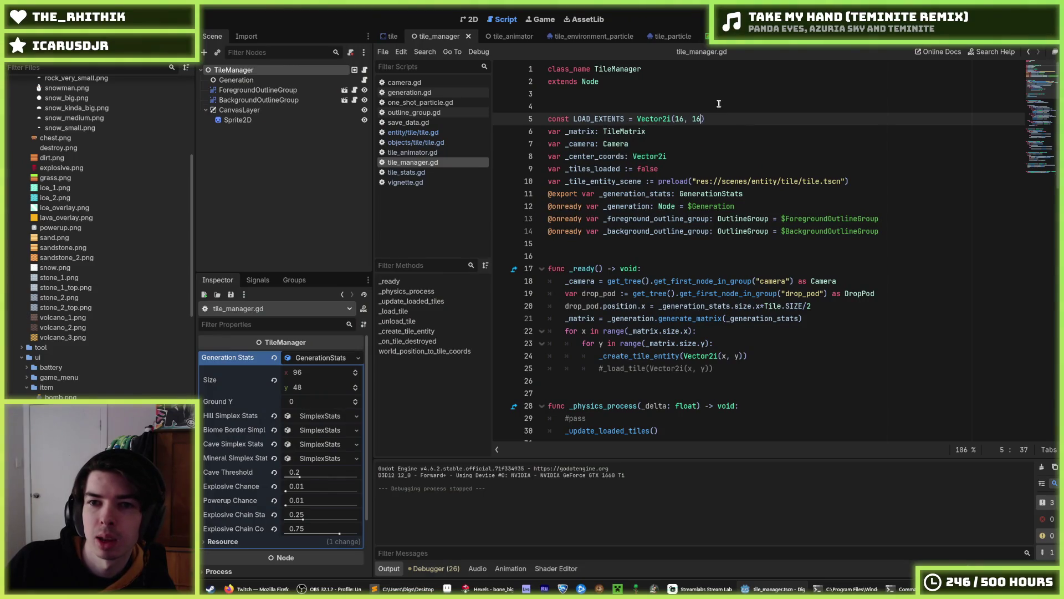
key(ctrl+s)
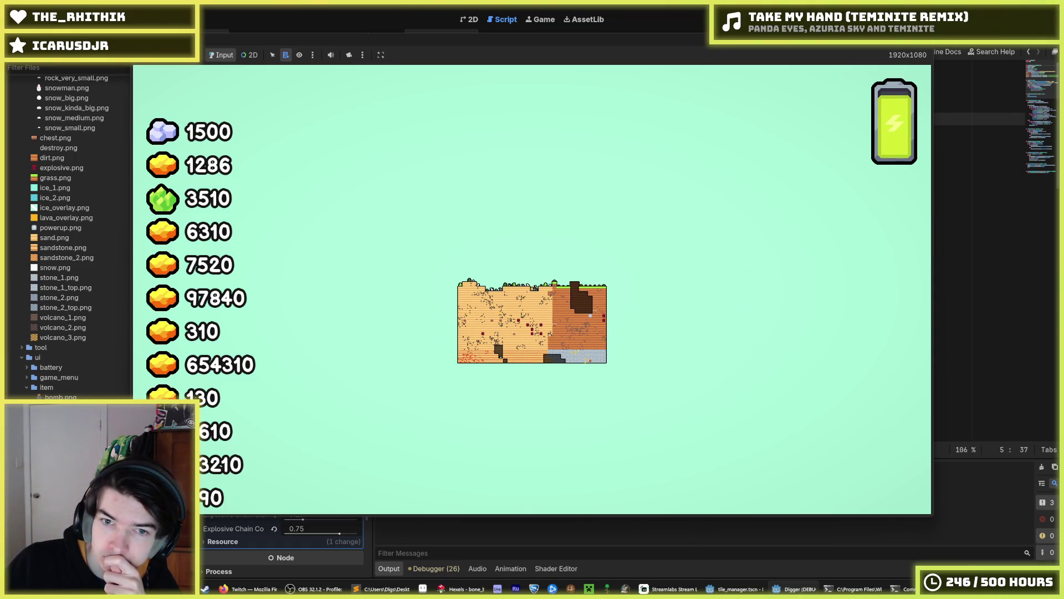
key(F8)
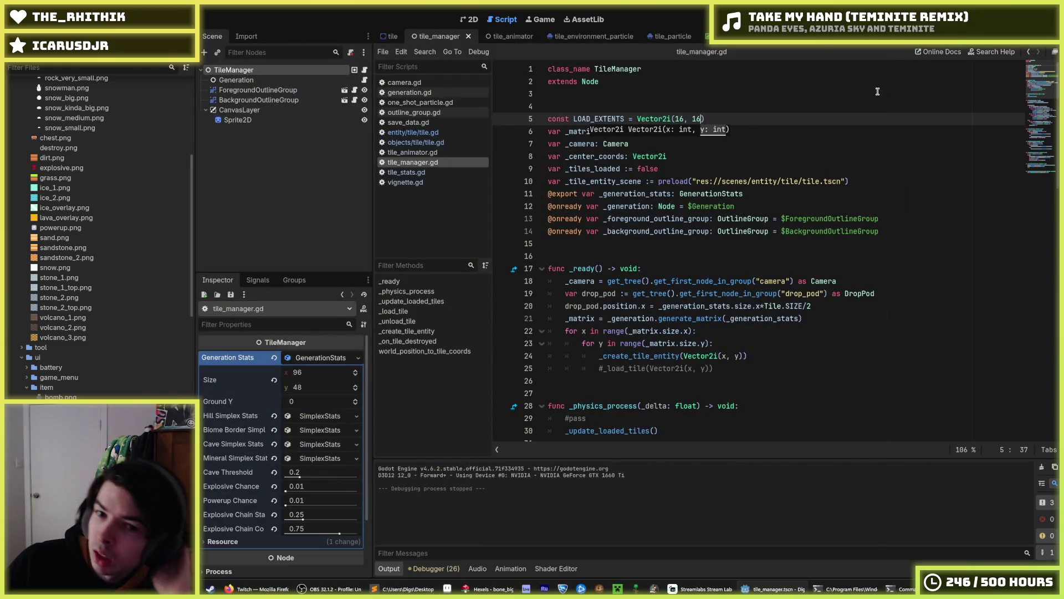
Highlight the _matrix and TileMatrix usages and scroll through _update_loaded_tiles
scroll(878, 91, down, 5)
scroll(773, 199, up, 5)
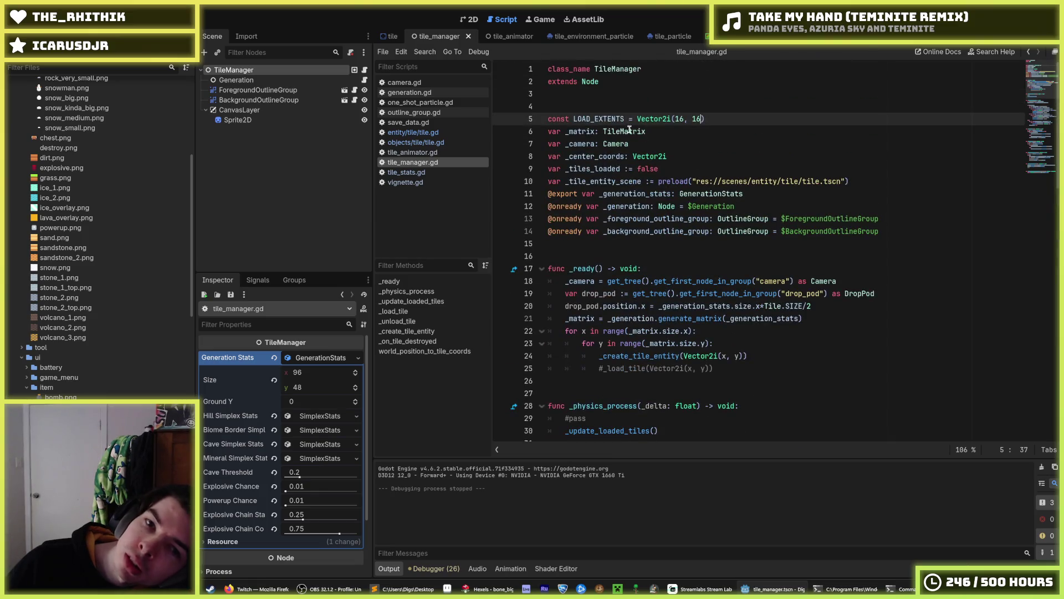
double_click(582, 130)
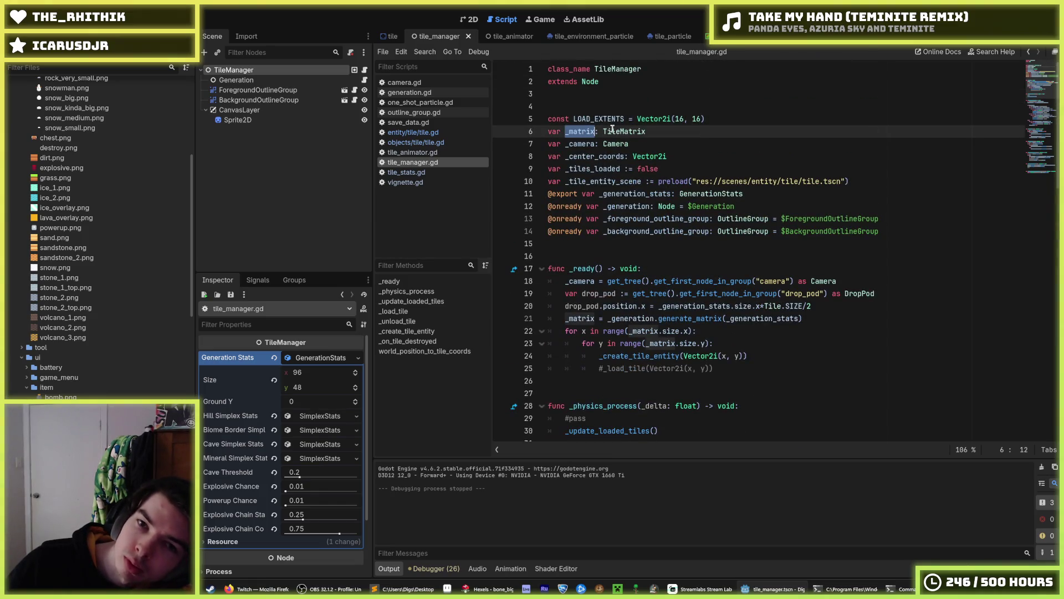
double_click(613, 131)
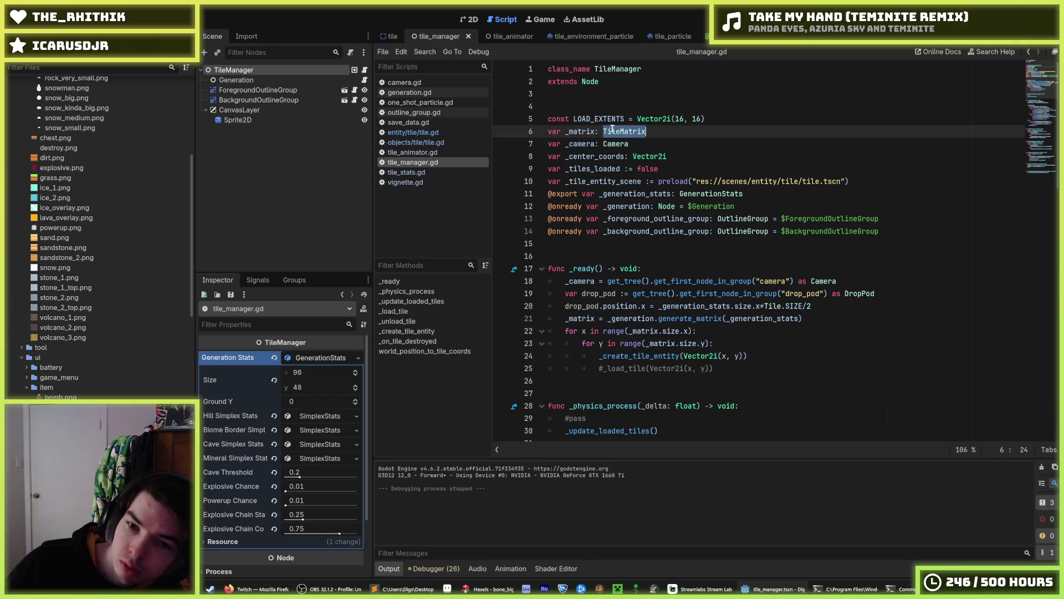
scroll(613, 129, down, 6)
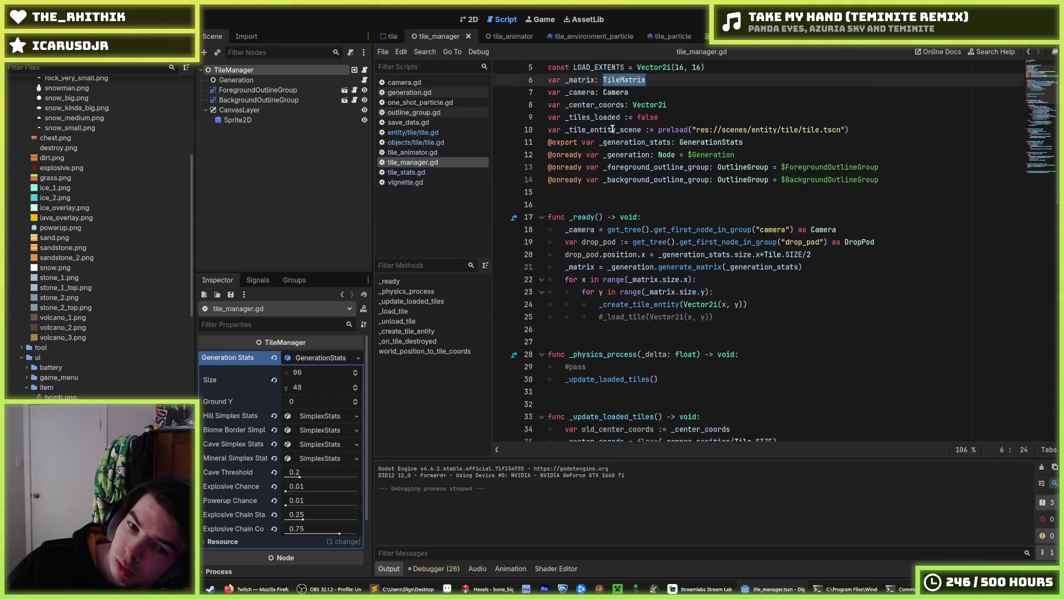
scroll(613, 129, down, 4)
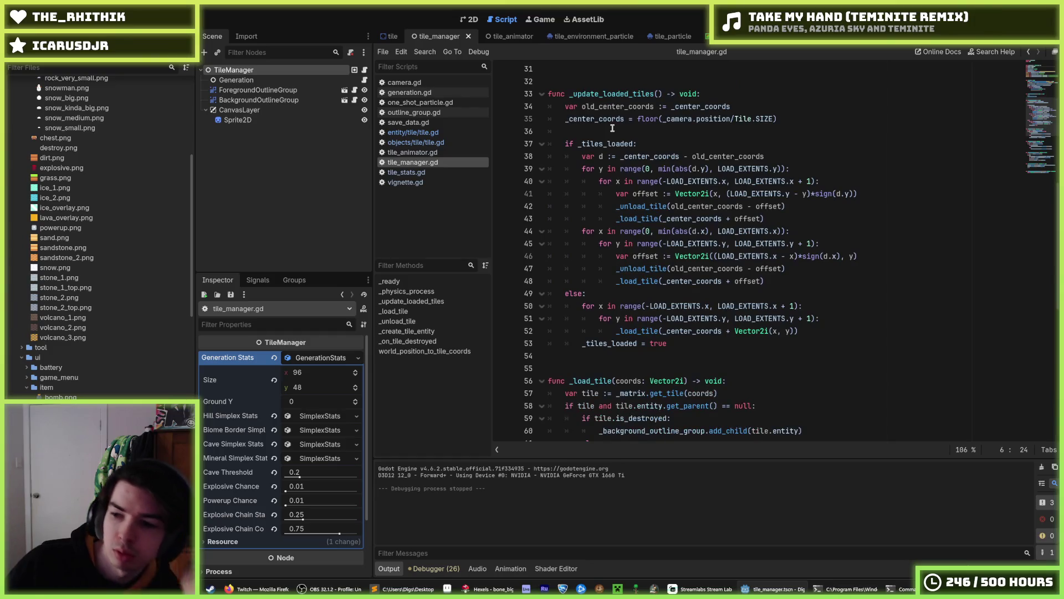
scroll(613, 128, down, 1)
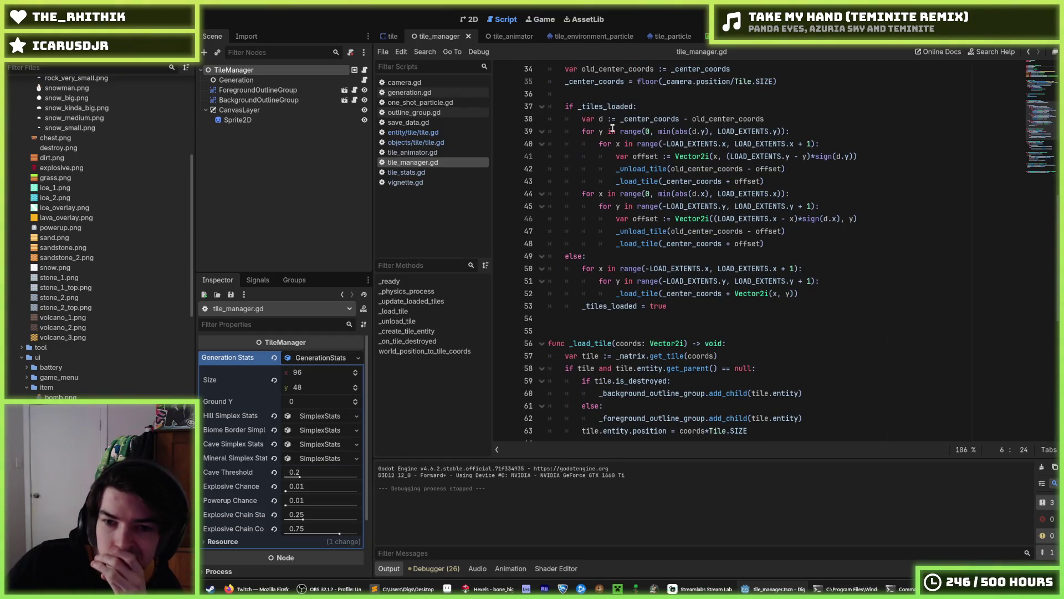
Inspect the _load_tile call and function around lines 58–62, then open the TileStats script
click(656, 293)
scroll(656, 294, down, 3)
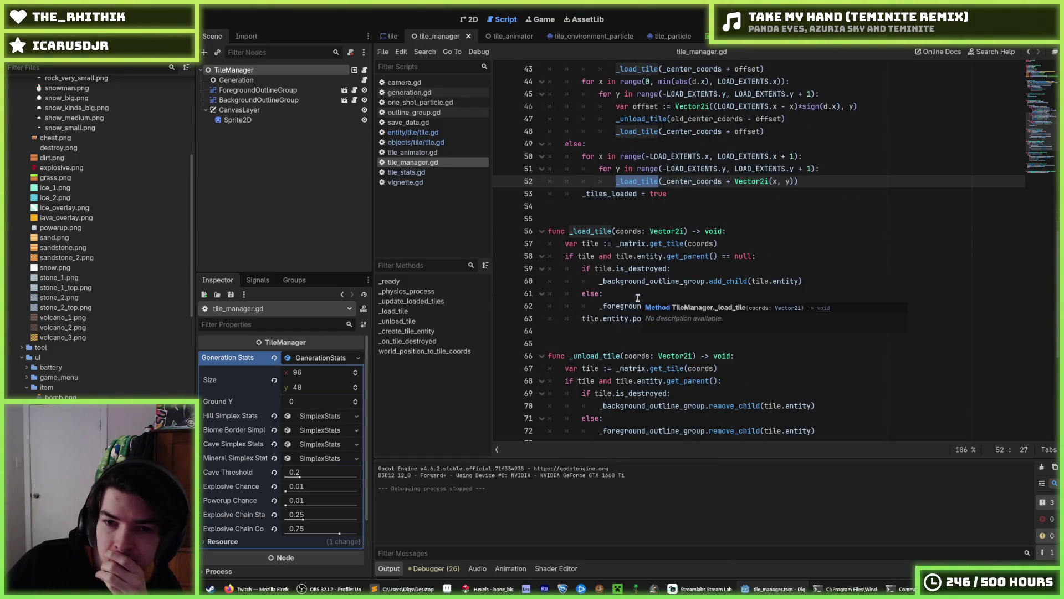
click(714, 270)
click(836, 306)
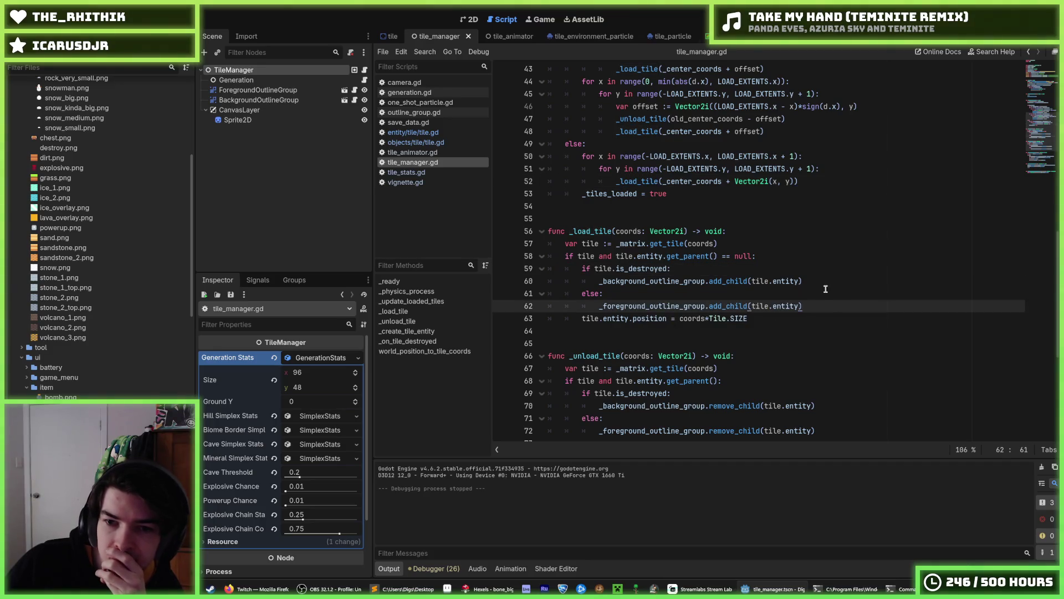
click(823, 282)
double_click(796, 283)
click(768, 268)
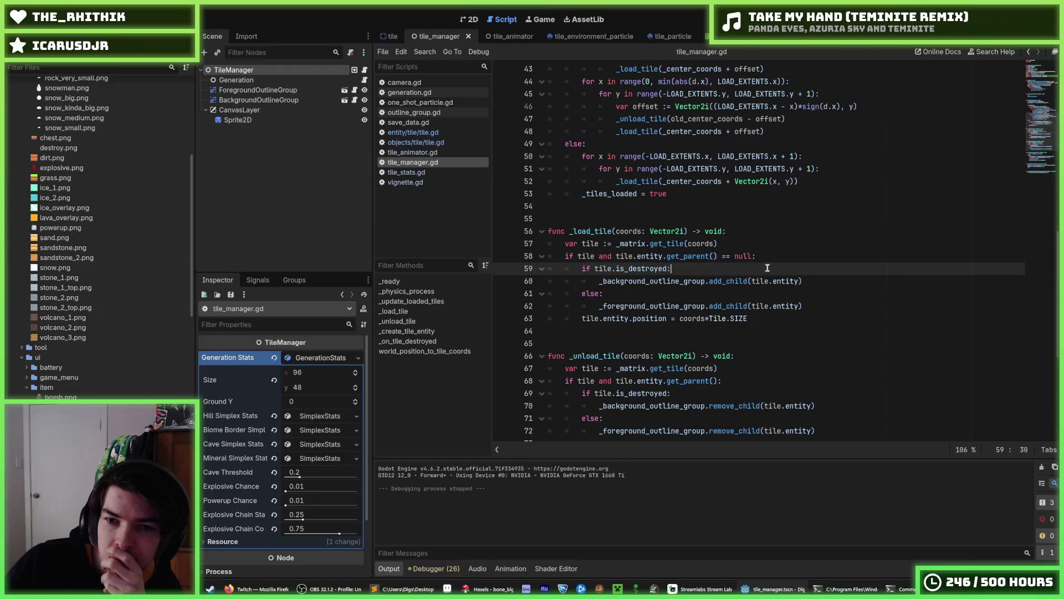
click(769, 260)
click(780, 266)
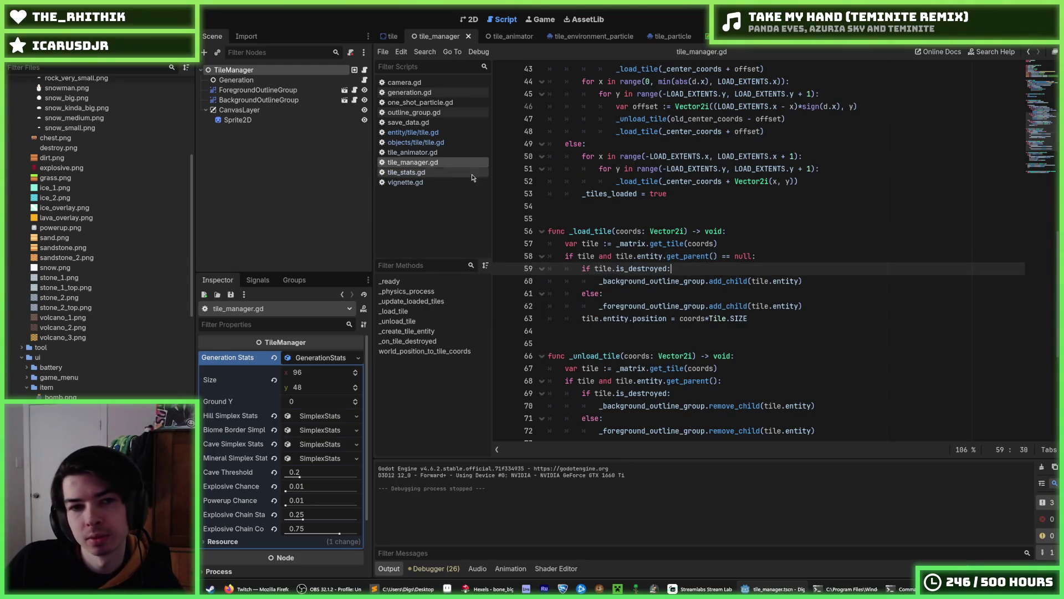
click(416, 142)
Delete the TODO comments on lines 274 and 264 of entity/tile/tile.gd and save
click(406, 172)
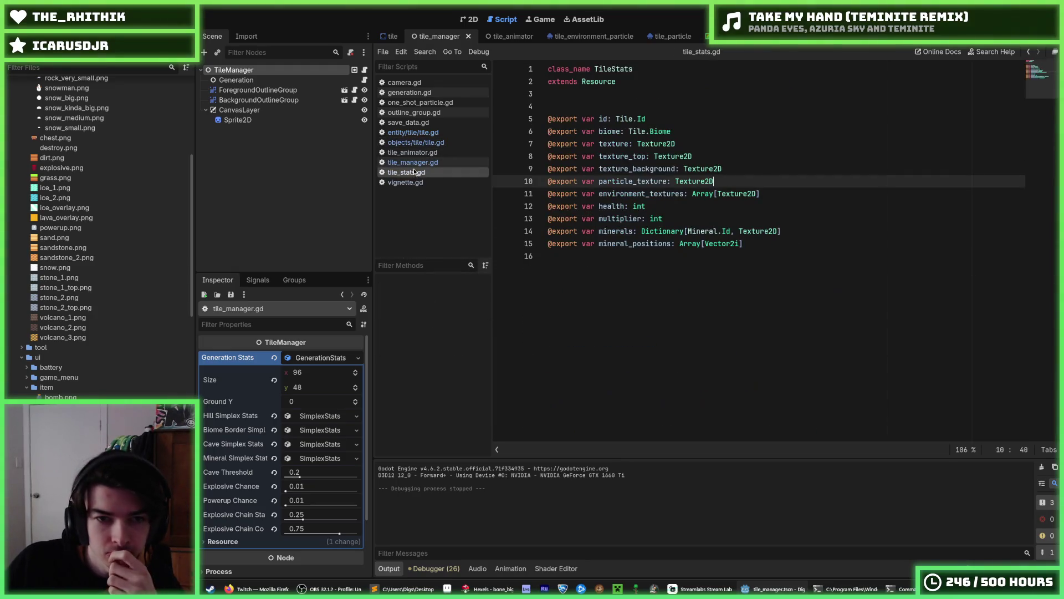
click(419, 133)
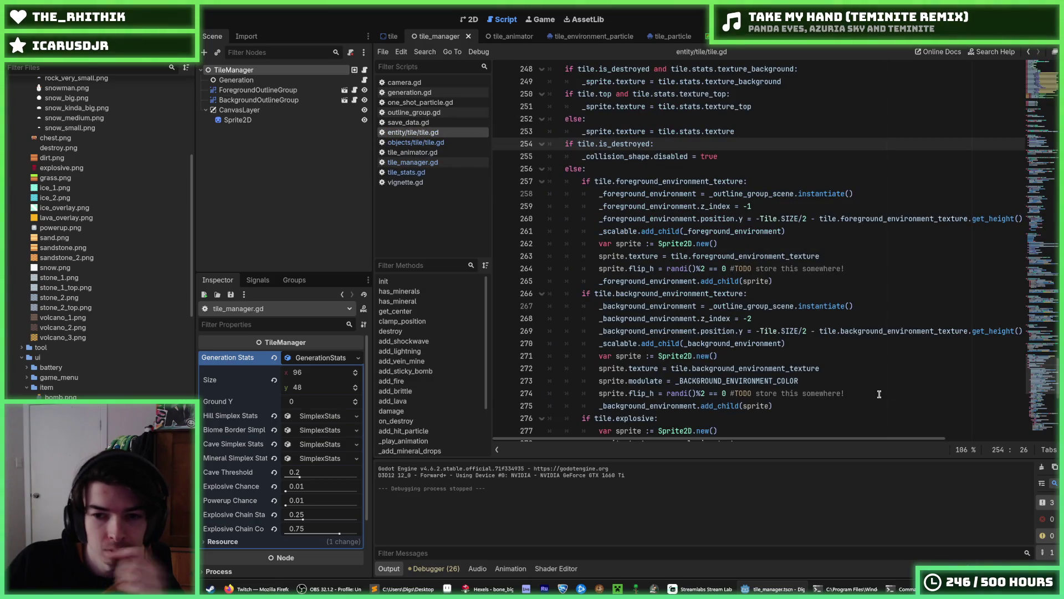
drag(879, 394, 729, 393)
key(Delete)
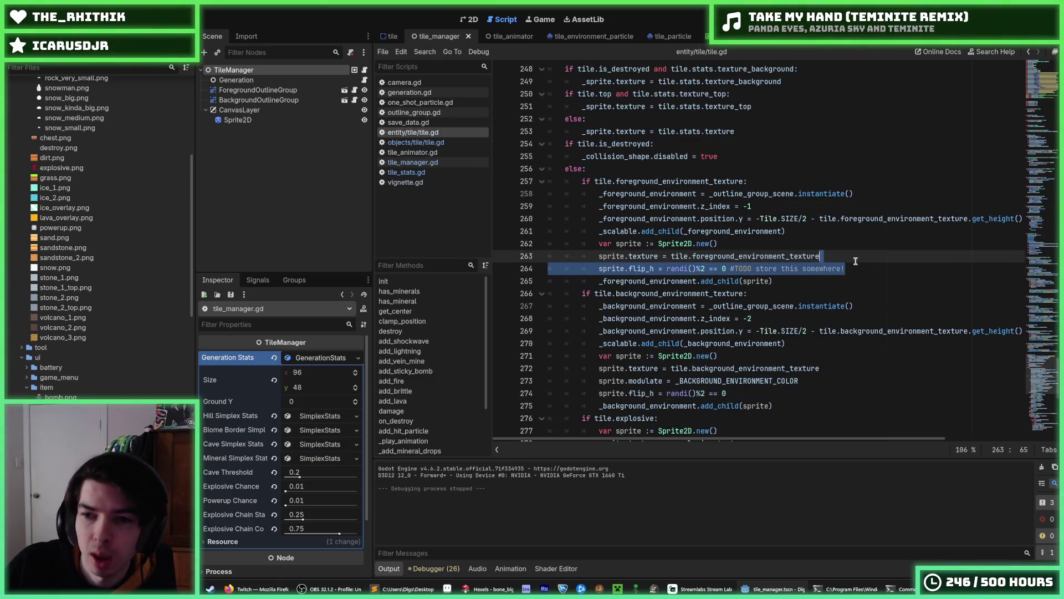
drag(847, 269, 727, 270)
key(Delete)
key(ctrl+s)
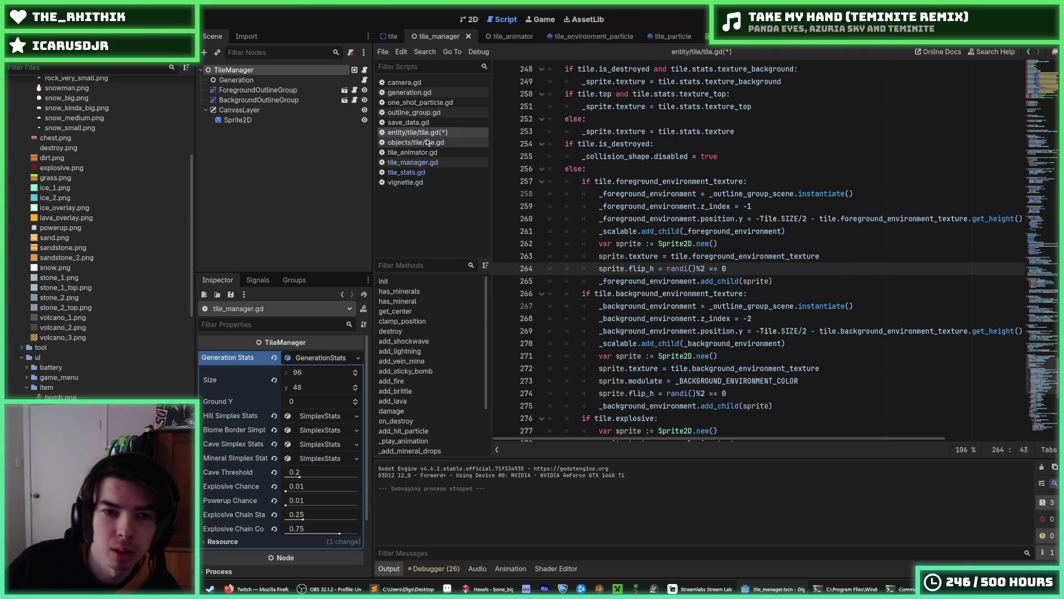
Save the objects tile script and the camera script
click(433, 143)
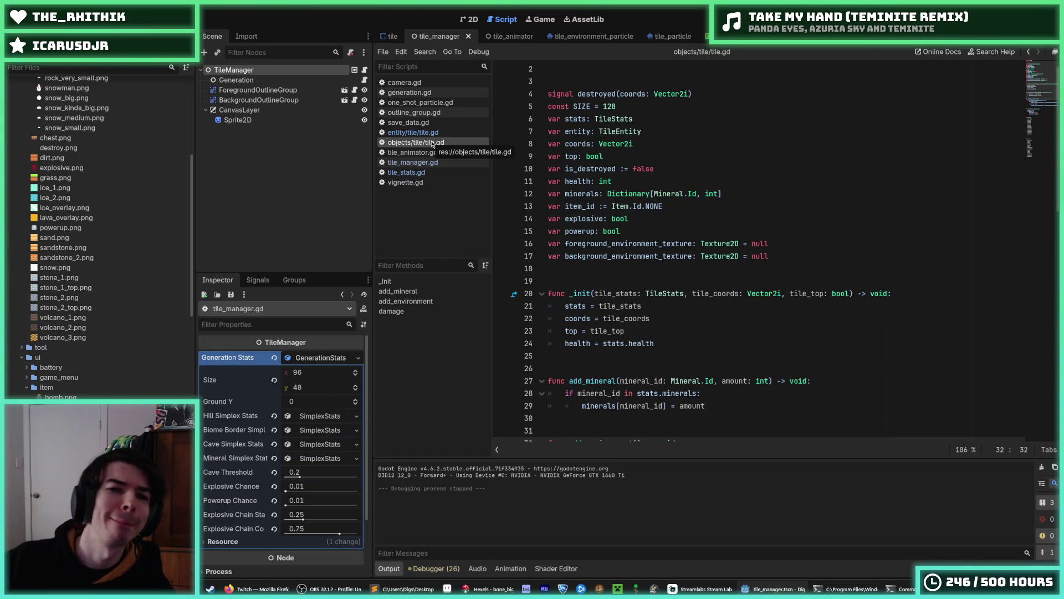
key(ctrl+s)
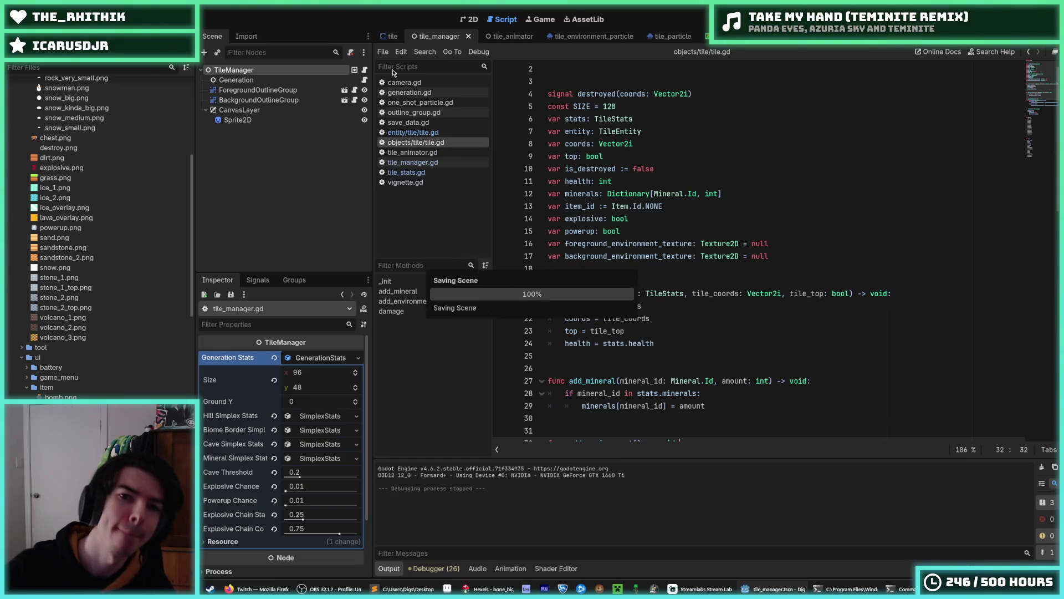
click(430, 84)
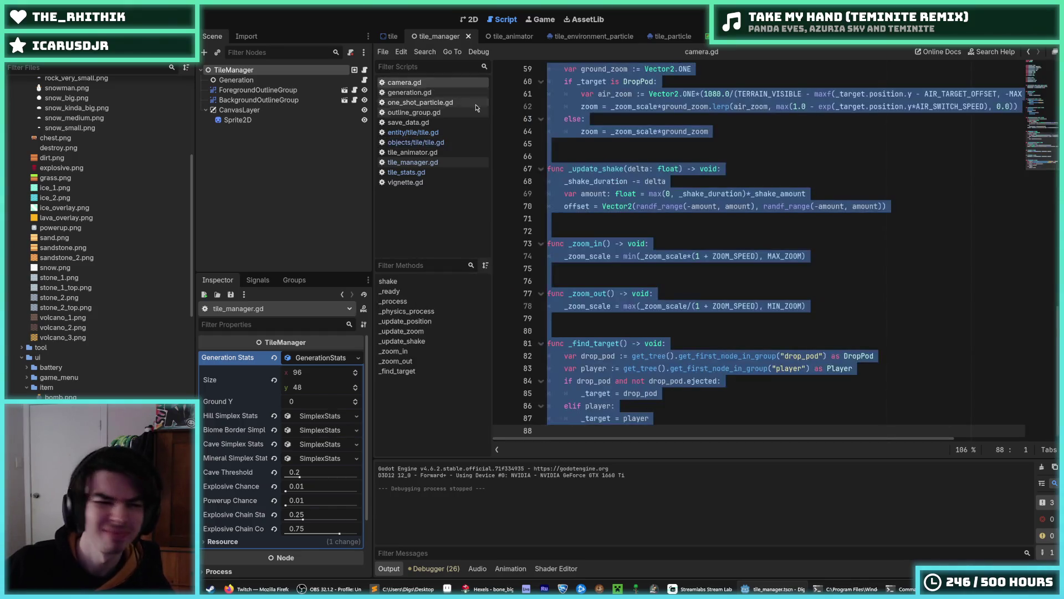
key(ctrl+s)
click(788, 145)
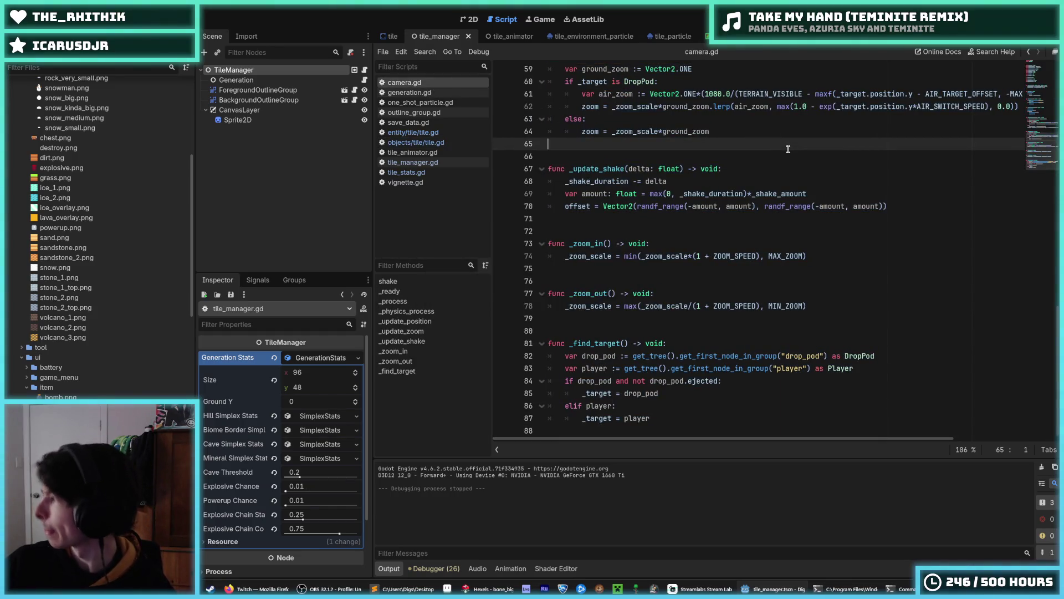
Playtest the game, moving the digger left and flying it up, then stop
key(F5)
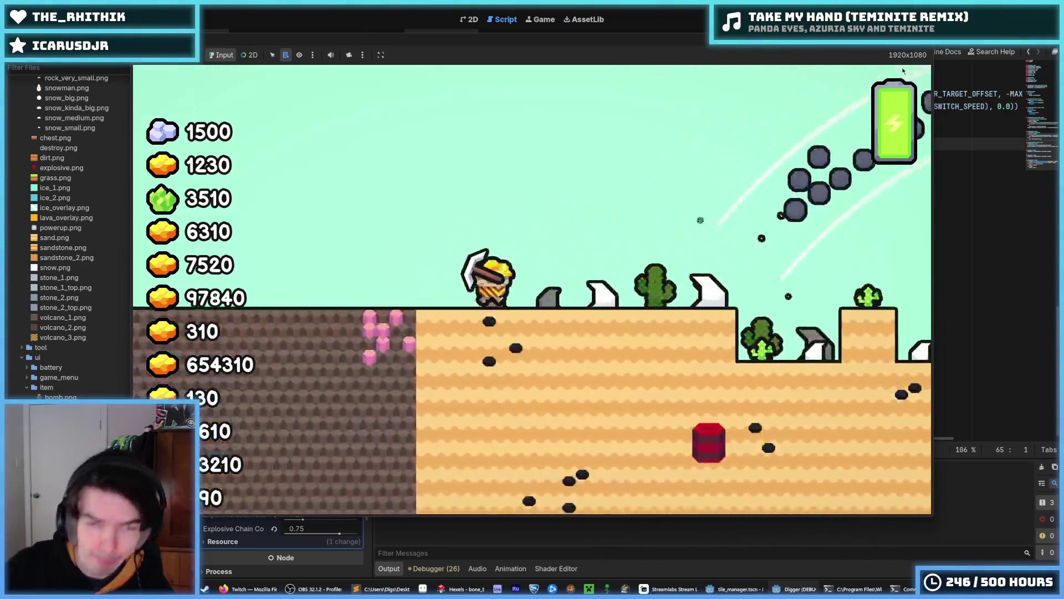
key(a)
key(space)
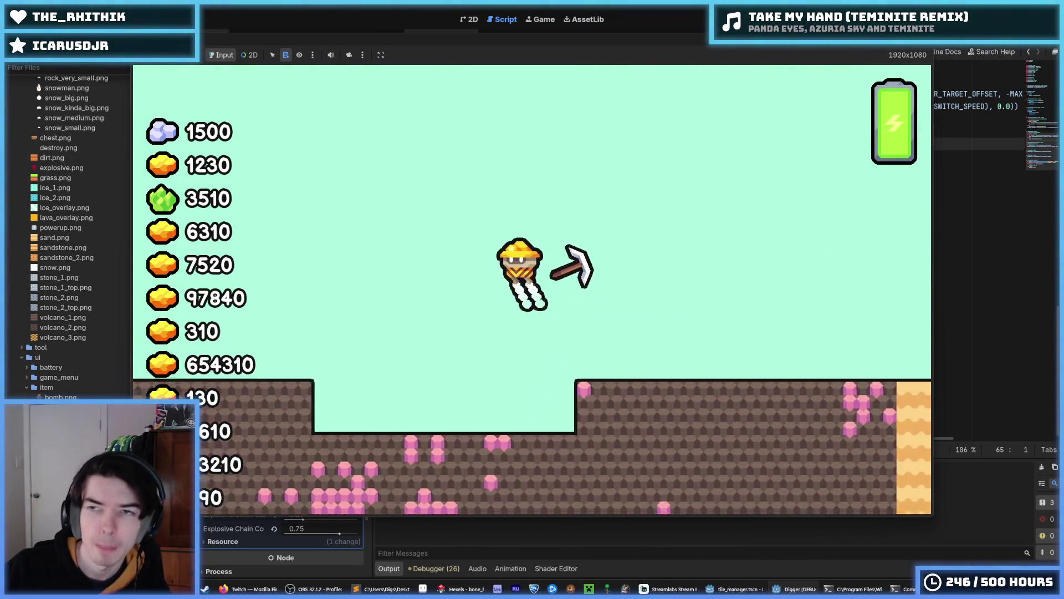
key(F8)
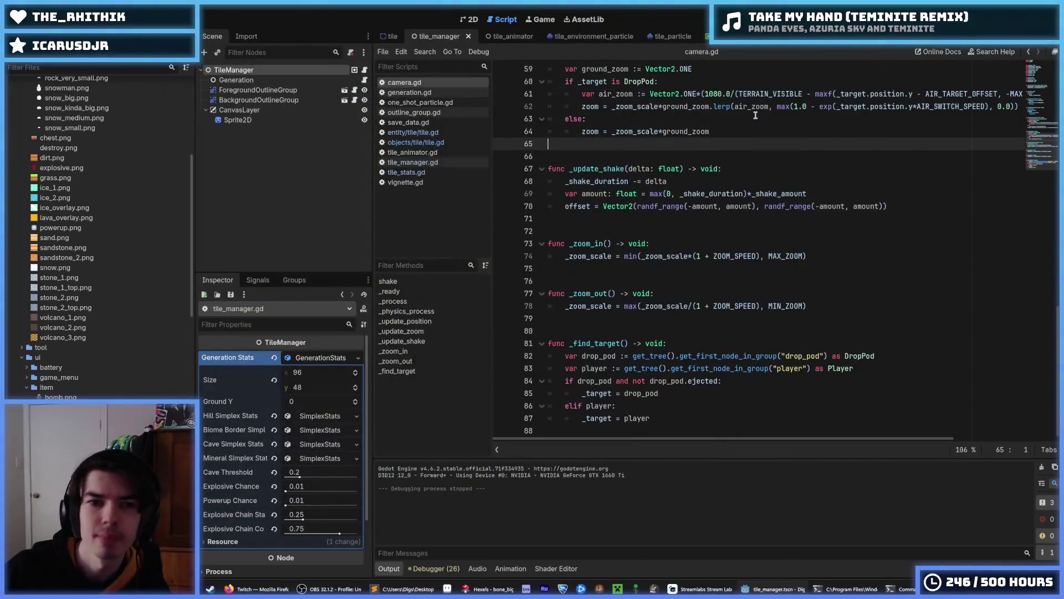
Review the tile script's background texture and minerals dictionary, then the tile entity script
click(424, 144)
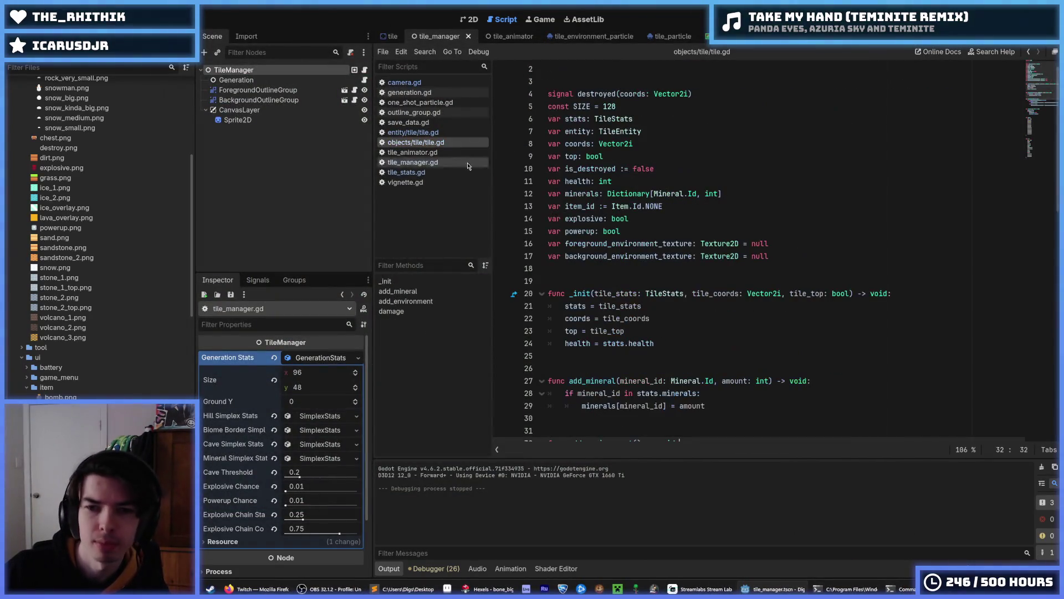
click(804, 257)
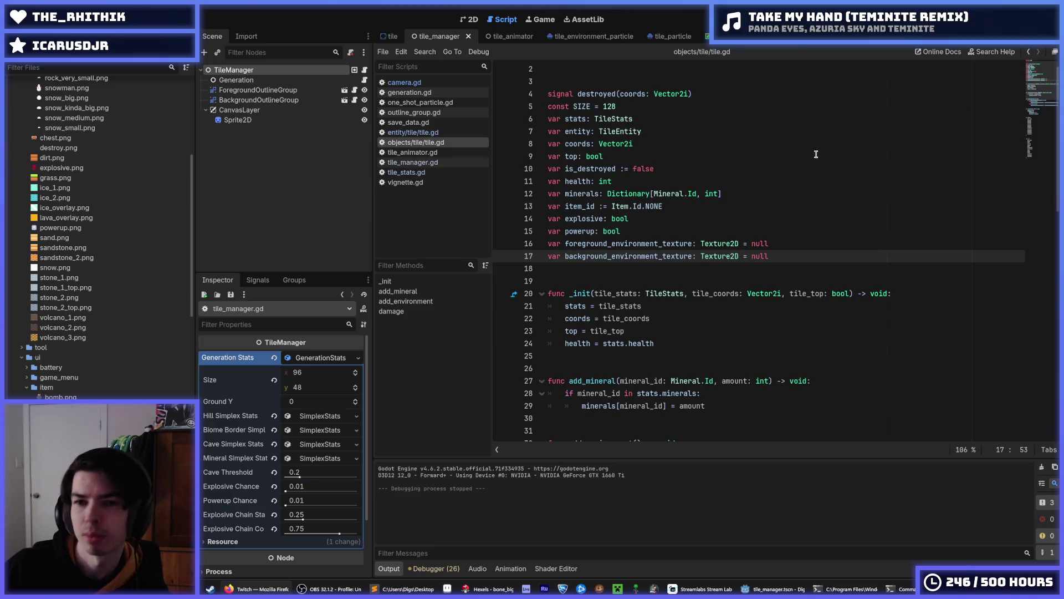
click(744, 193)
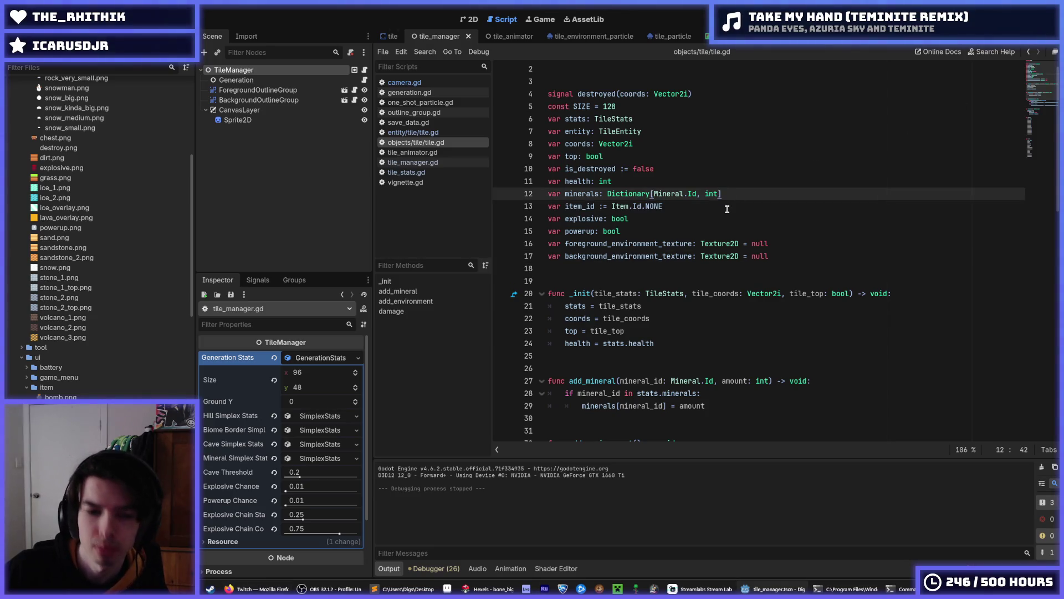
click(420, 133)
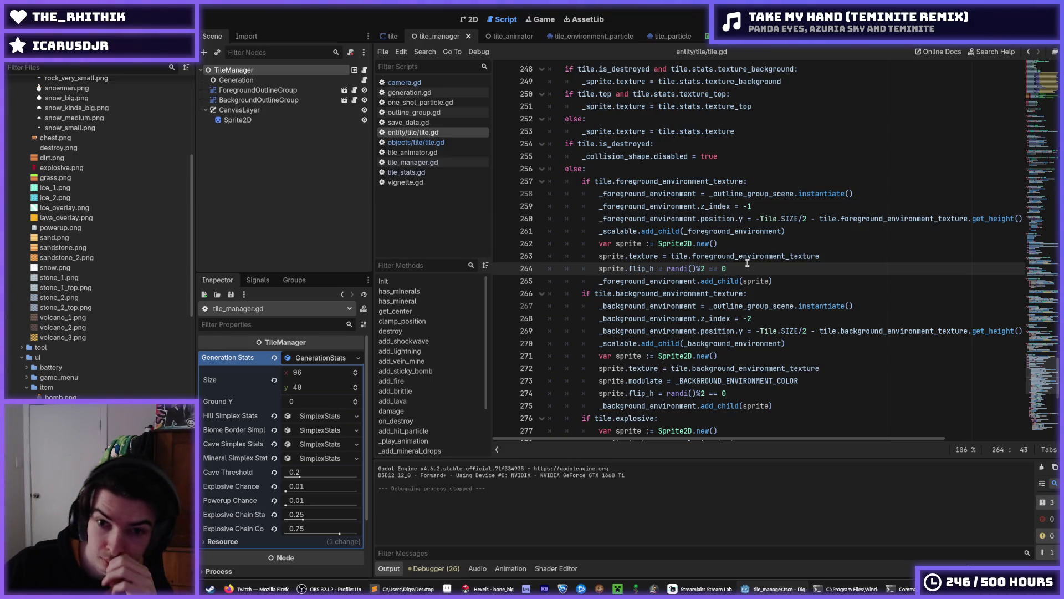
scroll(741, 255, down, 1)
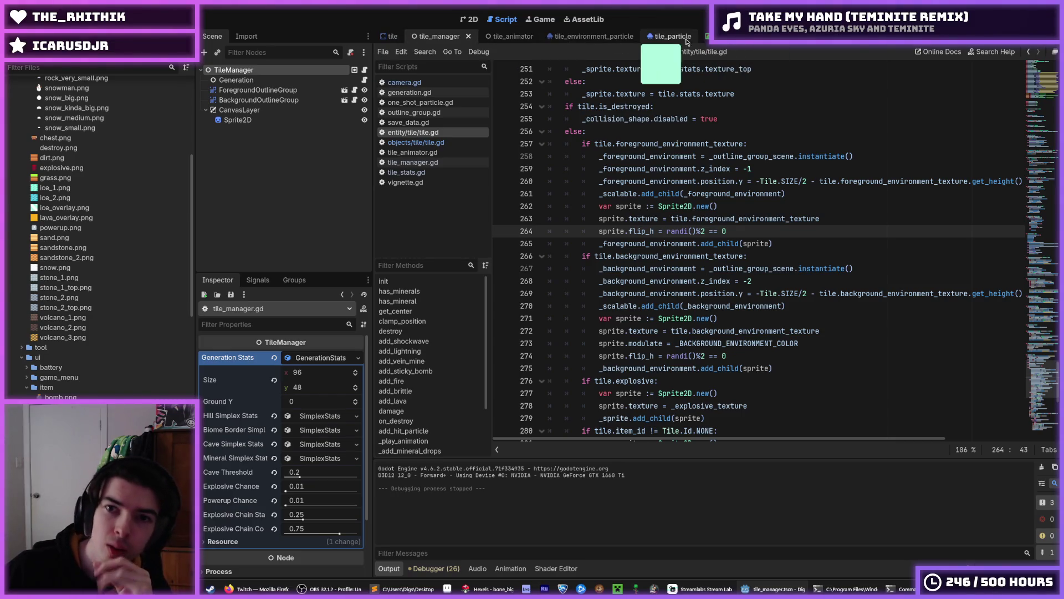
Return to the tile_manager tab and view the center coordinates calculation on line 35
click(604, 36)
click(438, 36)
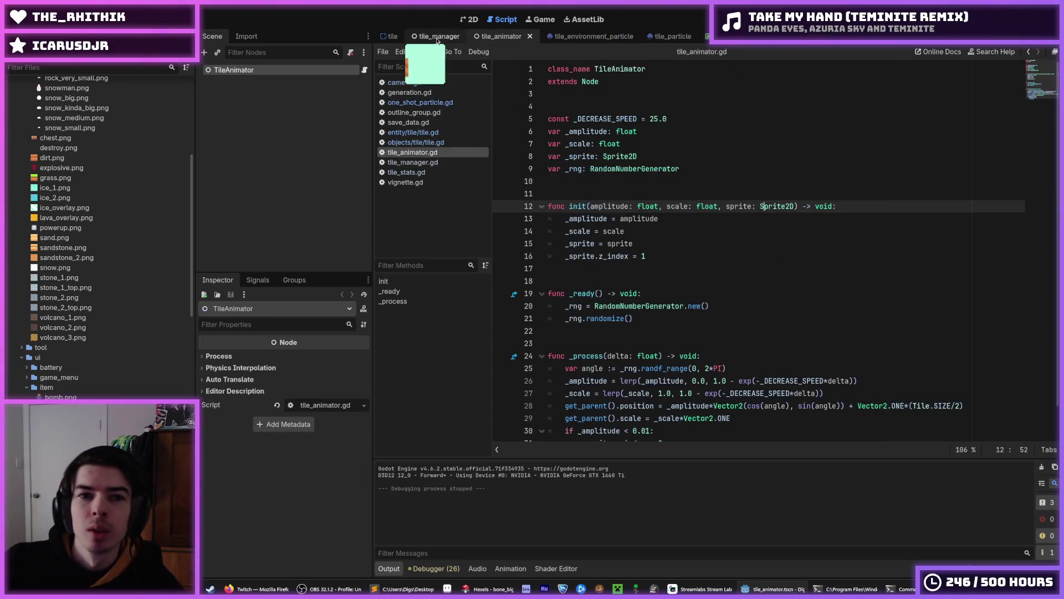
scroll(675, 233, up, 6)
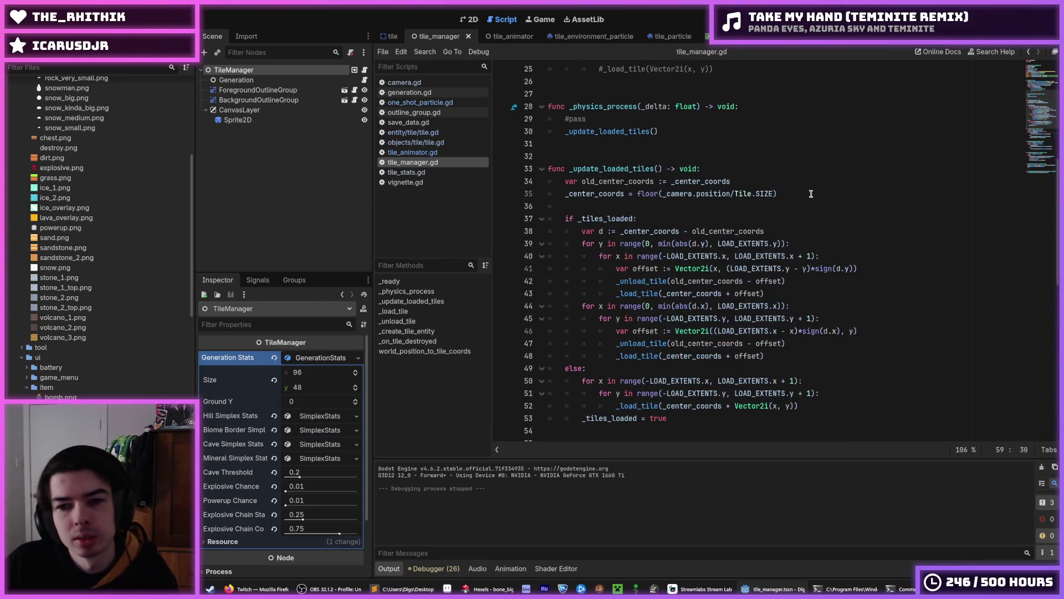
click(803, 191)
Add new lines in _ready after line 24 and start a 'for y in range(' loop
click(763, 185)
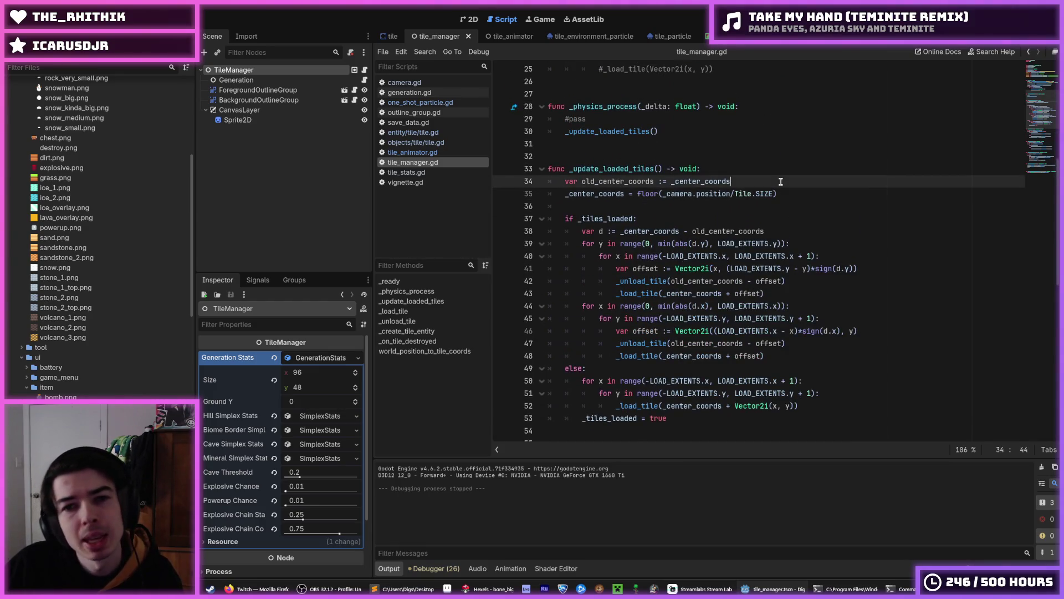
scroll(763, 185, up, 4)
click(743, 217)
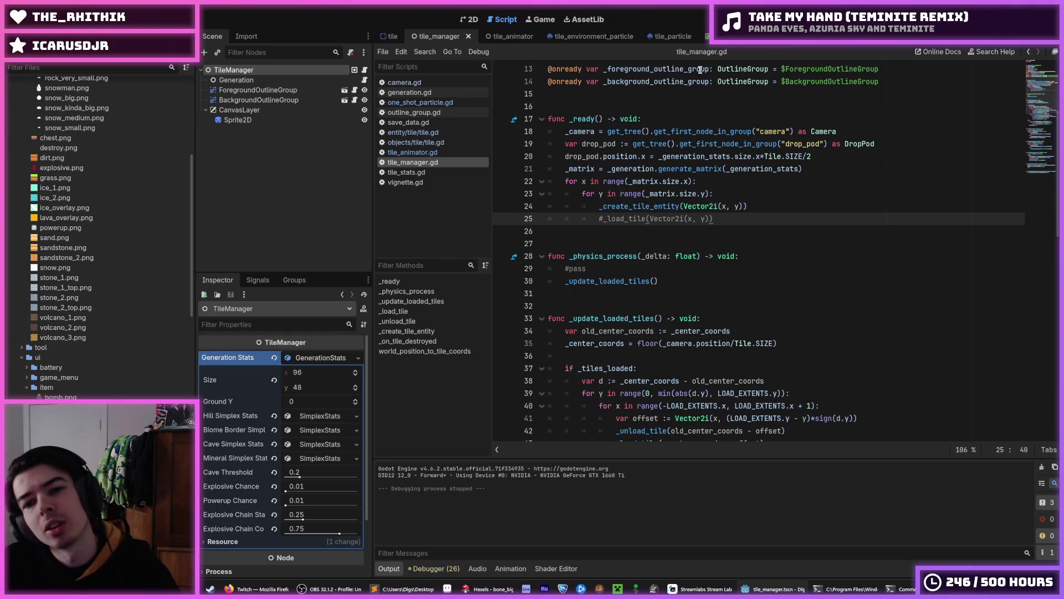
click(760, 206)
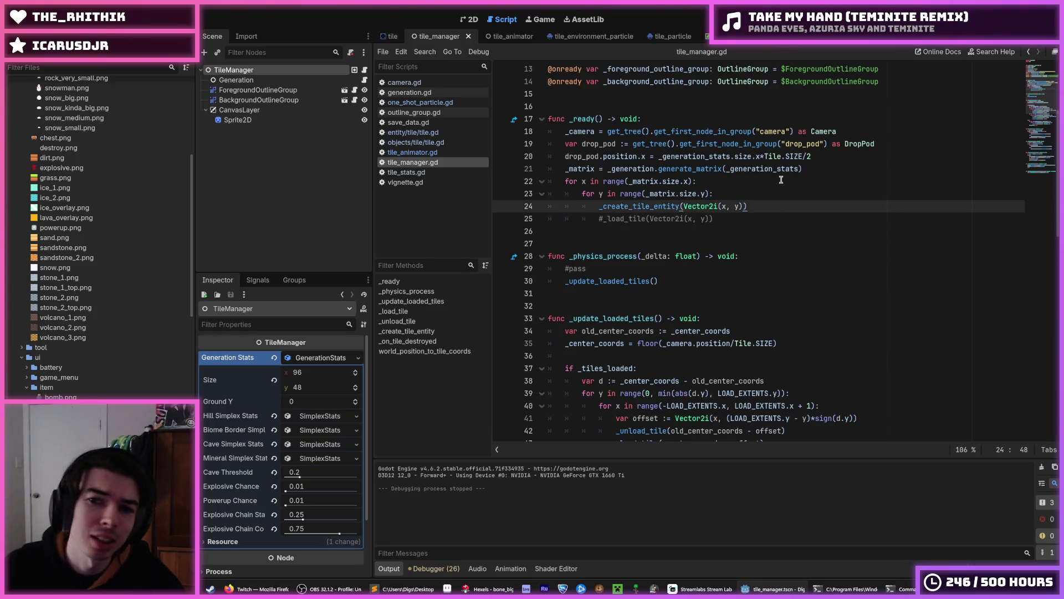
key(Return)
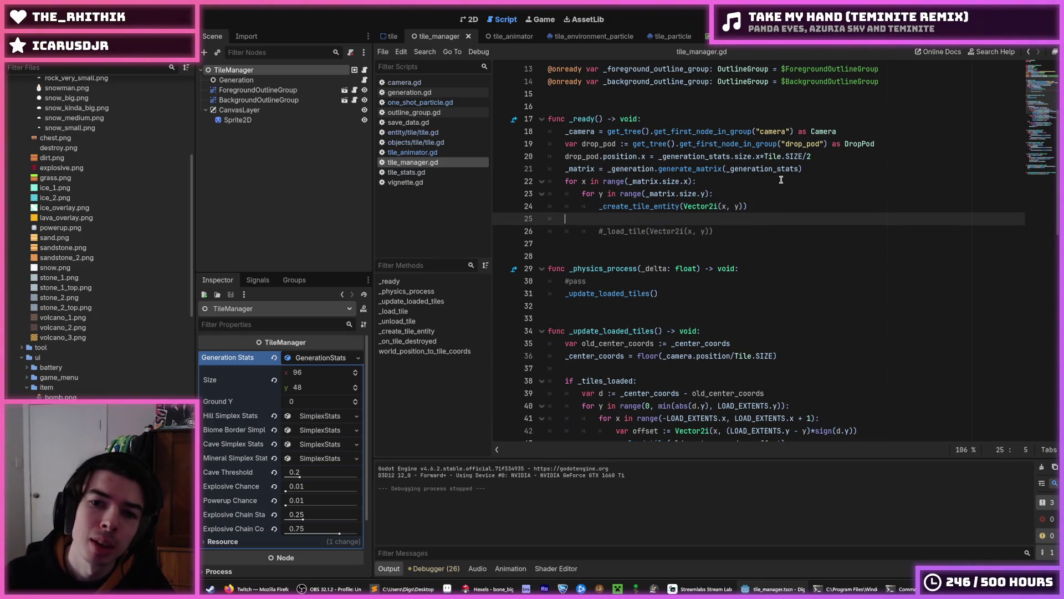
key(Return)
text(for y )
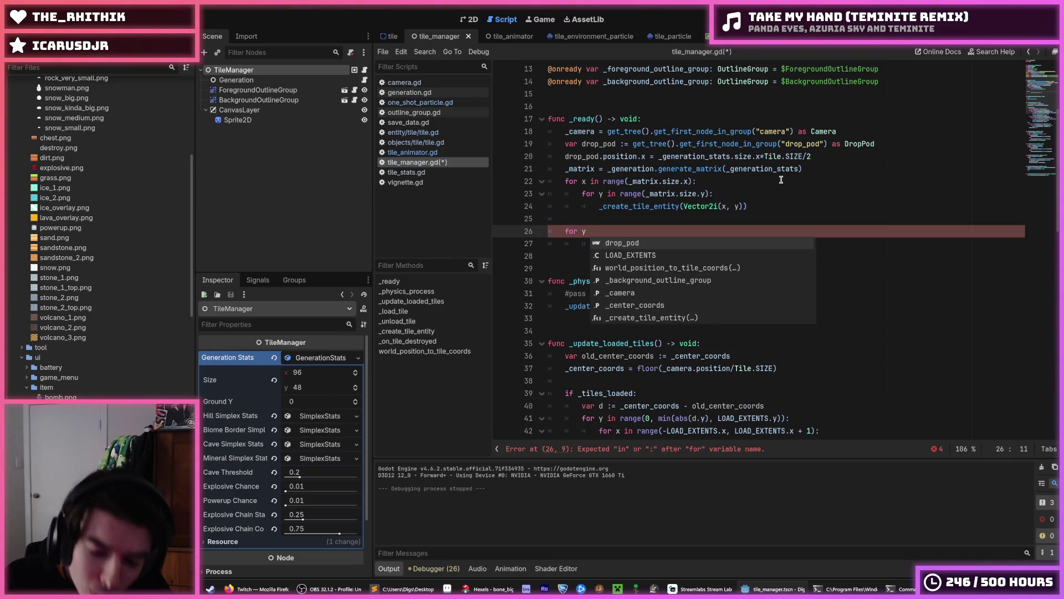
text(in range()
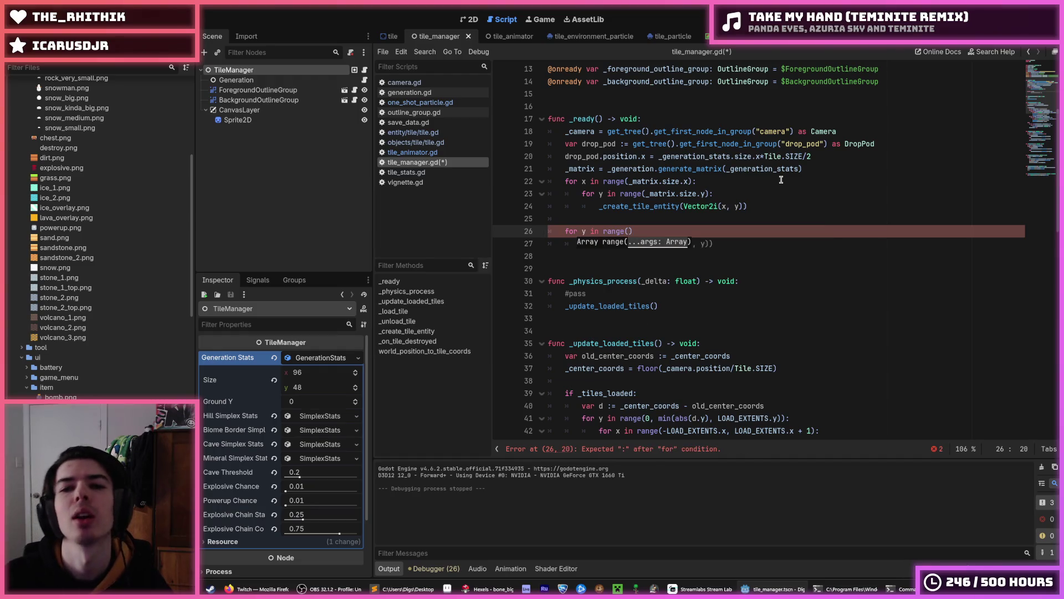
Copy the nested loop header lines 22–23 in _ready
key(Down)
key(End)
key(shift+Home)
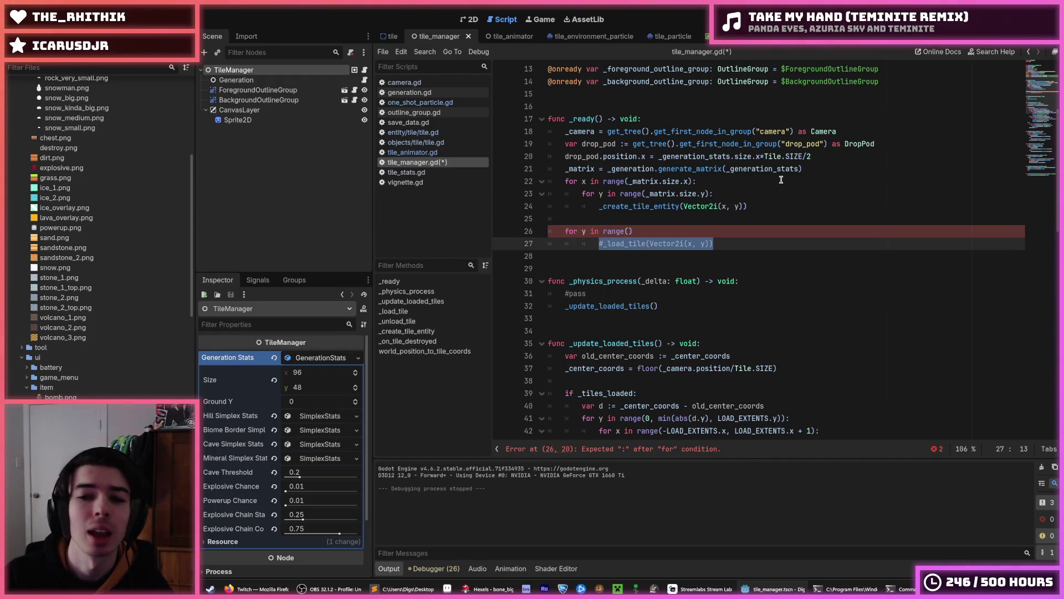
key(Up)
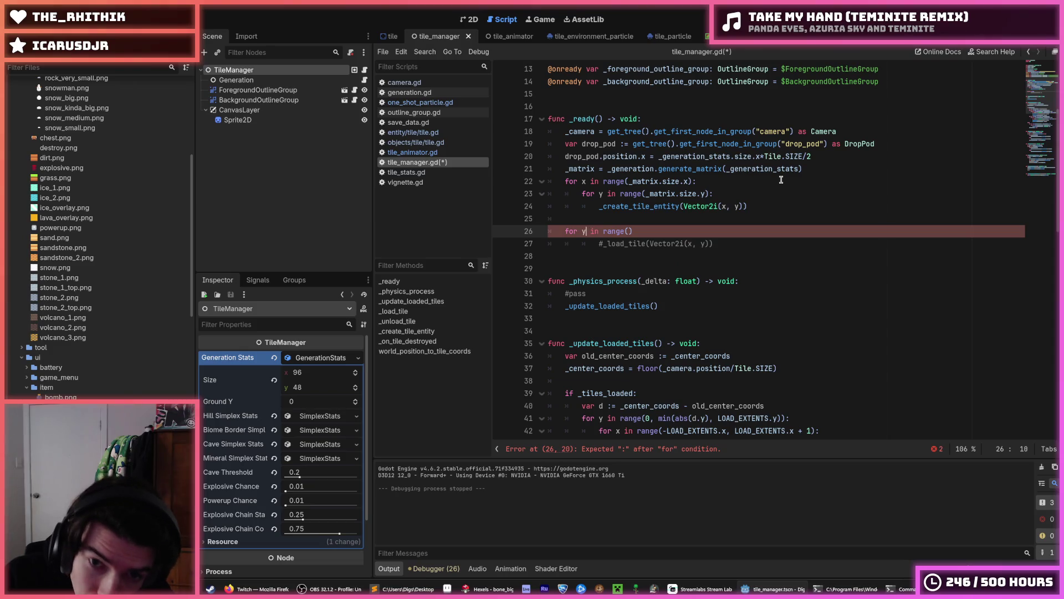
key(Up)
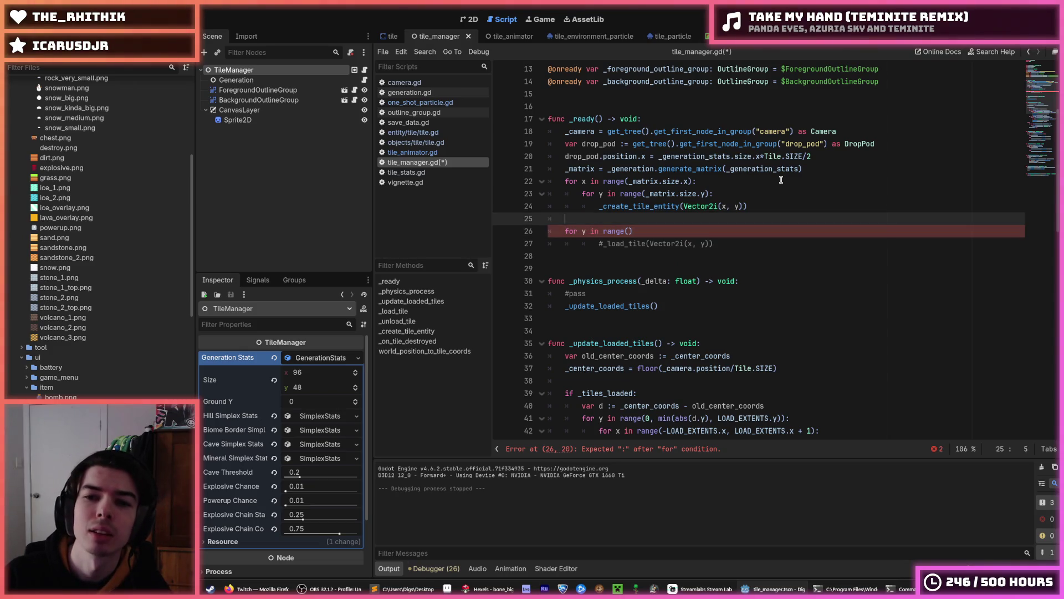
key(Up)
key(Up)
key(End)
key(shift+Up)
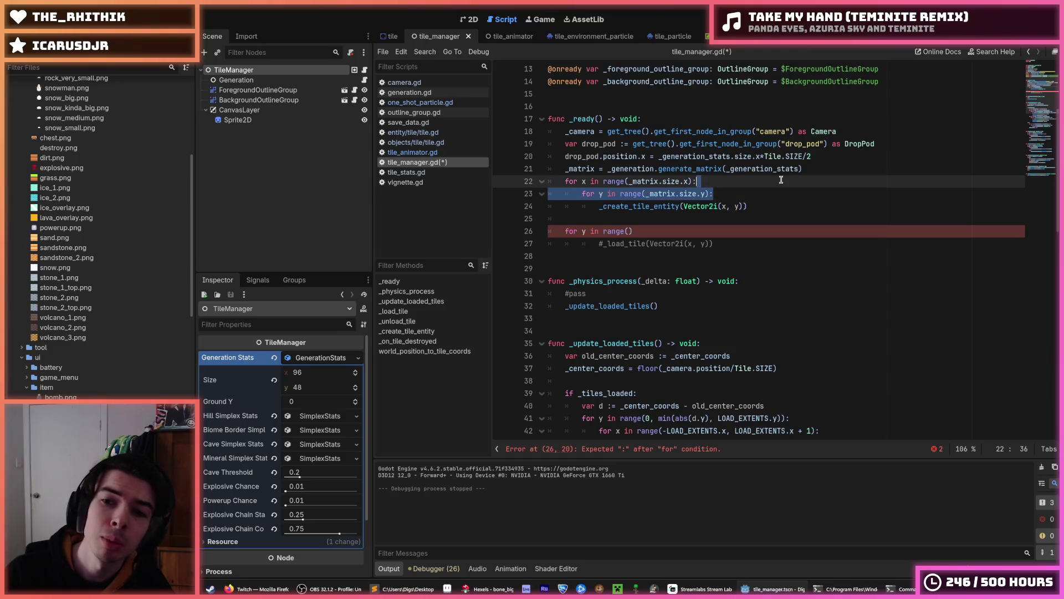
key(shift+Home)
key(End)
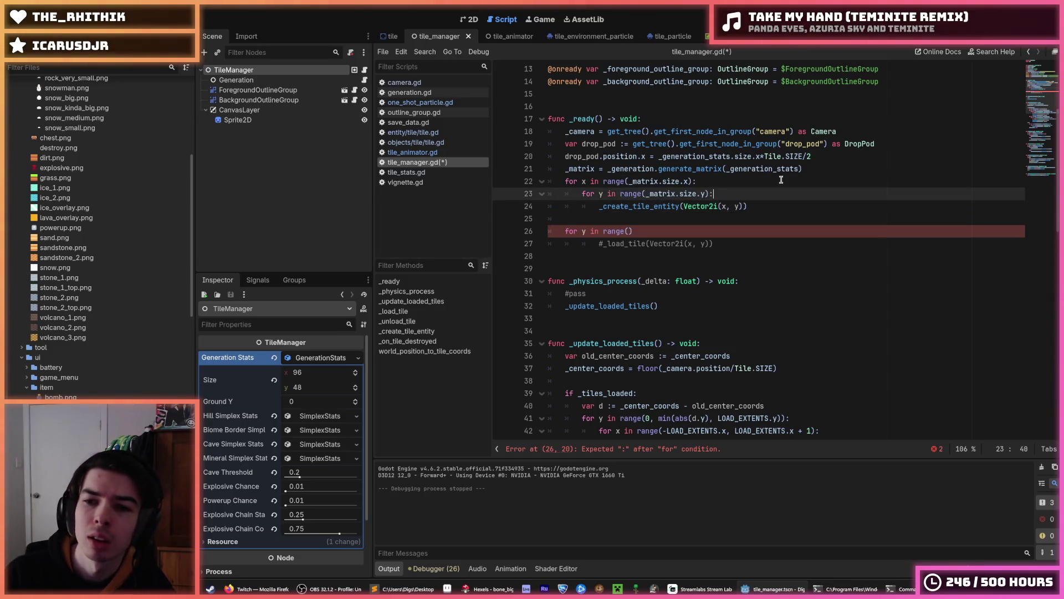
key(Down)
key(shift+Up)
key(shift+Home)
key(shift+Home)
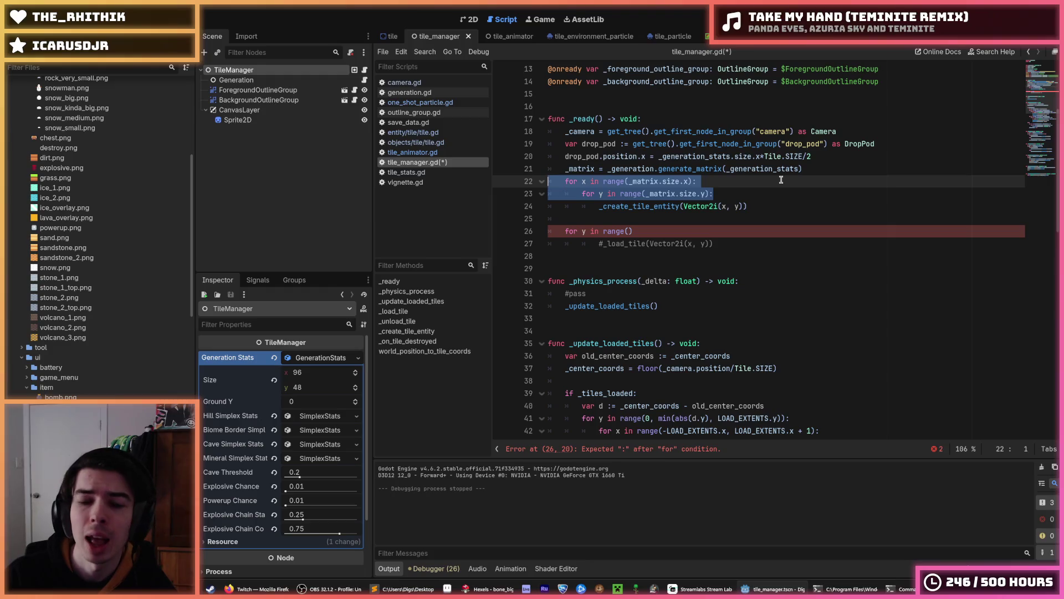
key(ctrl+c)
Replace the unfinished loop on line 26 with the copied headers using range(8), and save
key(Down)
key(Down)
key(Down)
key(shift+End)
key(ctrl+v)
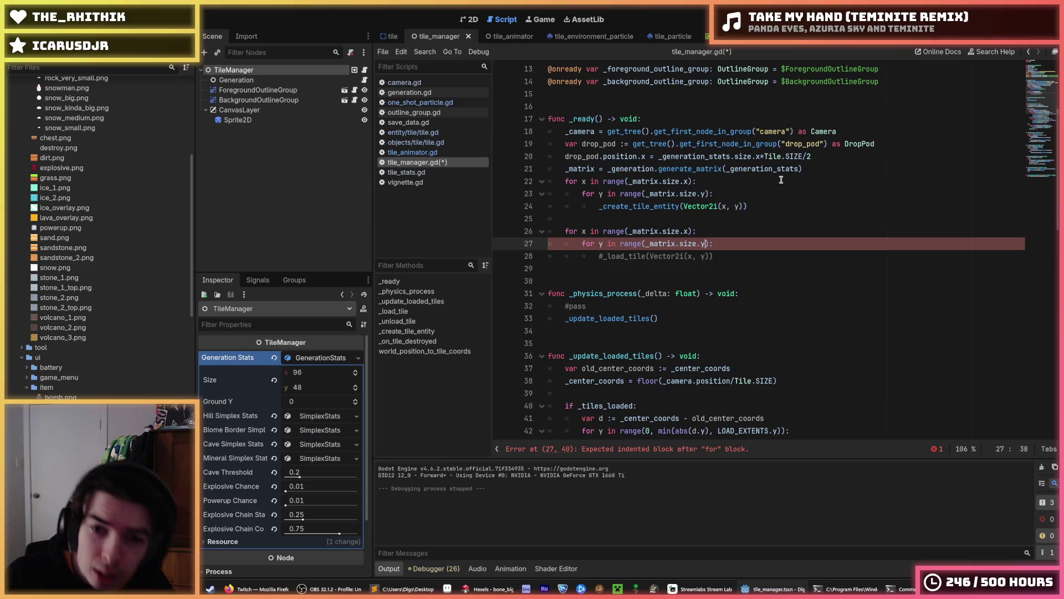
key(ctrl+shift+Left)
key(ctrl+shift+Left)
key(ctrl+shift+Left)
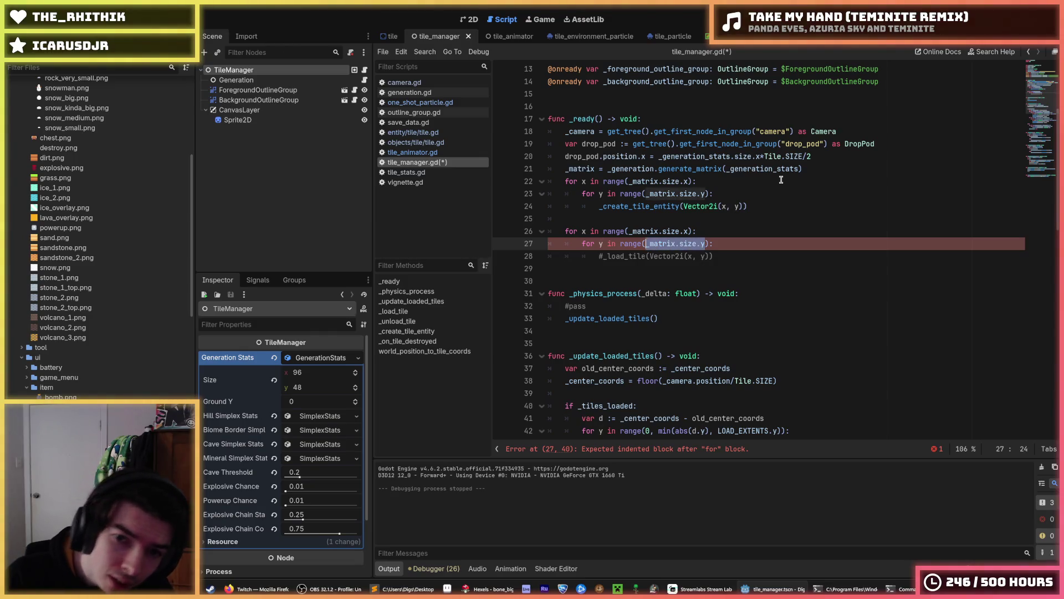
text(8)
key(ctrl+s)
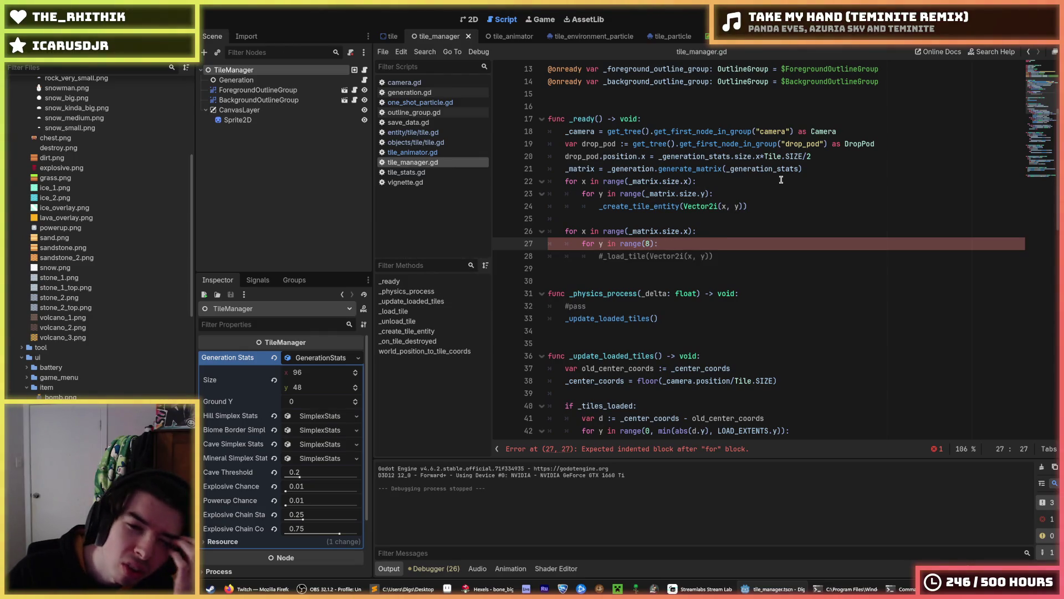
Uncomment the _load_tile call on line 28 and save tile_manager.gd
key(Down)
key(ctrl+k)
key(Up)
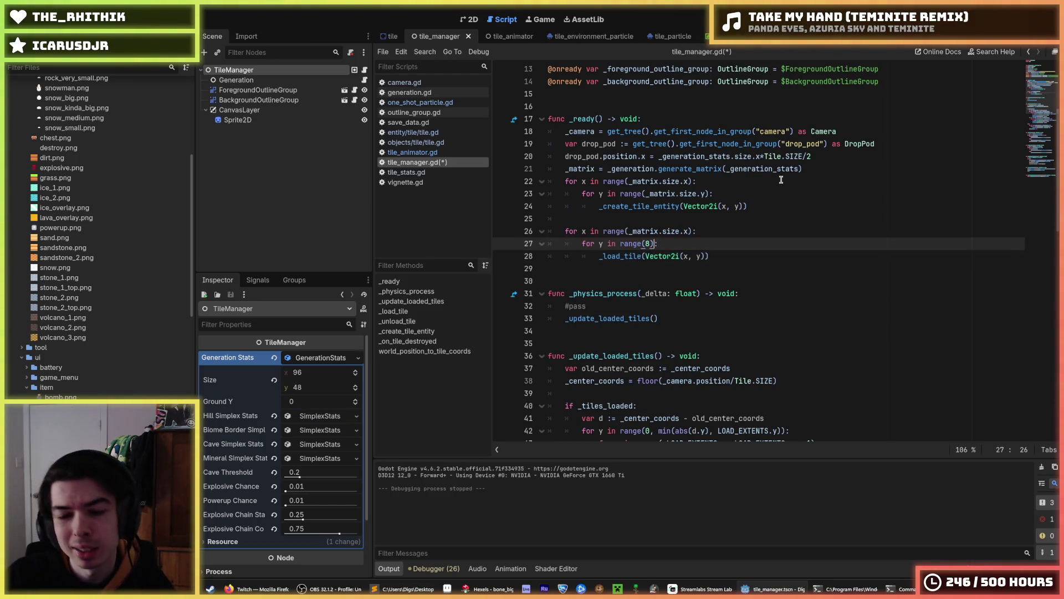
key(Down)
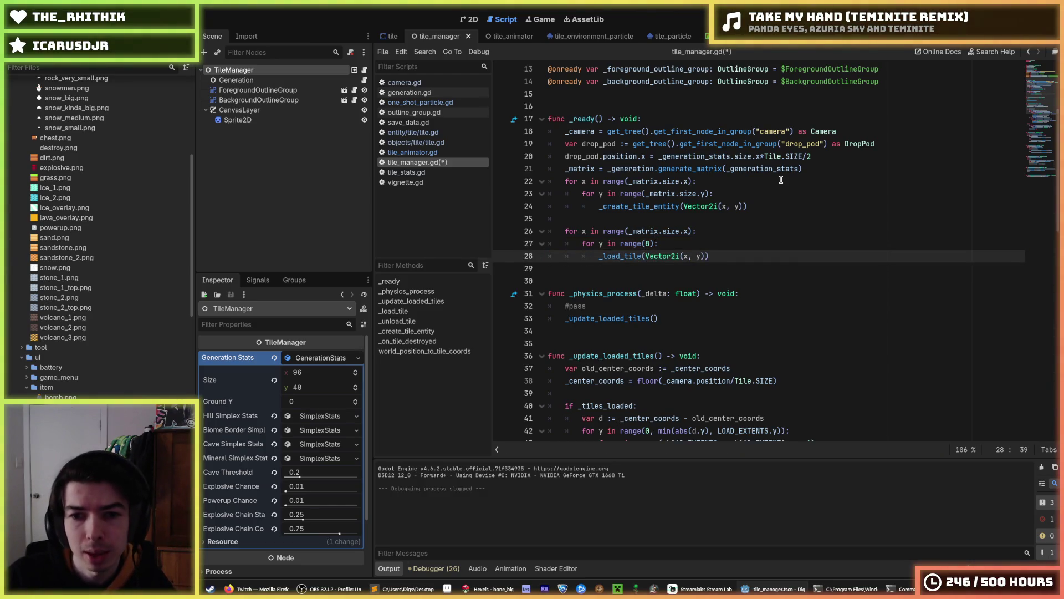
key(Up)
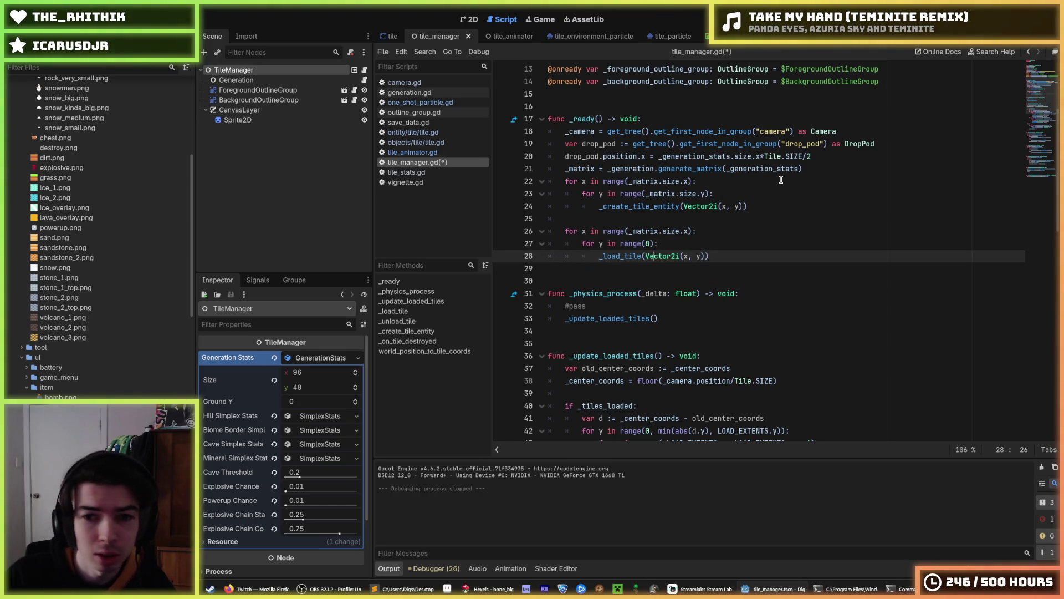
key(Left)
key(ctrl+s)
key(F5)
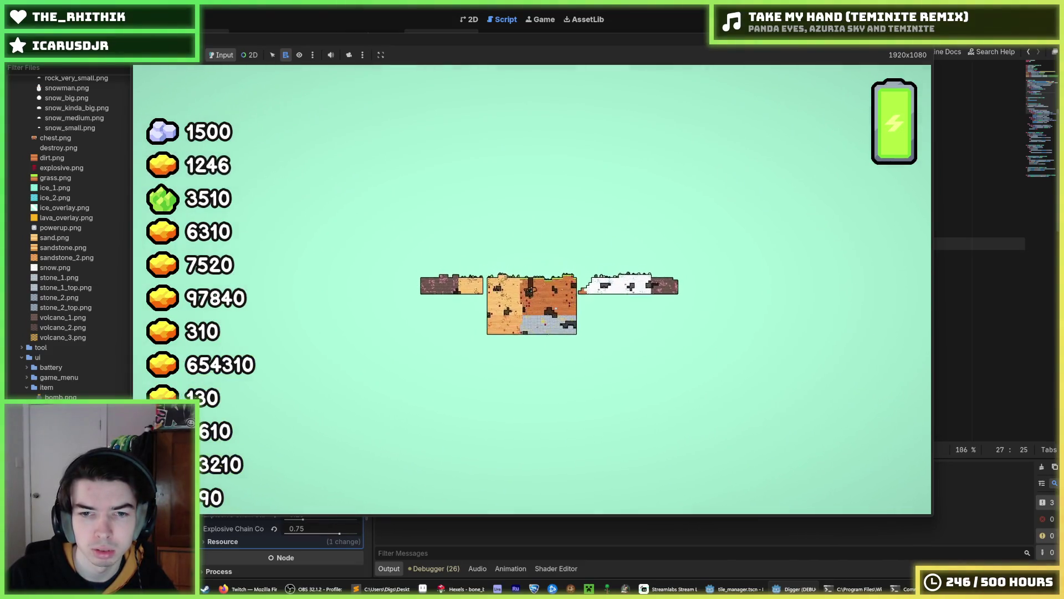
key(F8)
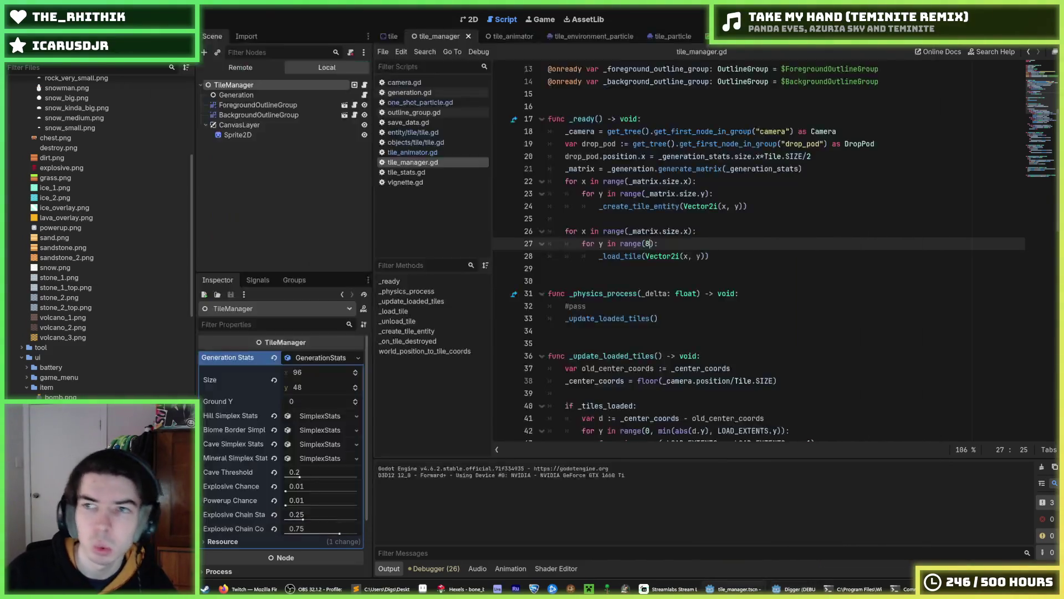
key(F5)
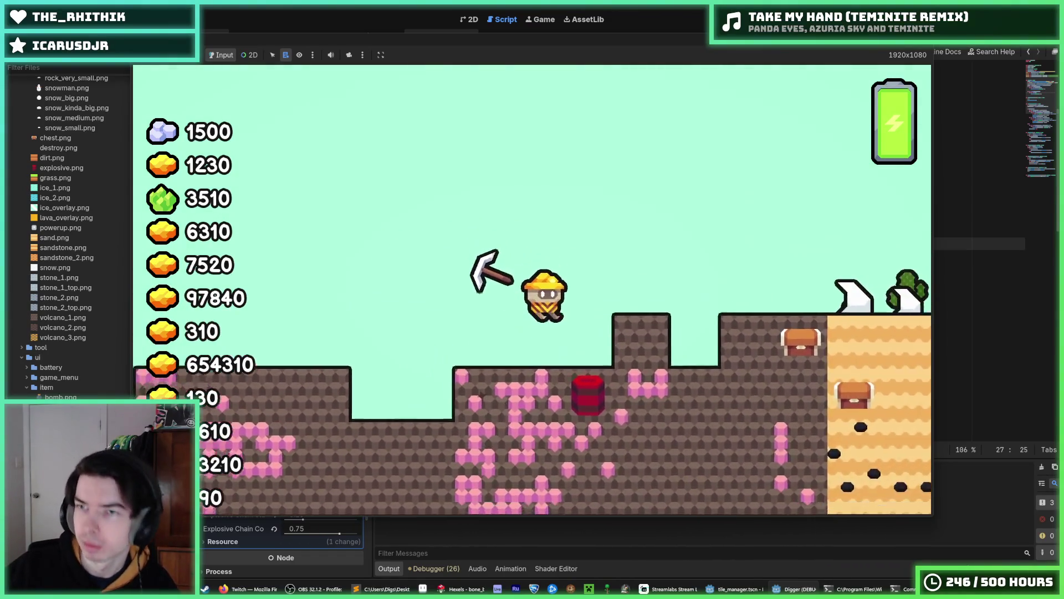
key(F5)
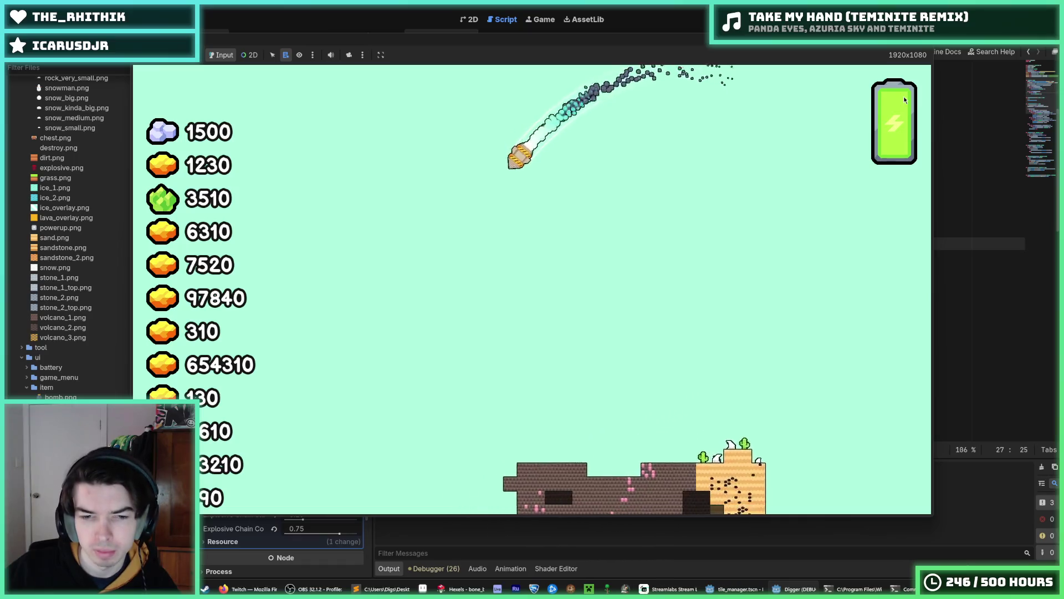
key(F8)
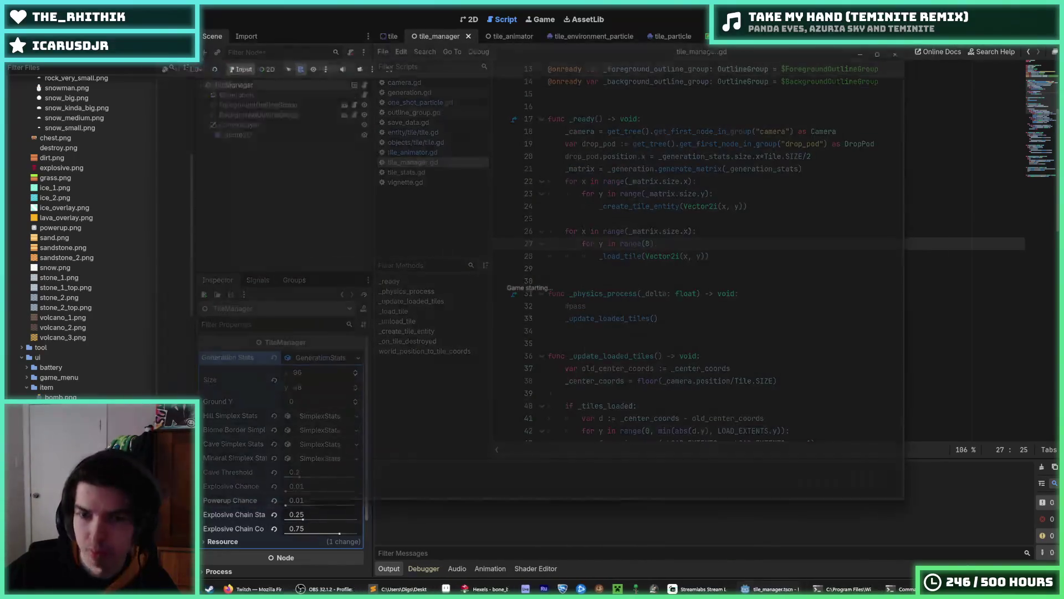
key(F5)
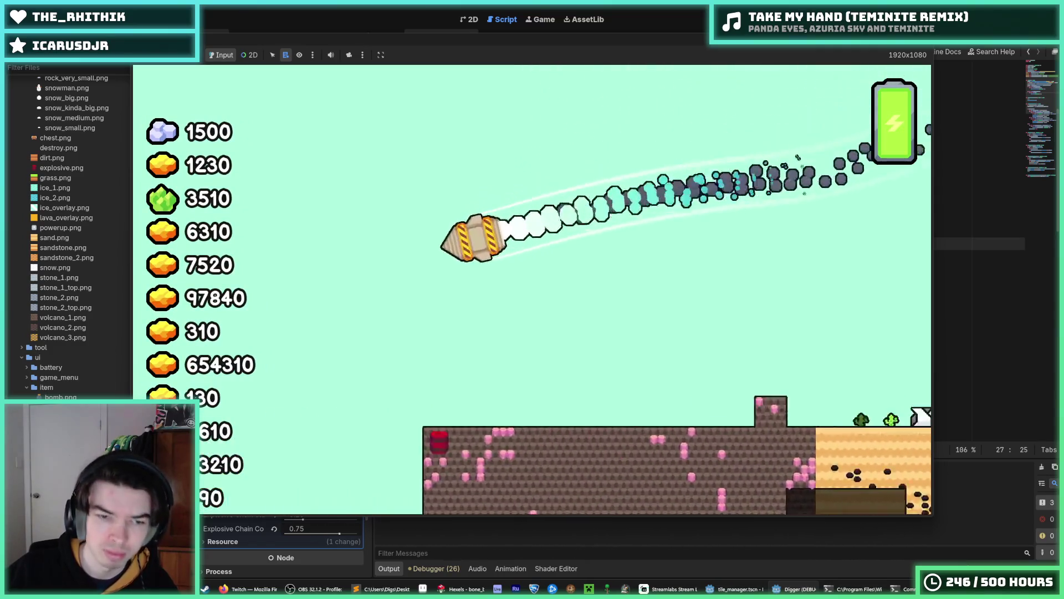
key(F8)
text(aa):)
key(ctrl+s)
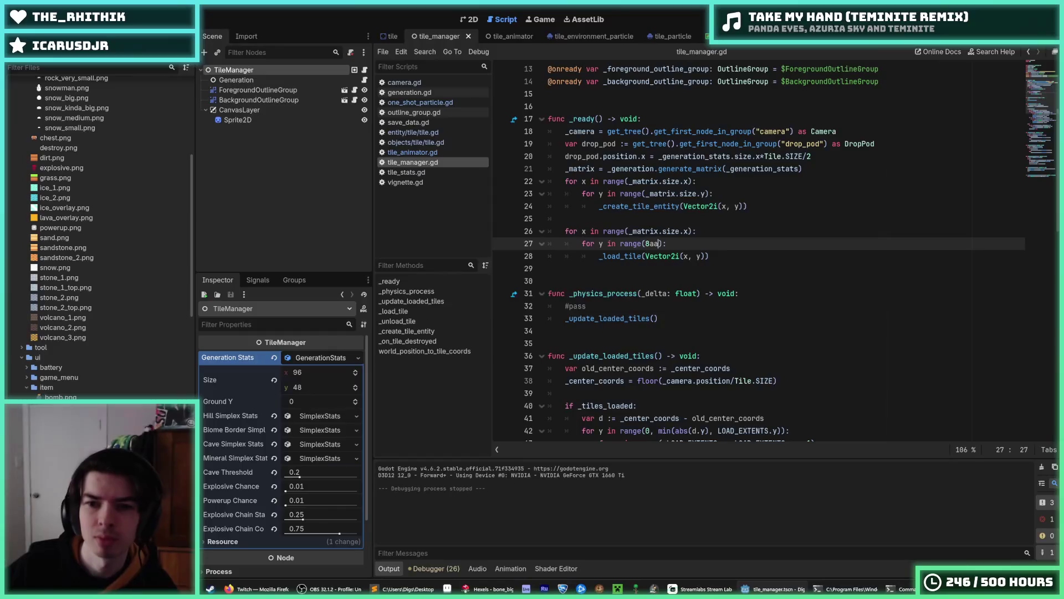
key(BackSpace)
key(ctrl+s)
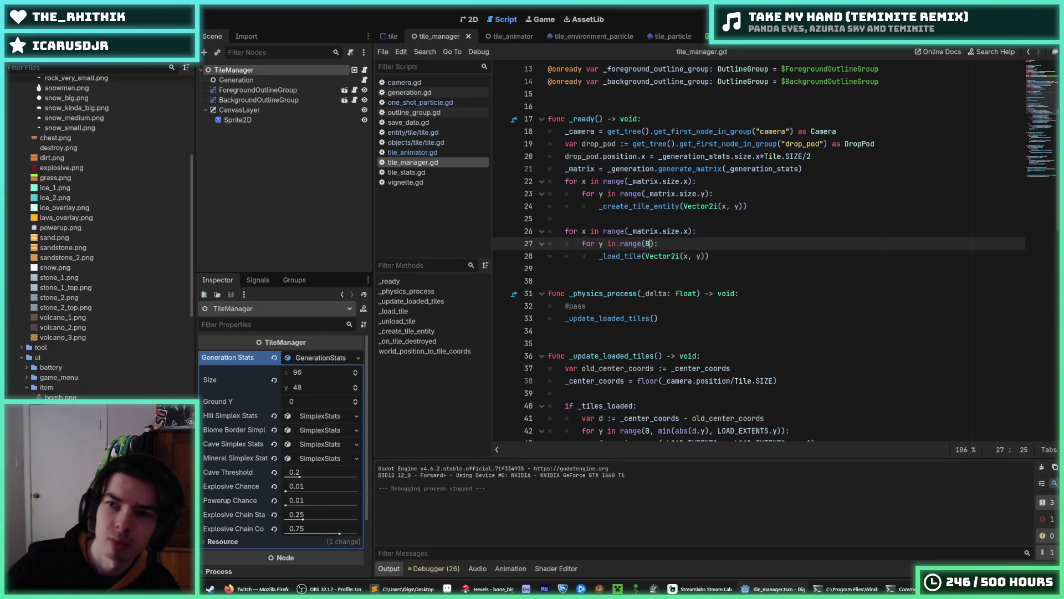
key(F5)
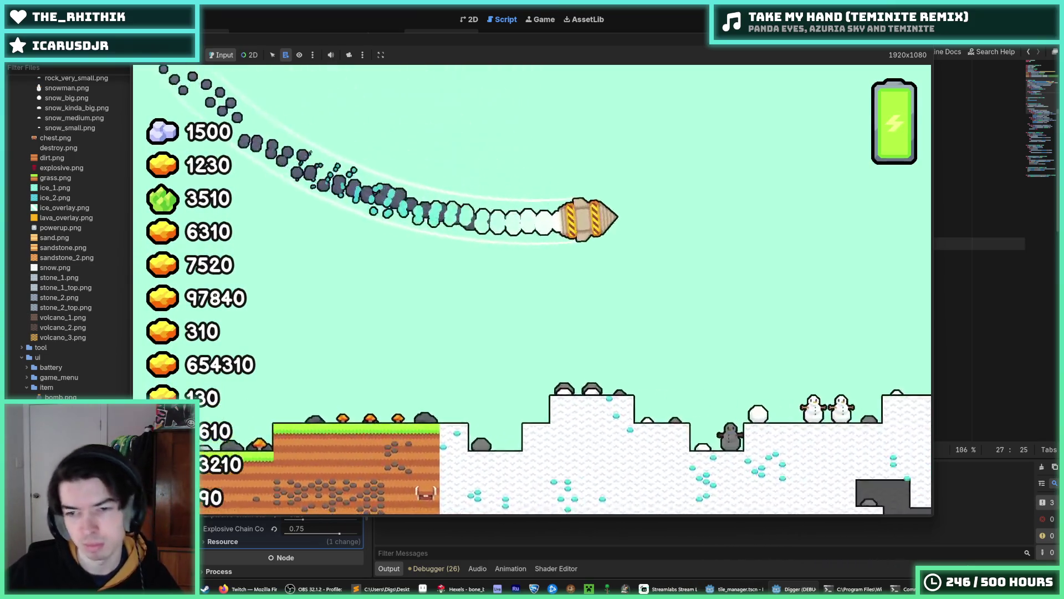
key(F8)
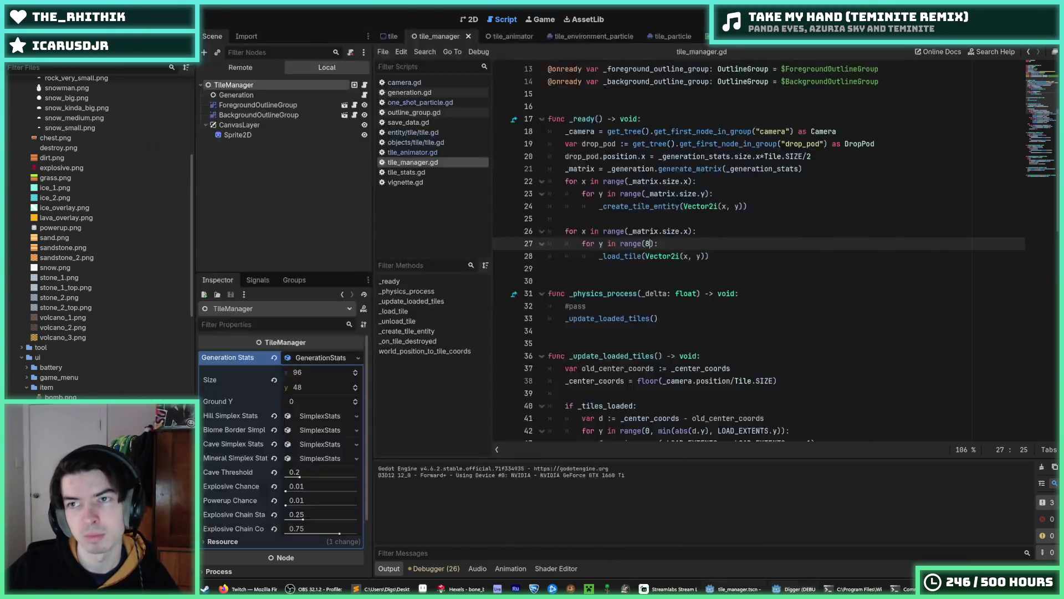
key(F5)
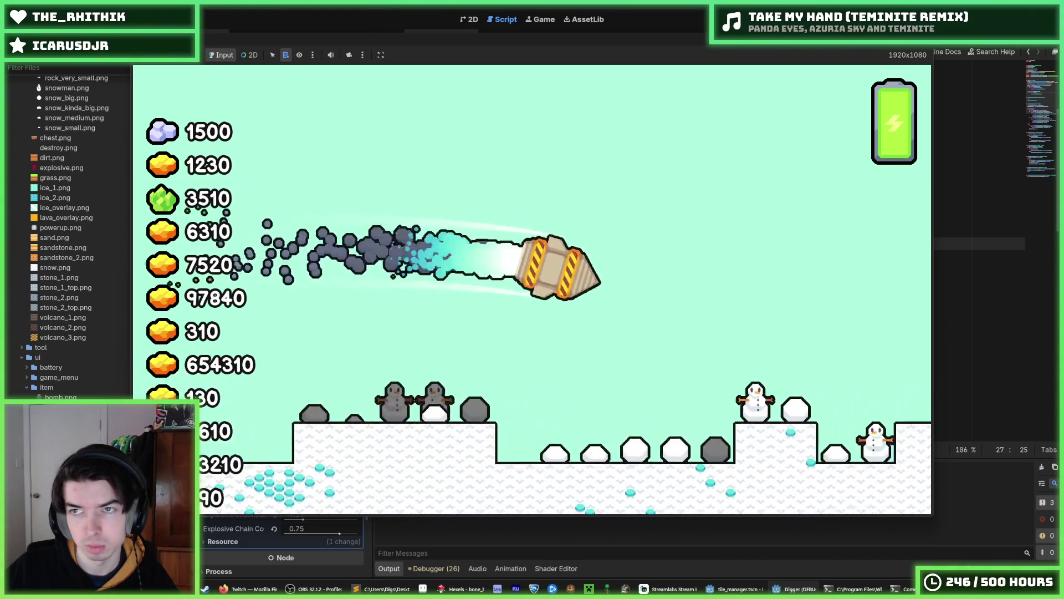
key(F5)
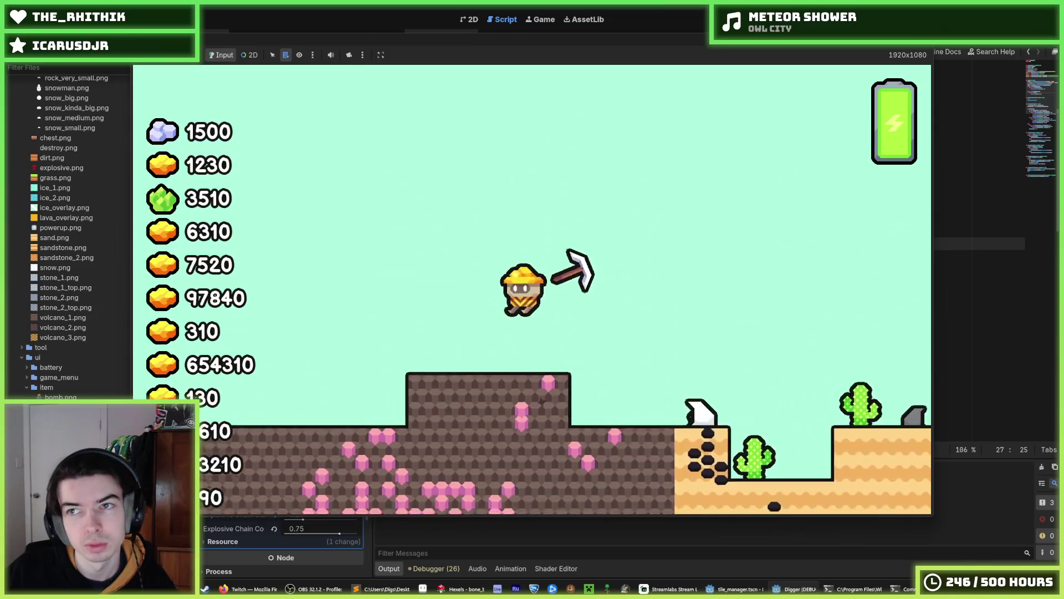
key(F8)
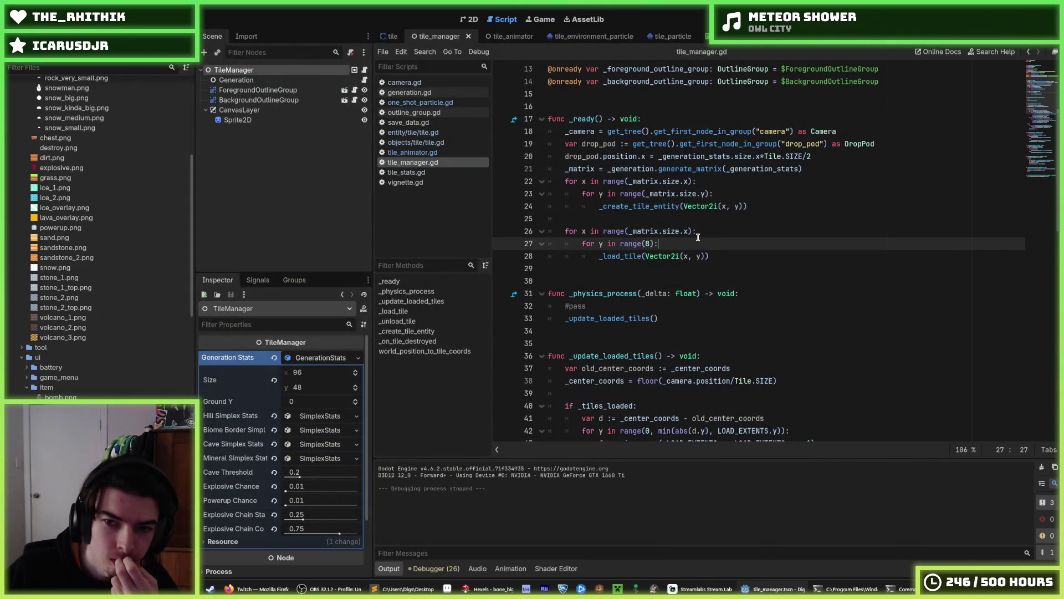
click(741, 222)
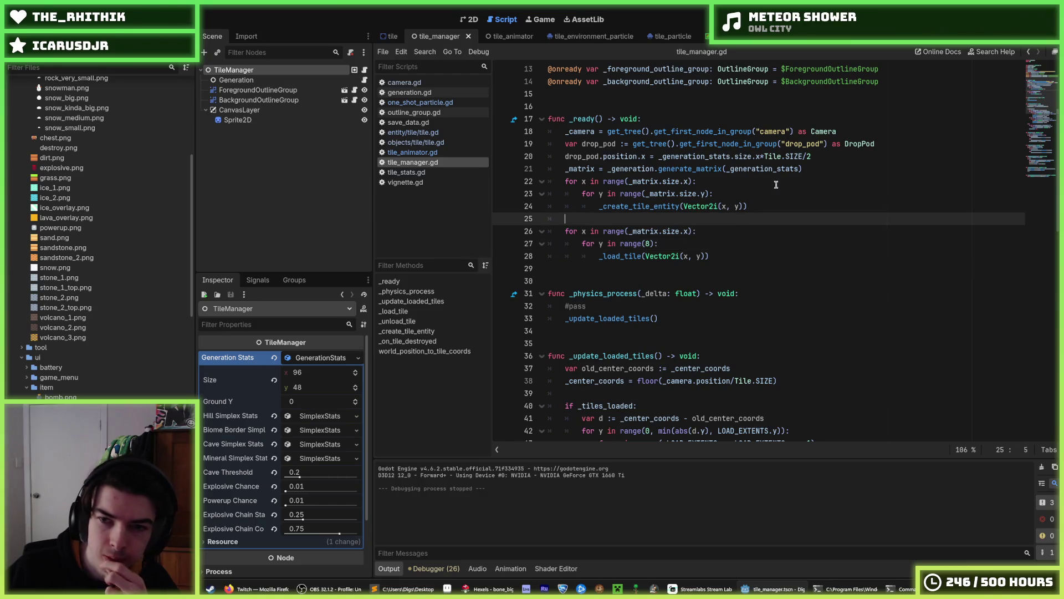
key(F5)
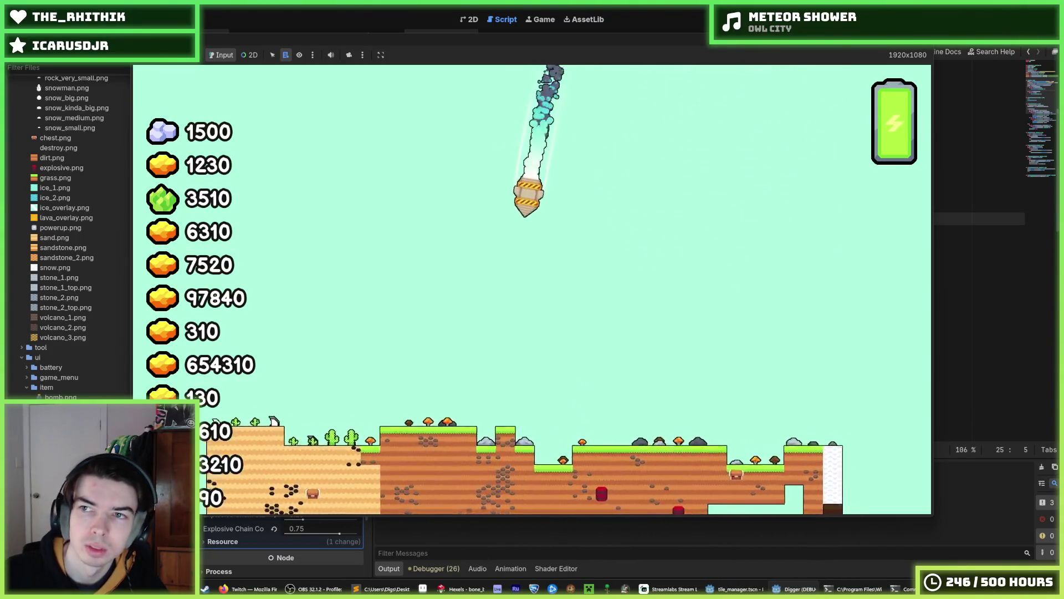
key(F5)
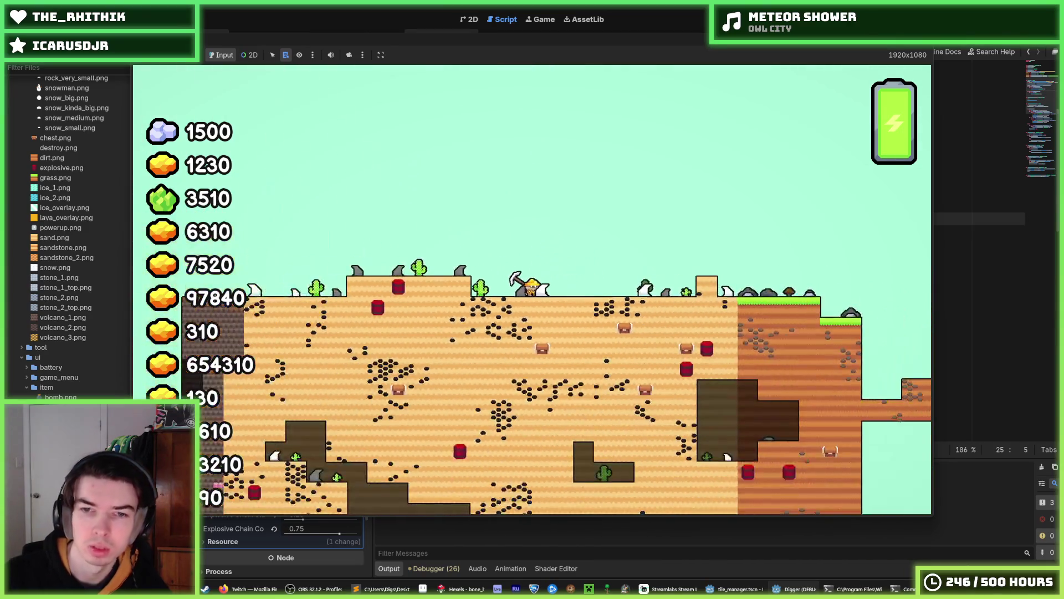
key(F8)
click(814, 99)
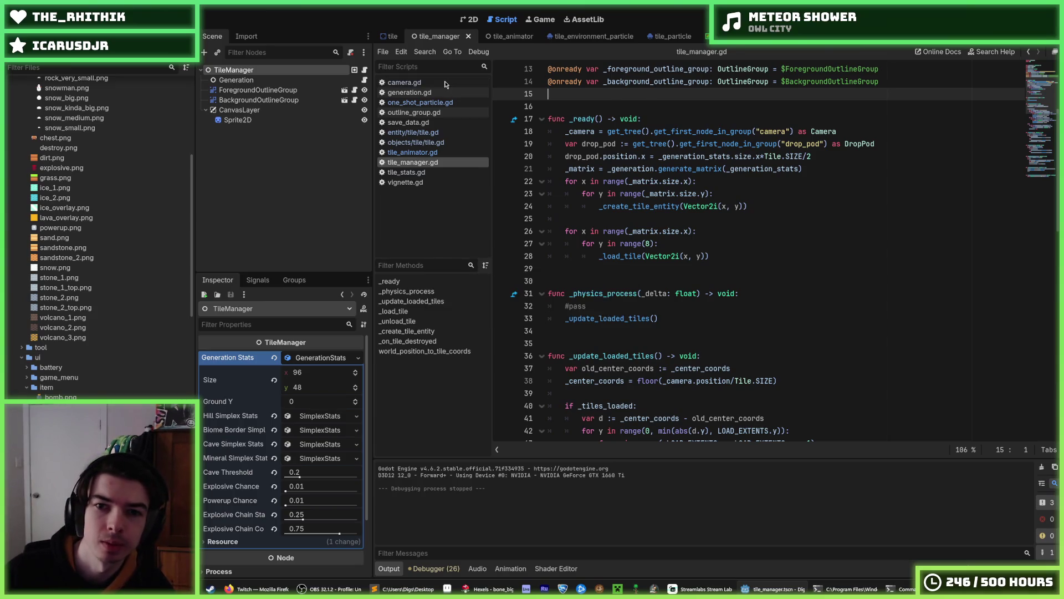
click(422, 82)
scroll(624, 158, up, 15)
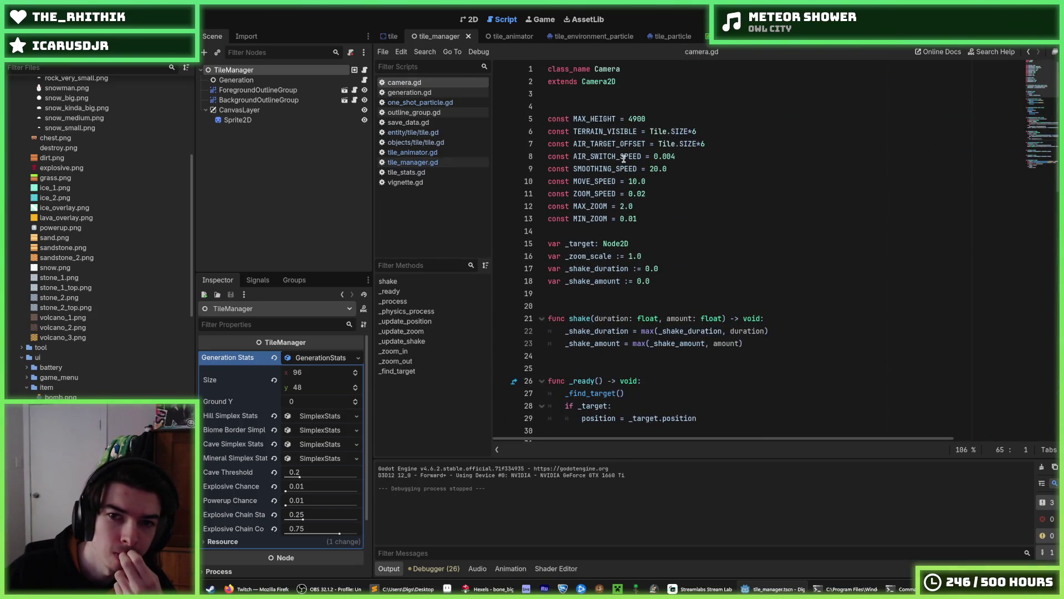
triple_click(637, 119)
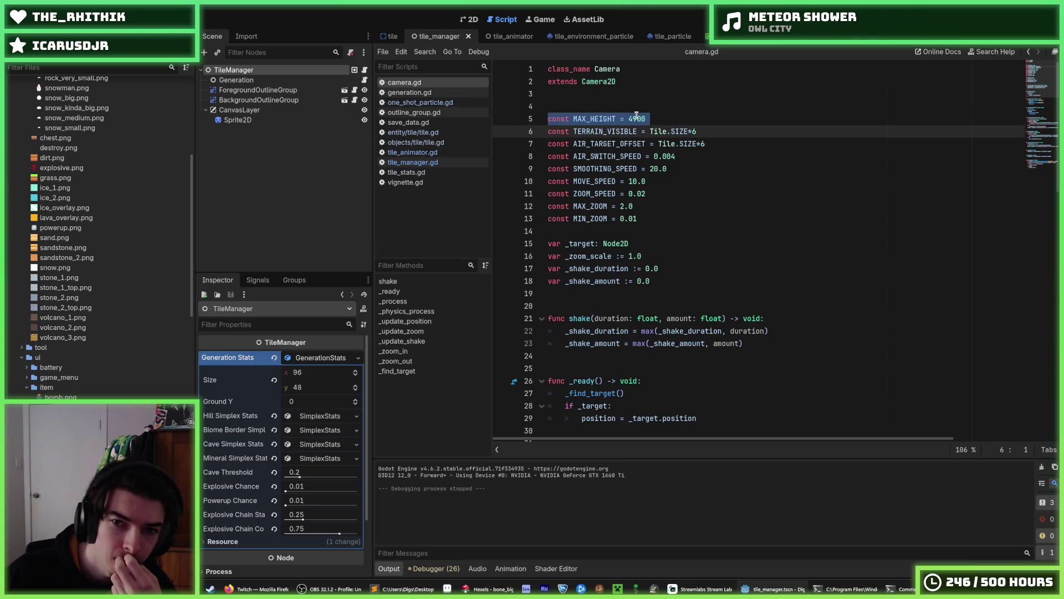
double_click(636, 118)
double_click(608, 131)
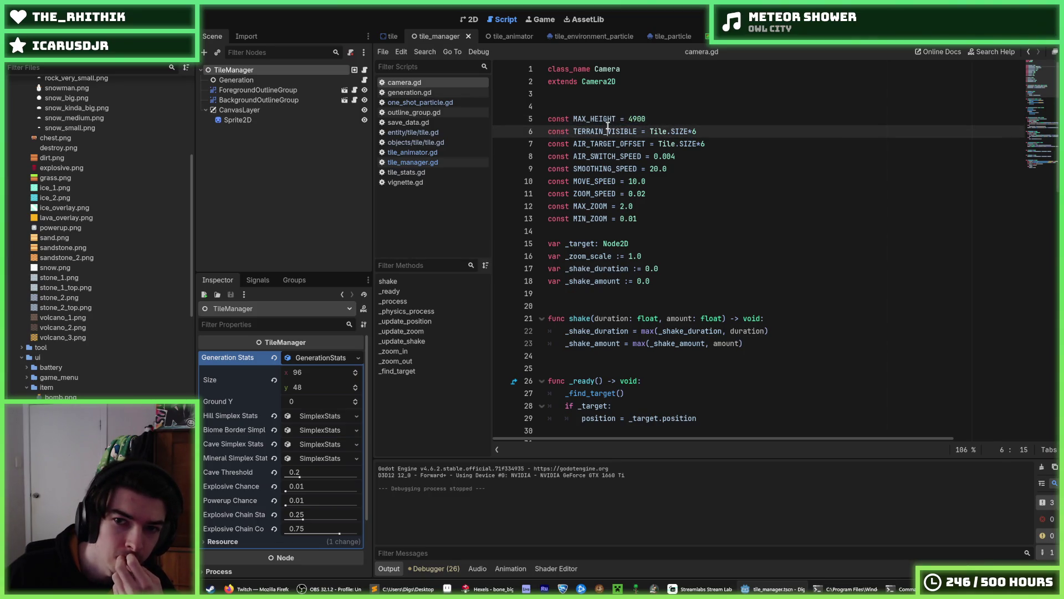
click(607, 132)
click(449, 152)
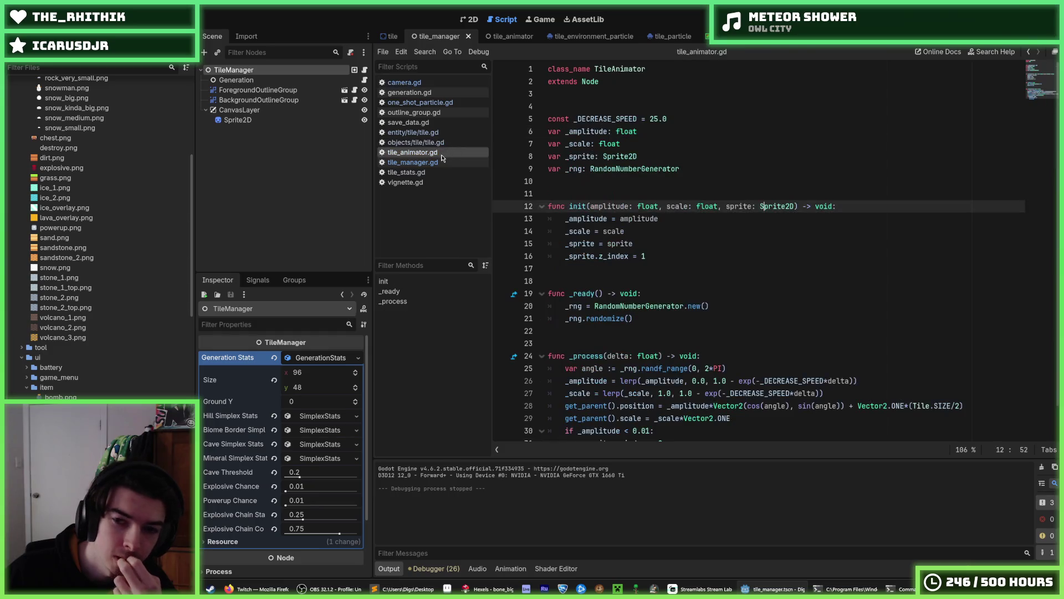
scroll(648, 197, down, 1)
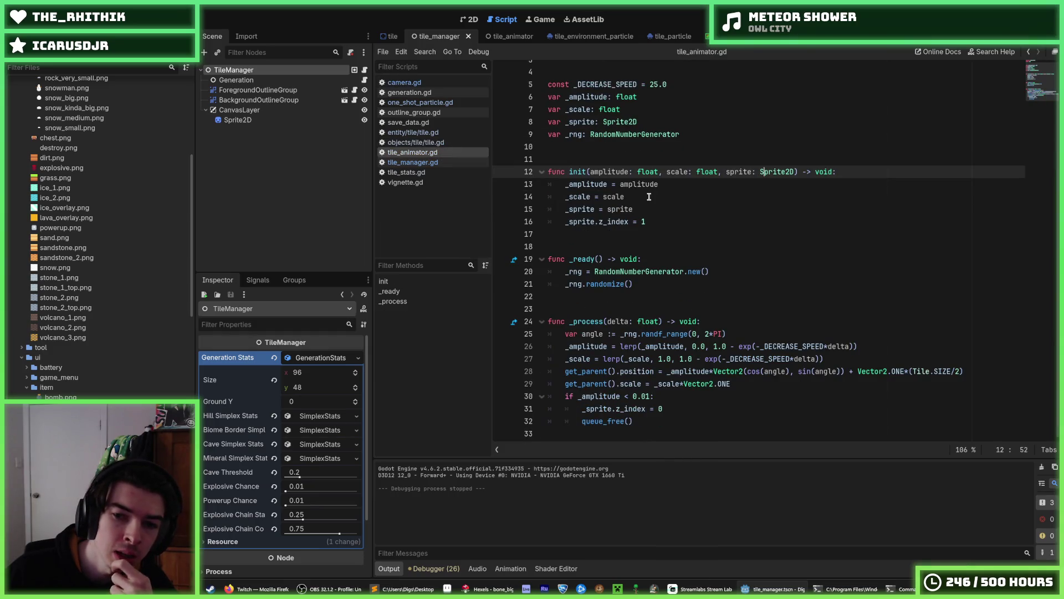
click(648, 196)
click(446, 162)
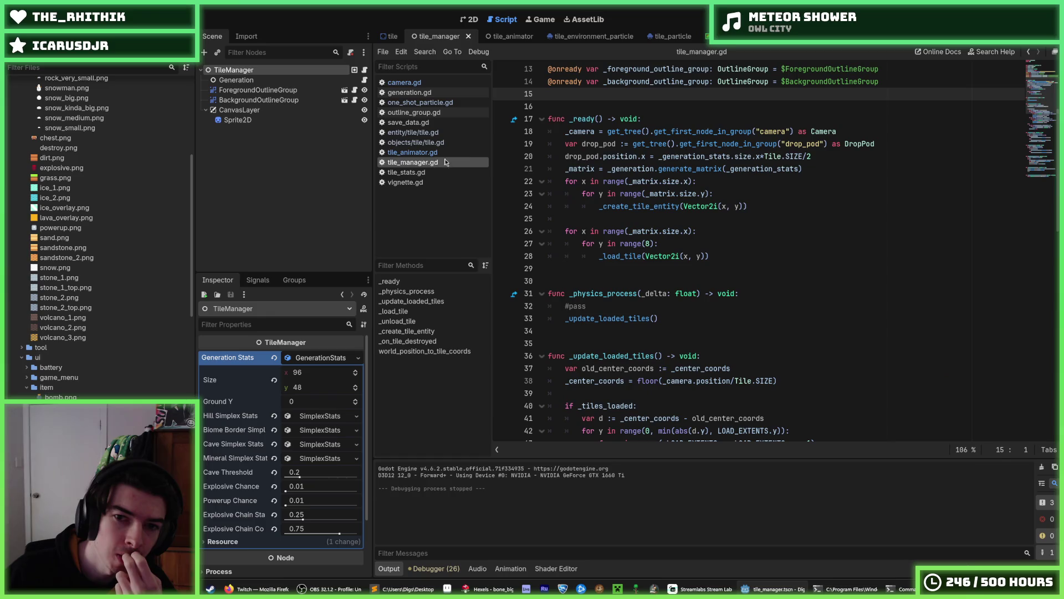
click(753, 205)
key(Up)
click(721, 185)
click(713, 188)
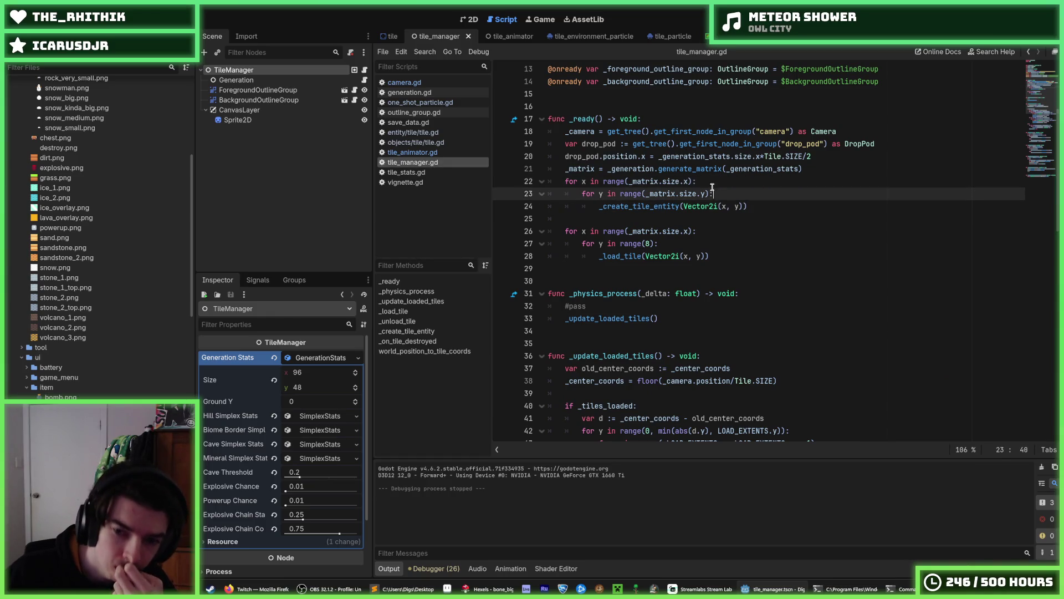
click(708, 176)
scroll(716, 192, down, 5)
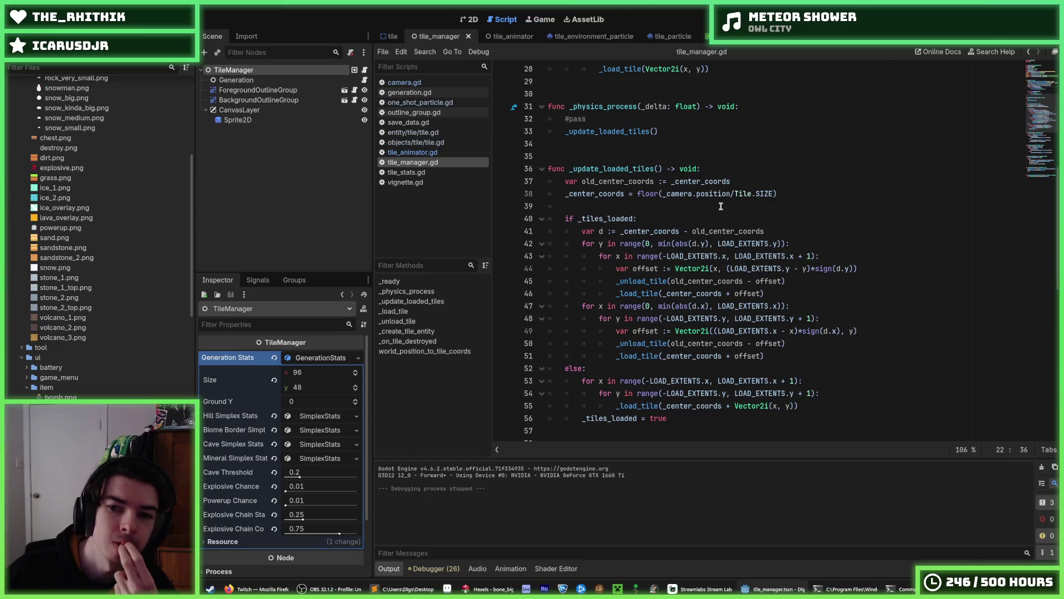
scroll(720, 206, up, 6)
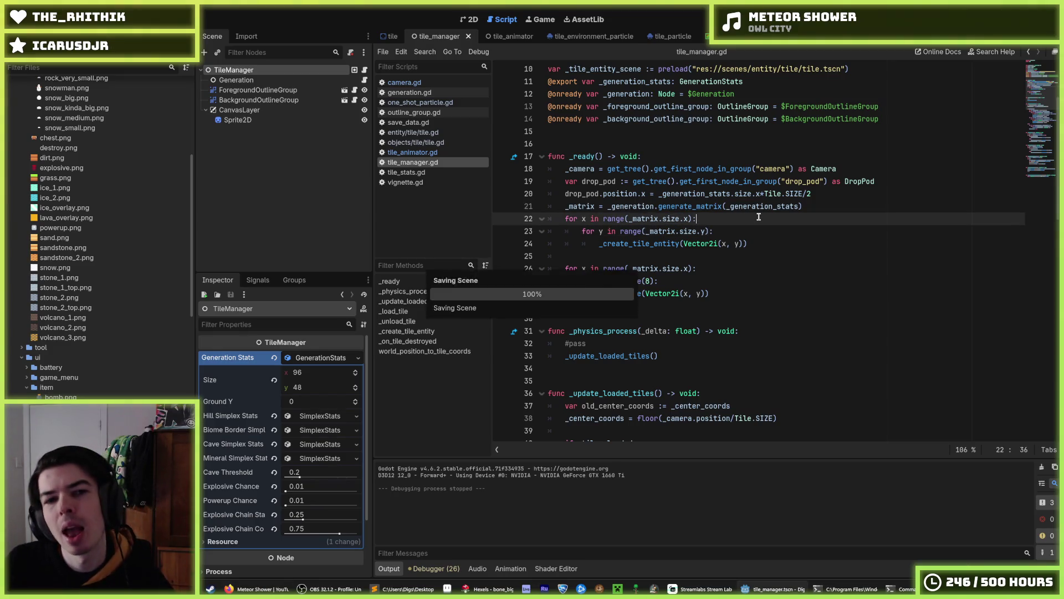
click(774, 244)
drag(773, 243, 549, 218)
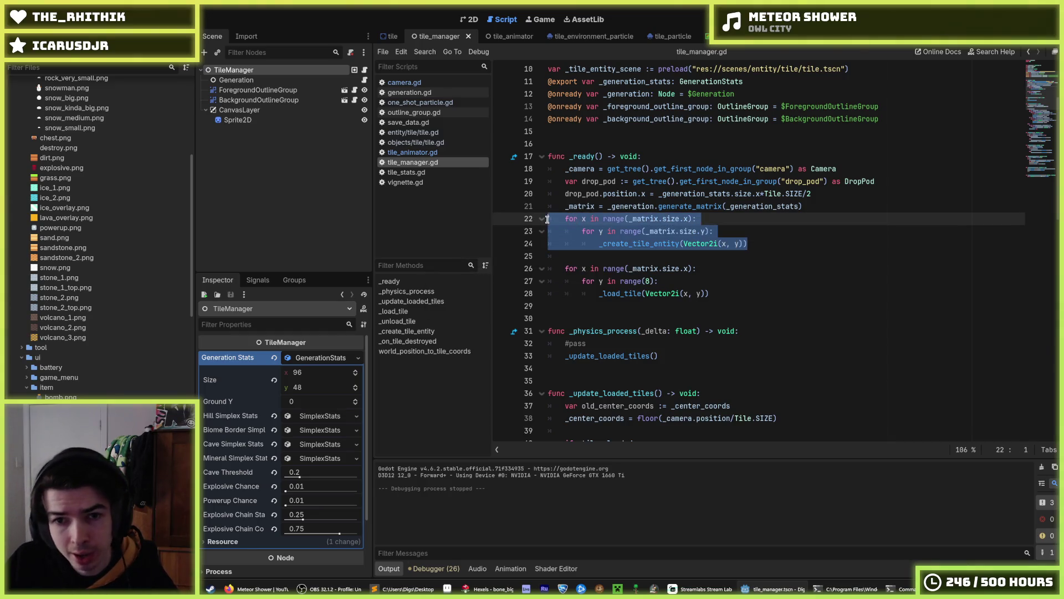
click(654, 216)
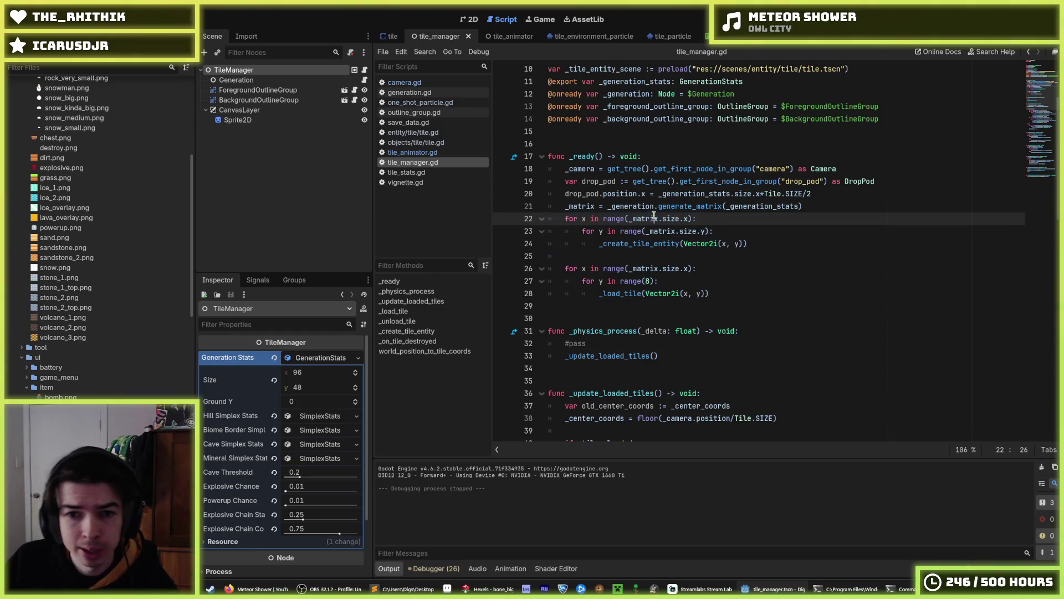
click(734, 232)
click(727, 219)
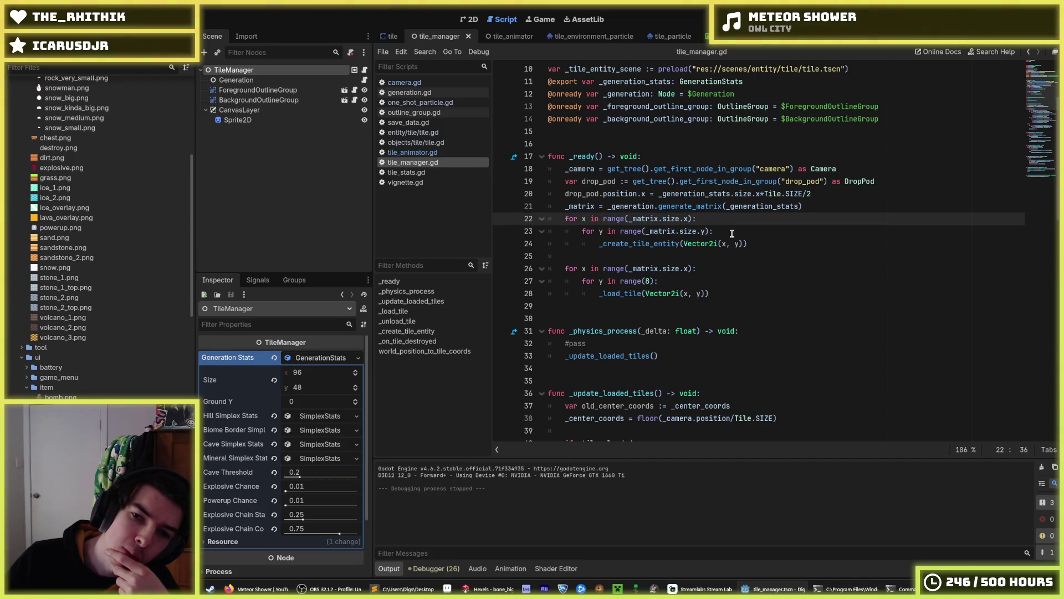
click(732, 231)
click(728, 219)
click(727, 231)
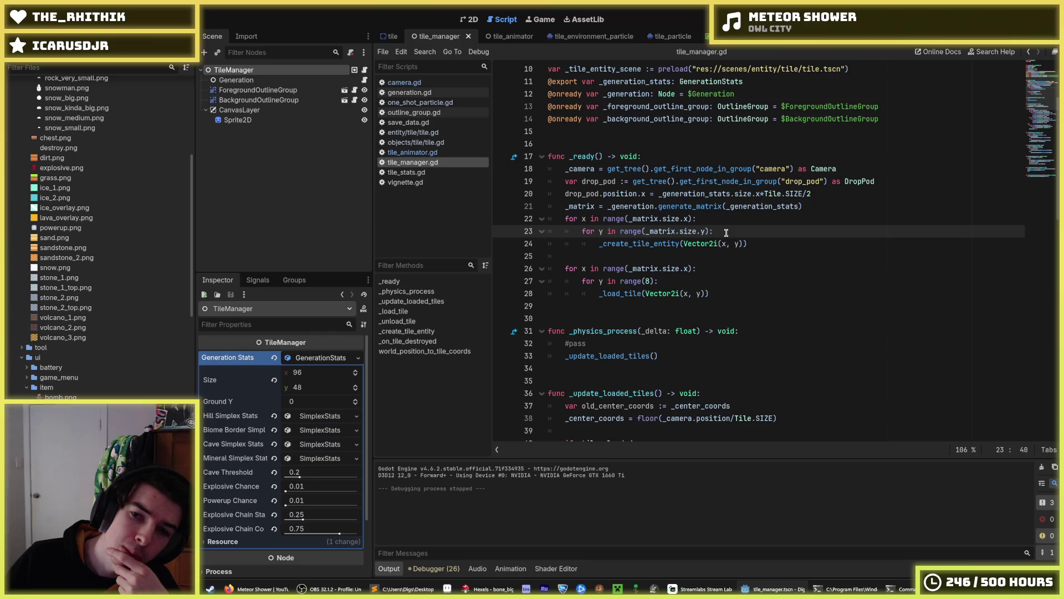
click(720, 219)
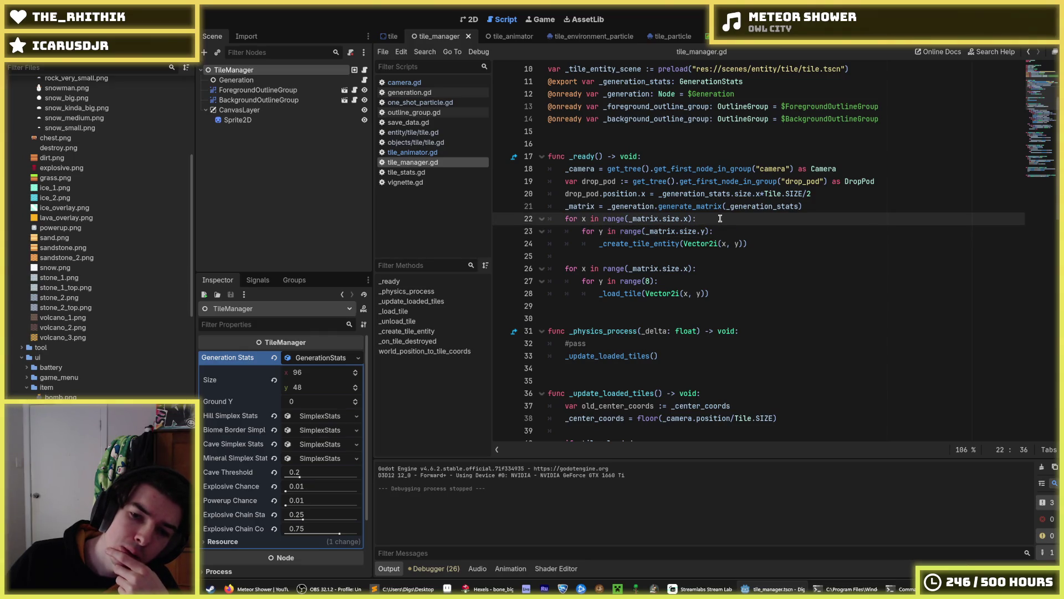
scroll(720, 218, down, 6)
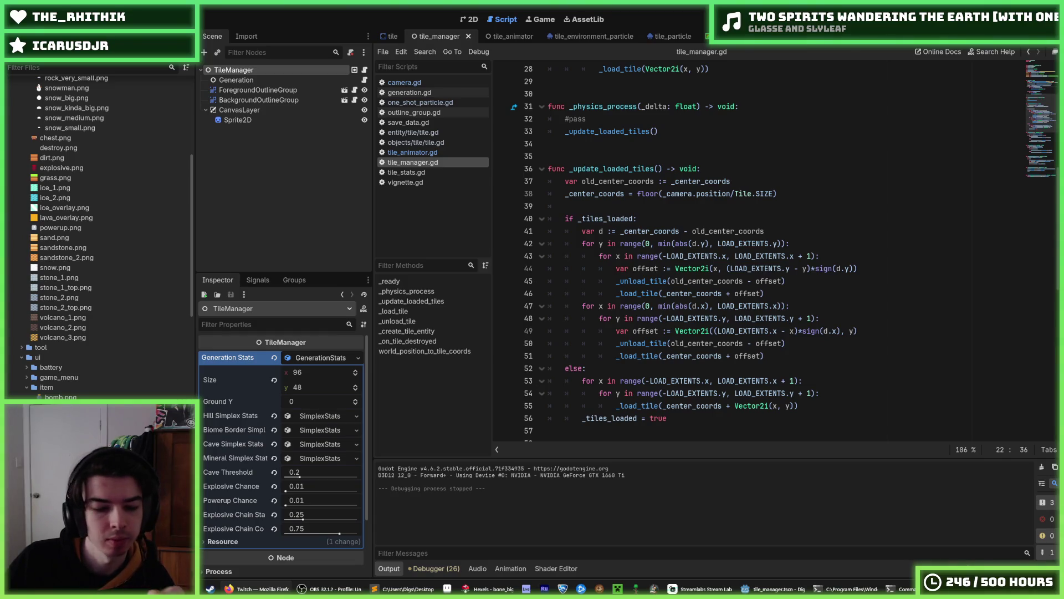
click(798, 356)
key(Up)
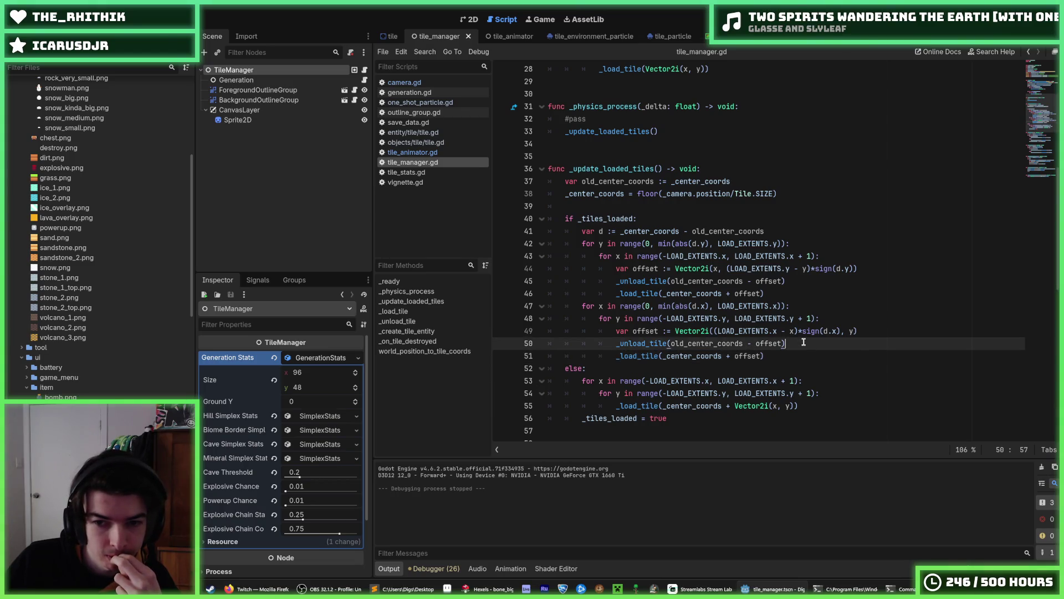
key(Down)
key(Up)
key(Down)
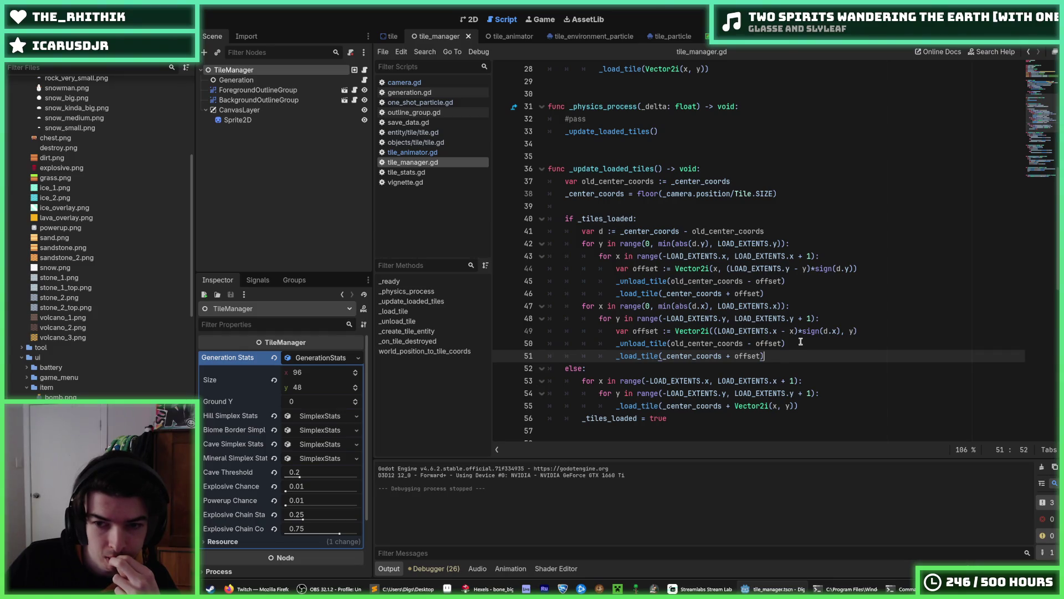
key(Up)
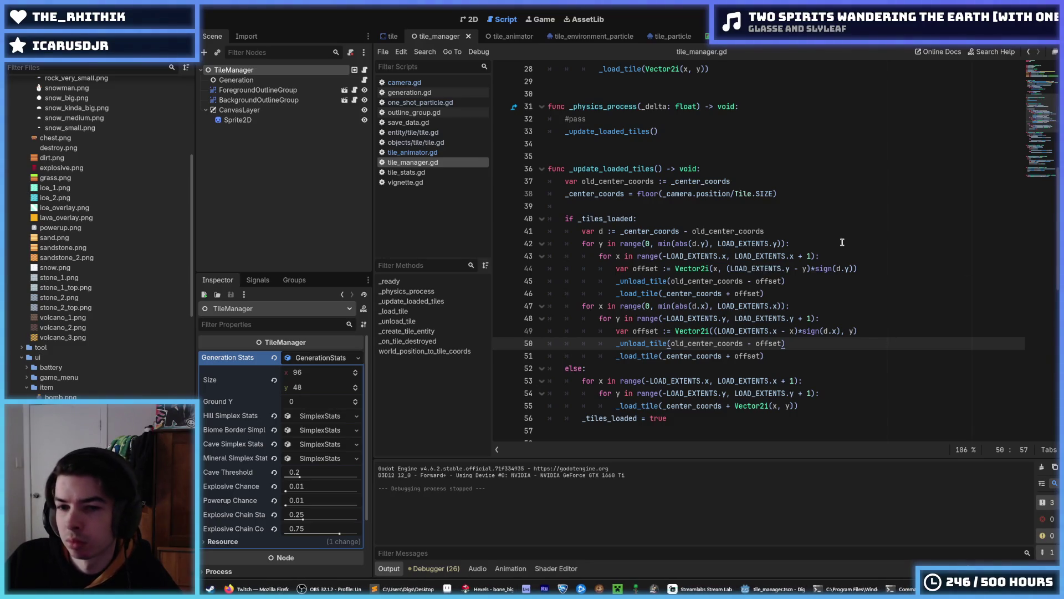
click(833, 280)
click(797, 298)
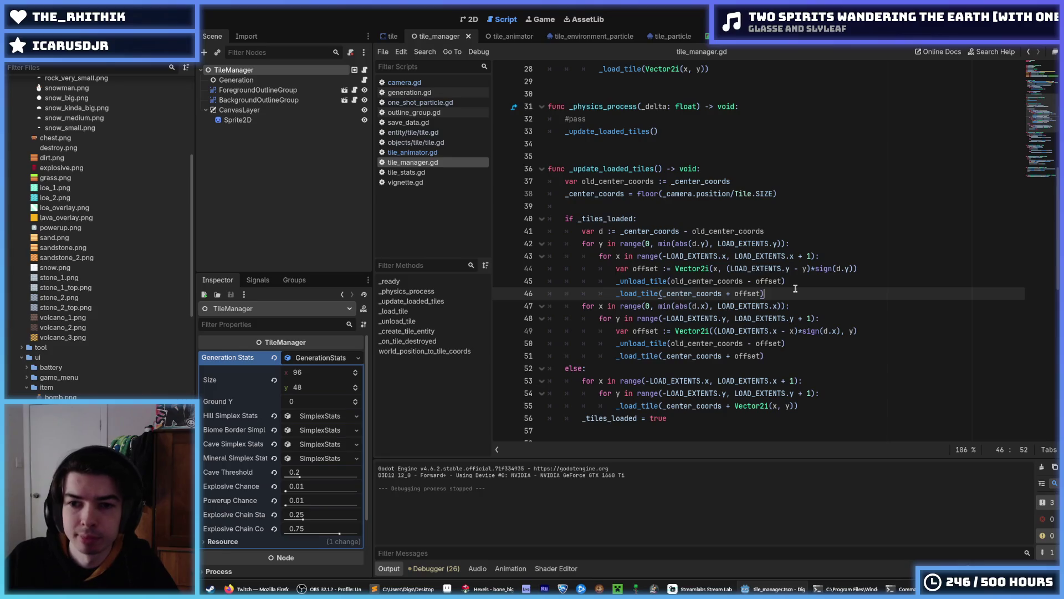
click(801, 282)
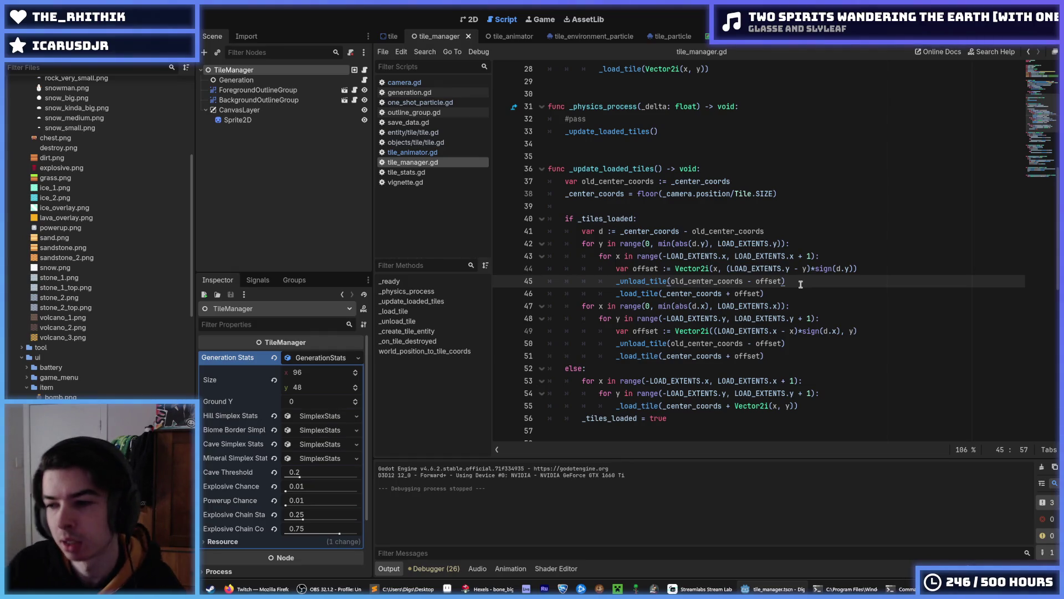
click(801, 289)
click(793, 283)
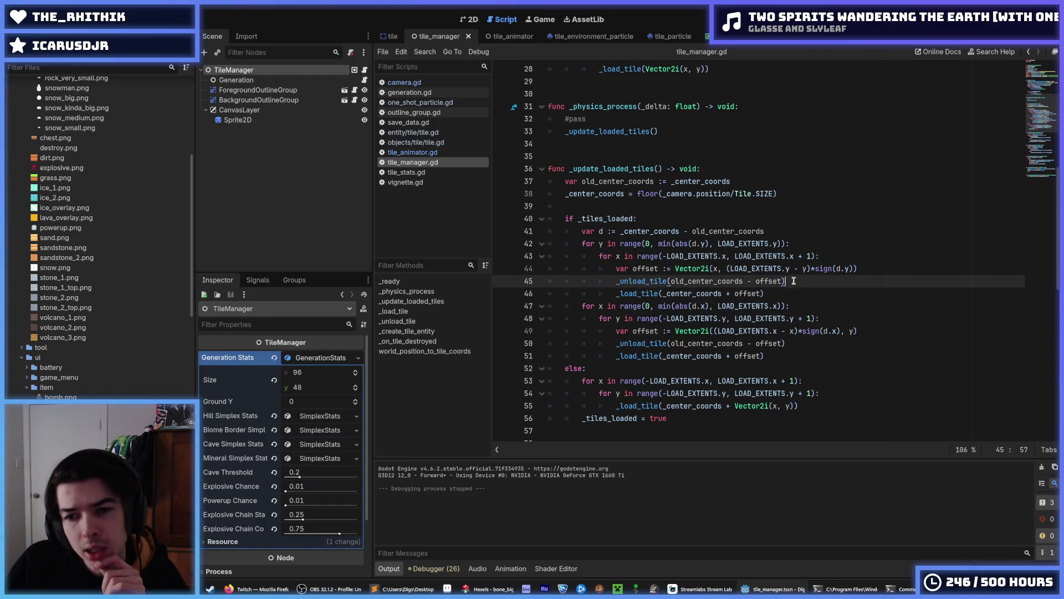
click(805, 288)
click(797, 283)
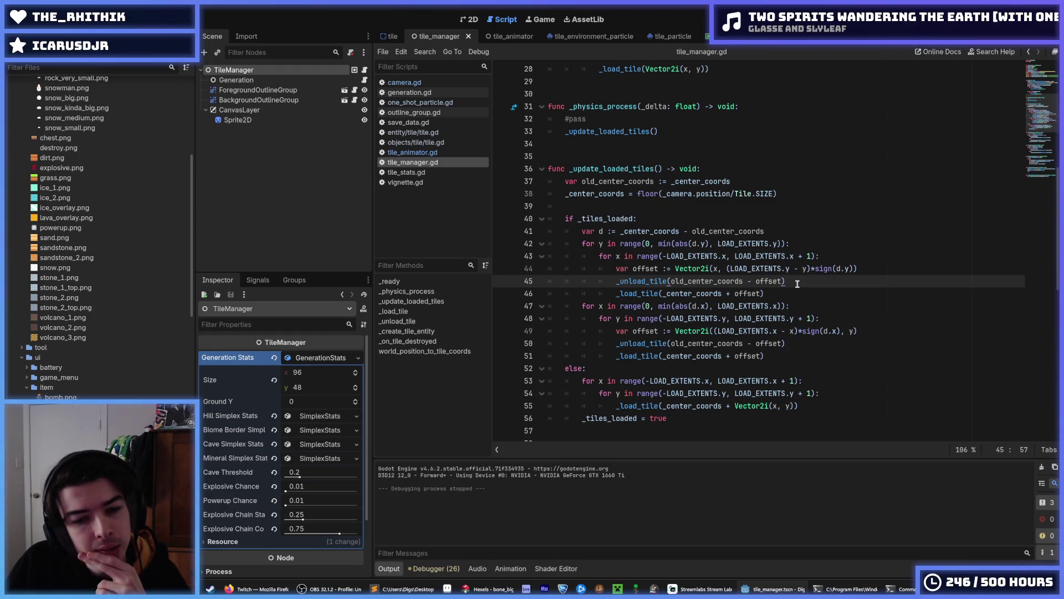
Change LOAD_EXTENTS on line 5 from Vector2i(16, 16) to Vector2i(64, 64) and run the game
scroll(632, 252, up, 9)
click(632, 247)
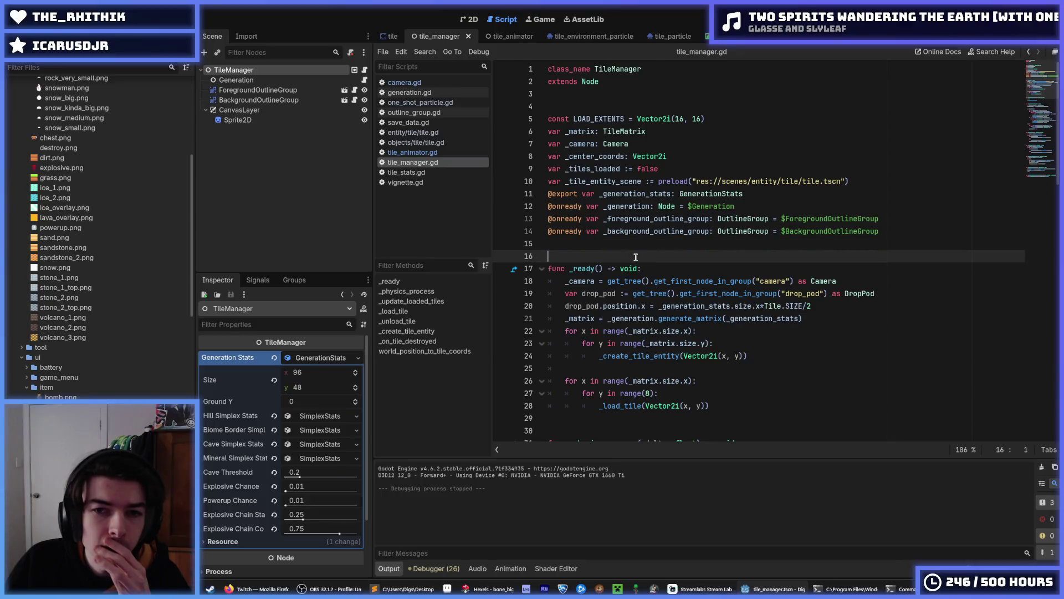
scroll(611, 247, down, 6)
scroll(643, 189, up, 6)
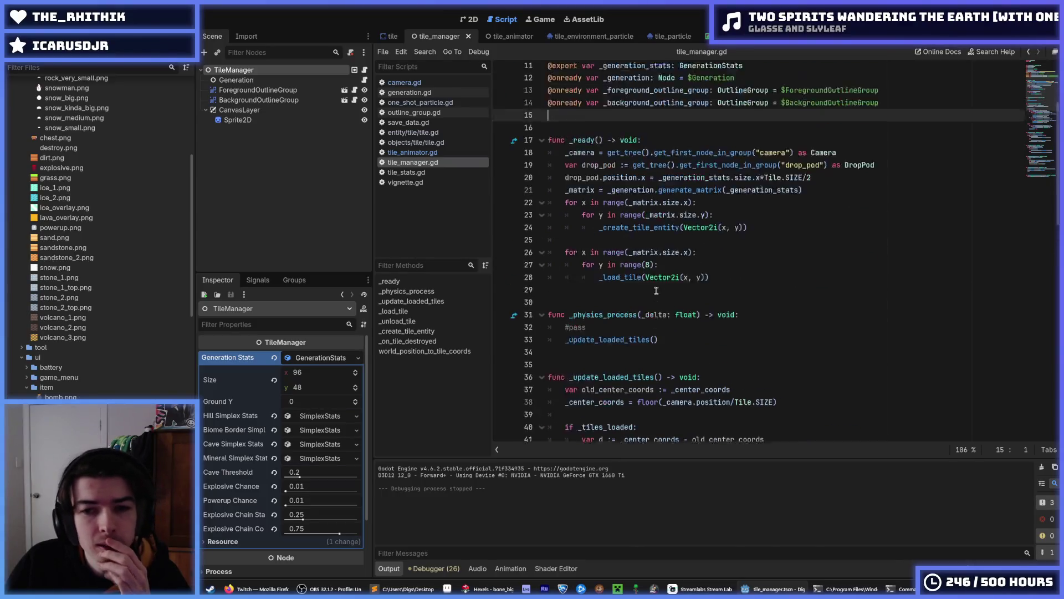
click(676, 119)
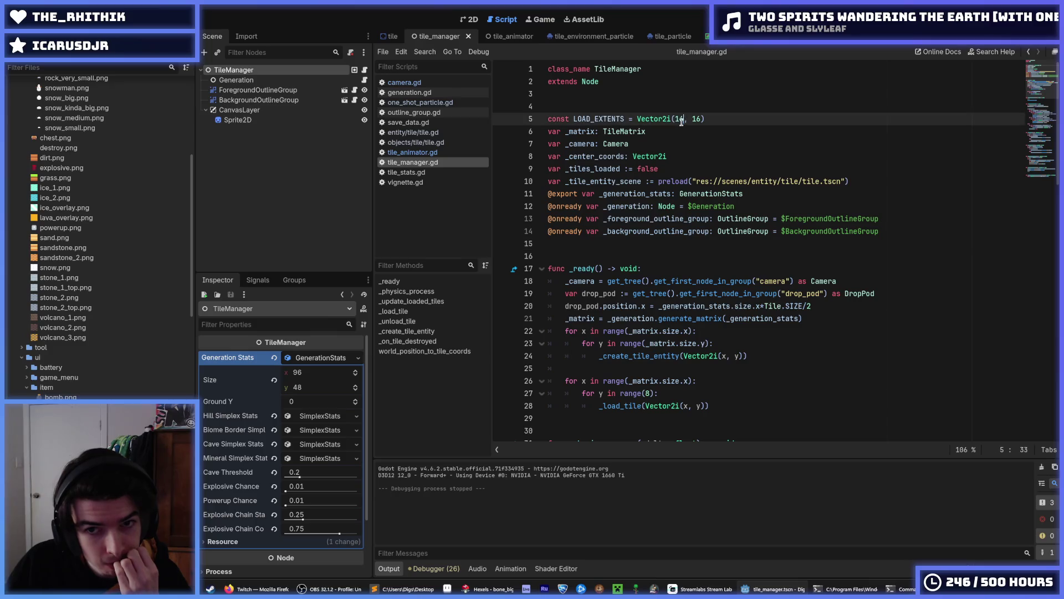
double_click(677, 120)
click(682, 120)
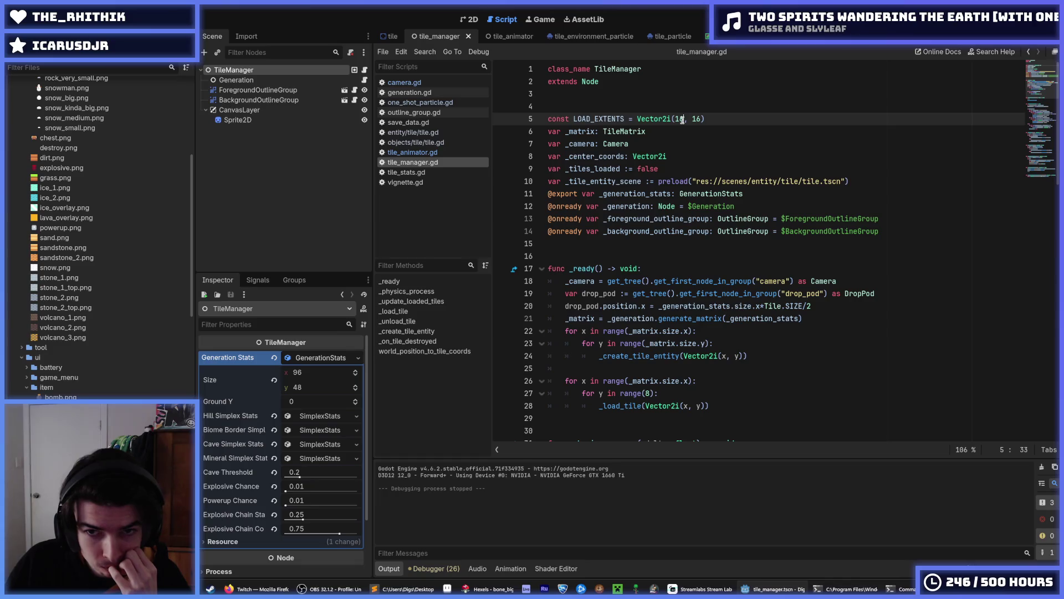
drag(682, 119, 677, 120)
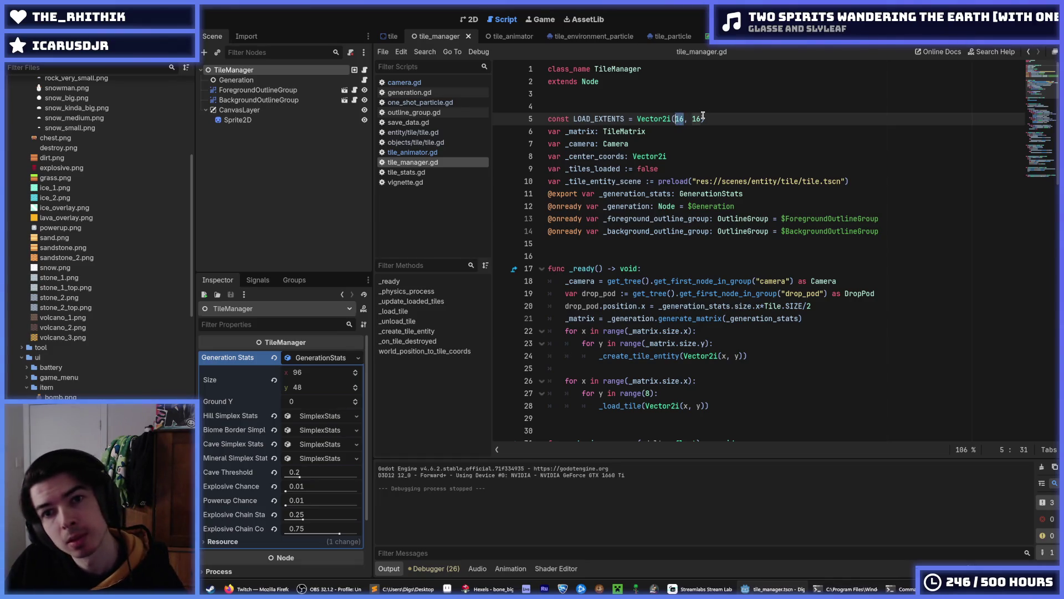
text(64)
double_click(696, 119)
text(64)
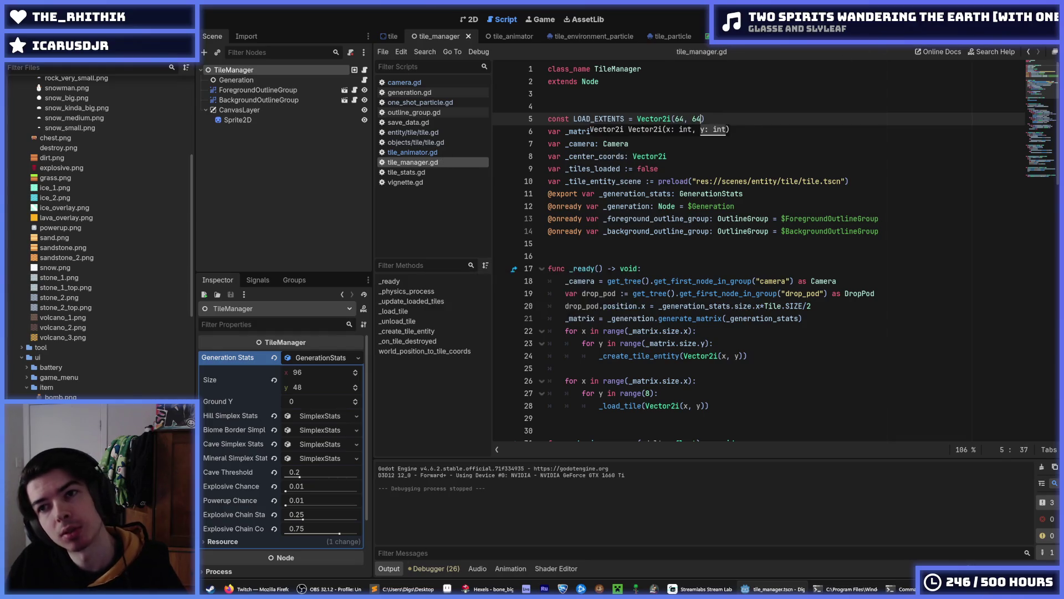
key(F5)
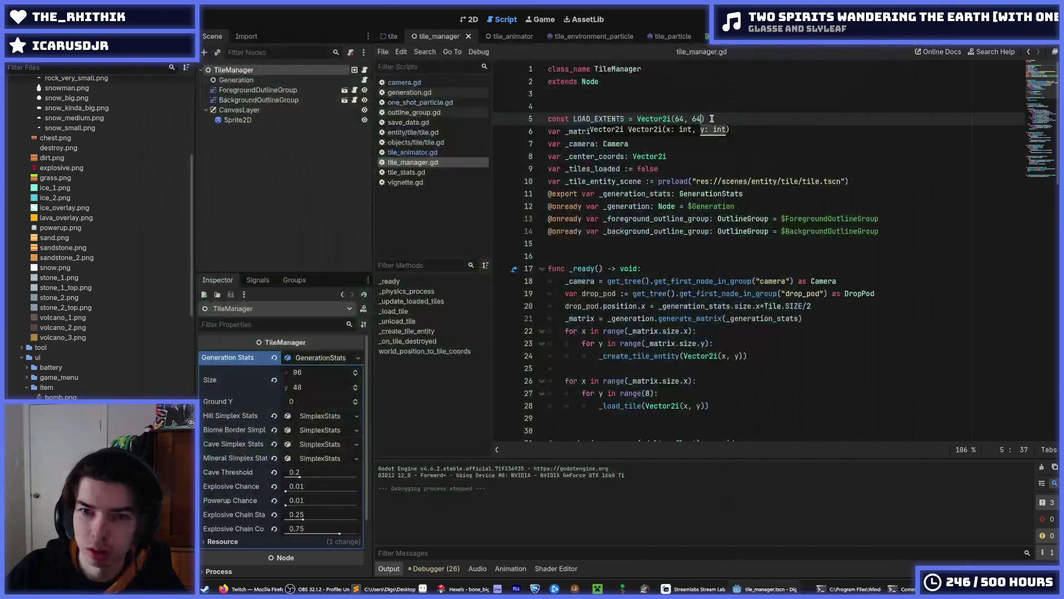
Change LOAD_EXTENTS from Vector2i(64, 64) to Vector2i(32, 32) and run the game
click(679, 119)
double_click(679, 119)
text(32)
double_click(696, 119)
text(32)
key(F5)
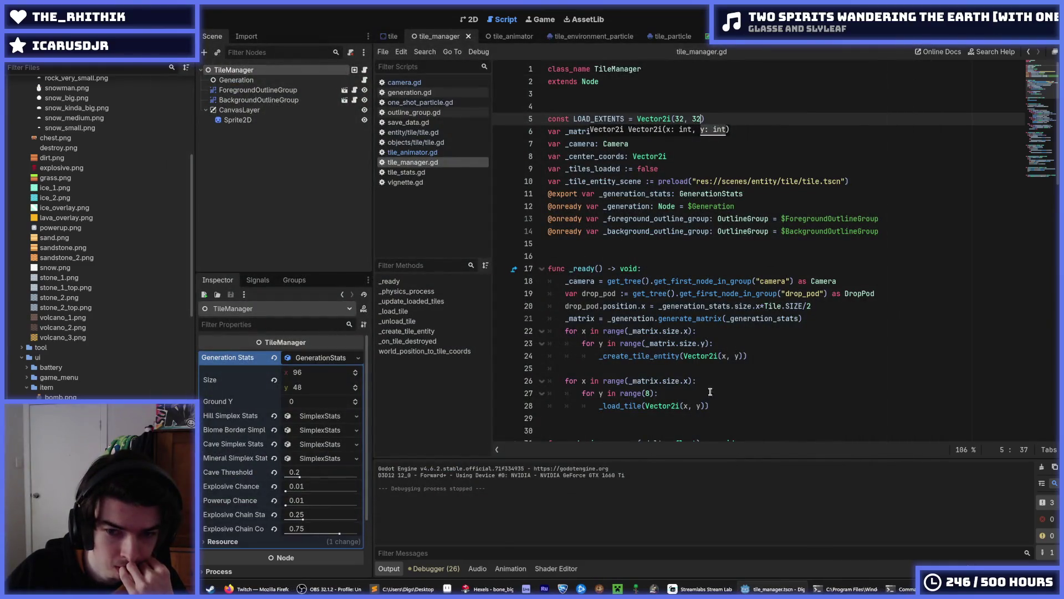
Delete the initial _load_tile loop from _ready, save, then playtest and stop the game
drag(718, 405, 583, 370)
key(BackSpace)
key(BackSpace)
key(BackSpace)
key(ctrl+s)
key(F5)
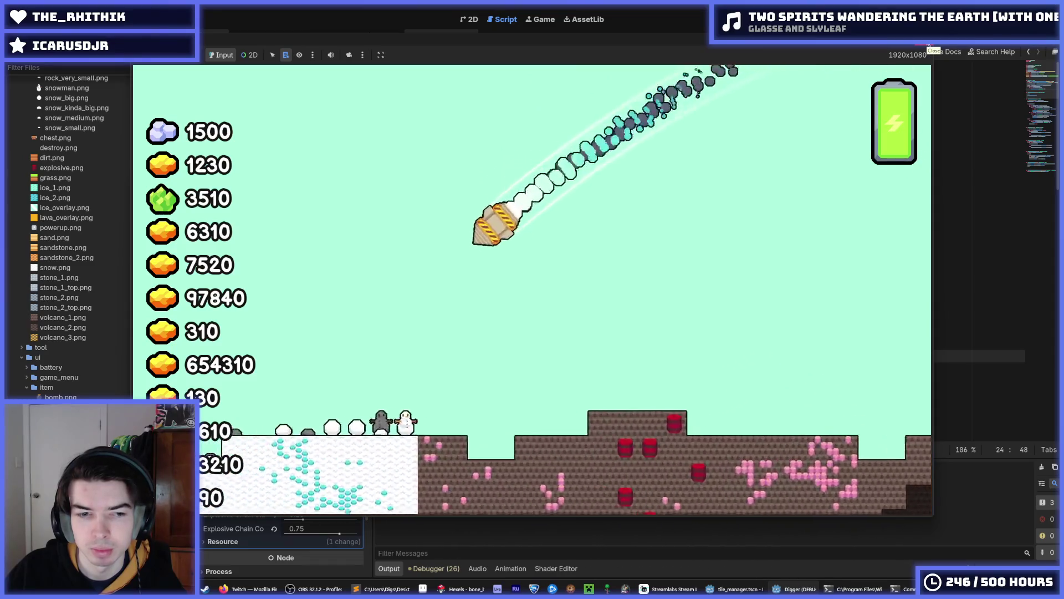
key(F5)
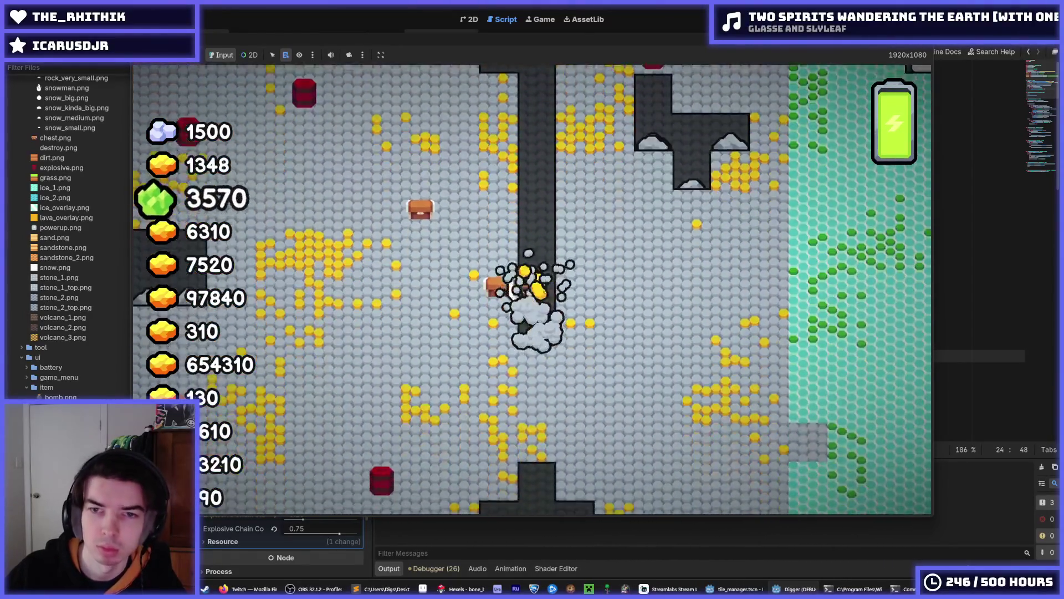
key(F8)
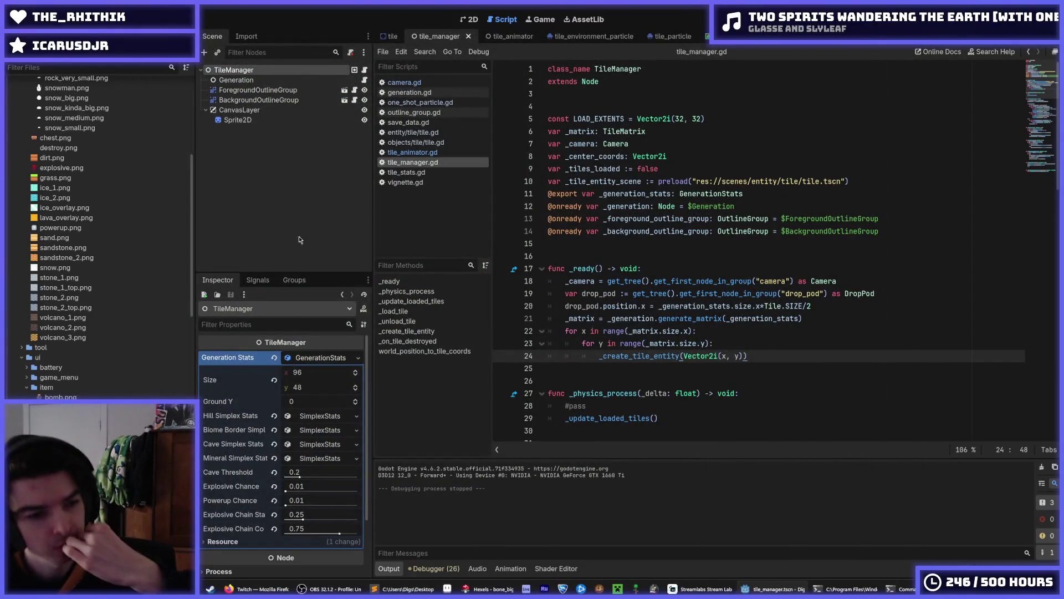
Open outline.gdshader in the Shader Editor and review where line_quality and circle_quality are used
scroll(100, 249, down, 10)
click(556, 568)
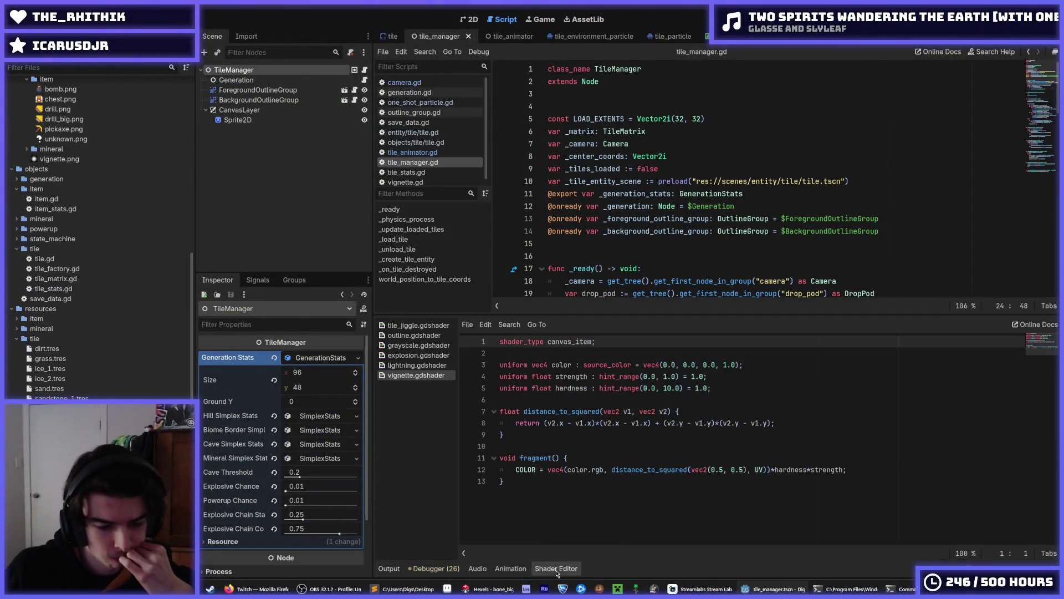
click(411, 335)
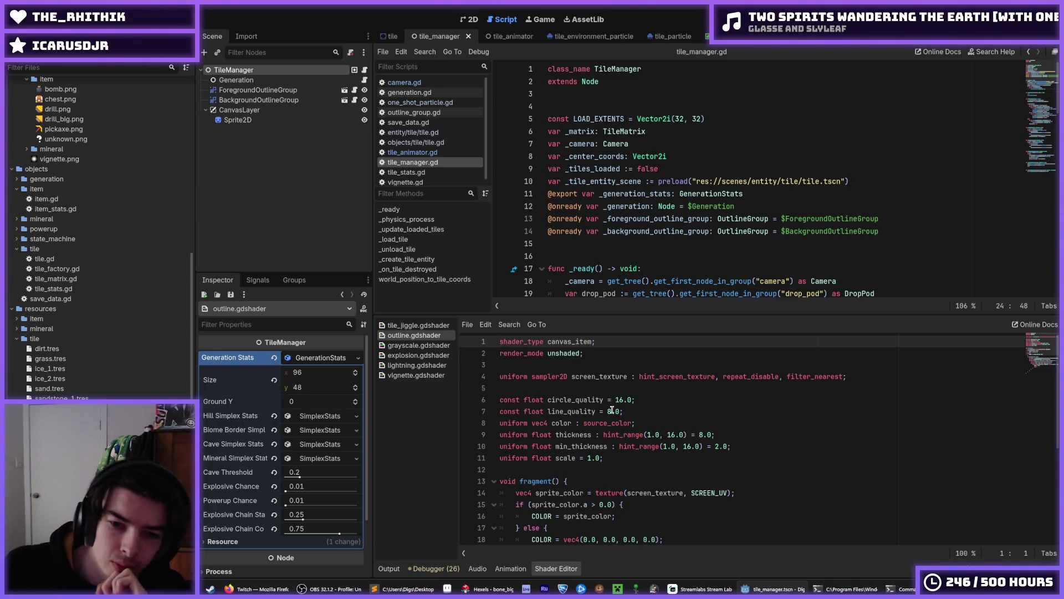
click(612, 411)
scroll(624, 421, down, 4)
scroll(627, 432, down, 1)
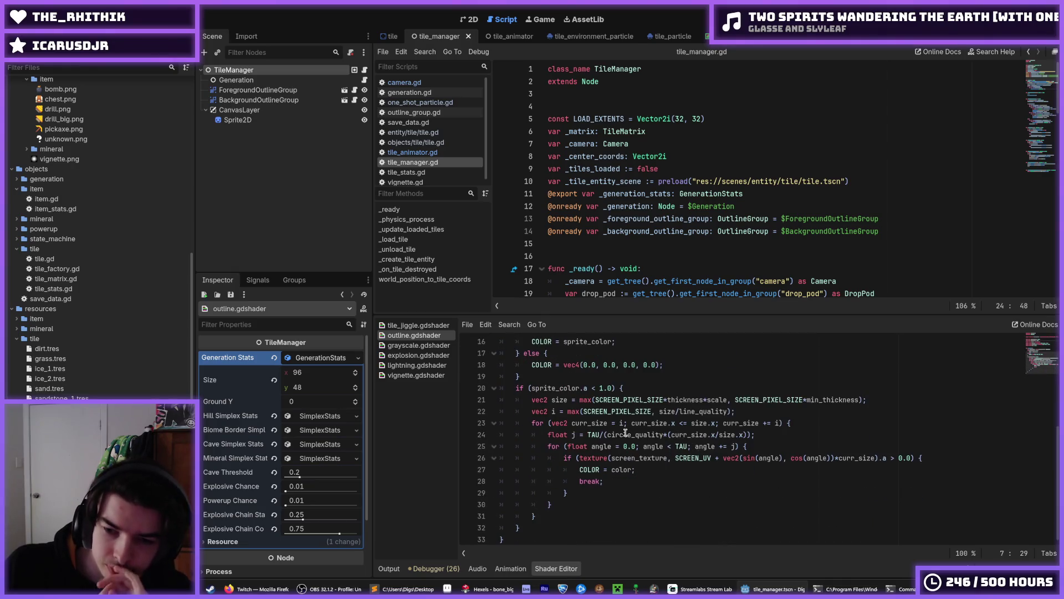
double_click(626, 434)
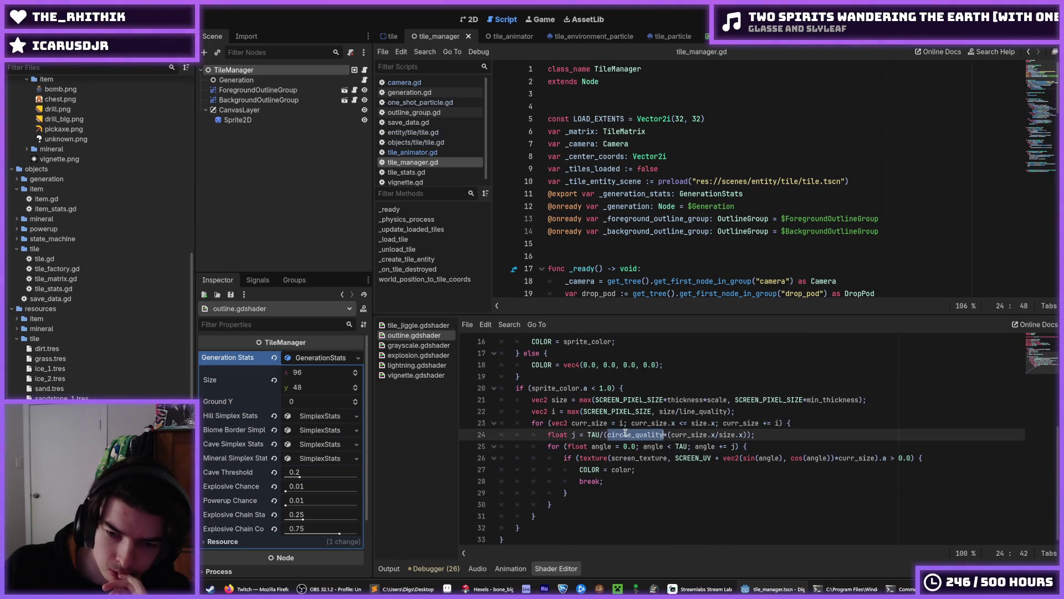
scroll(632, 427, up, 5)
double_click(555, 413)
scroll(555, 412, down, 4)
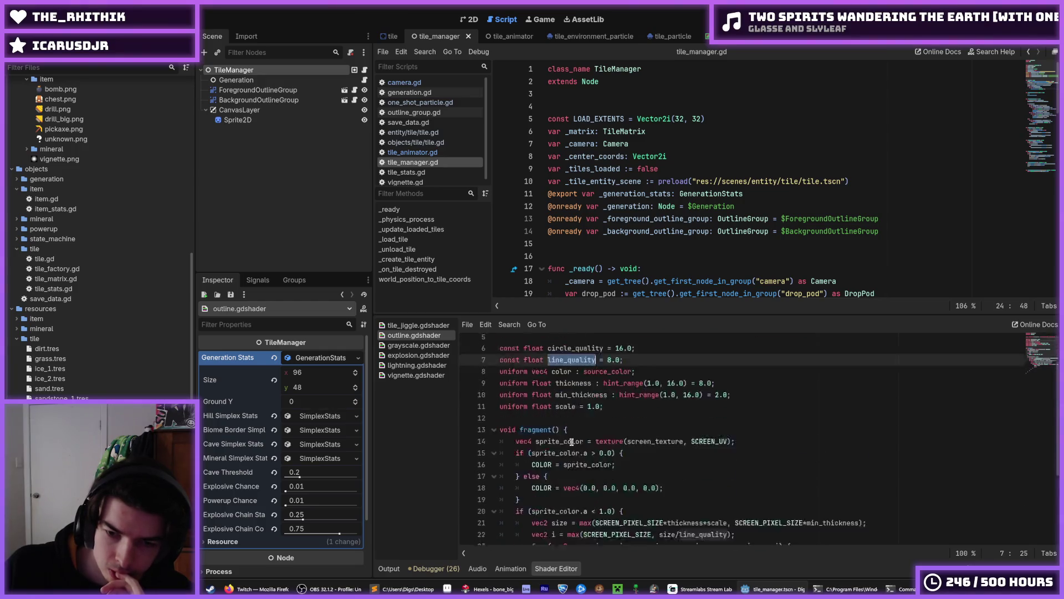
double_click(710, 446)
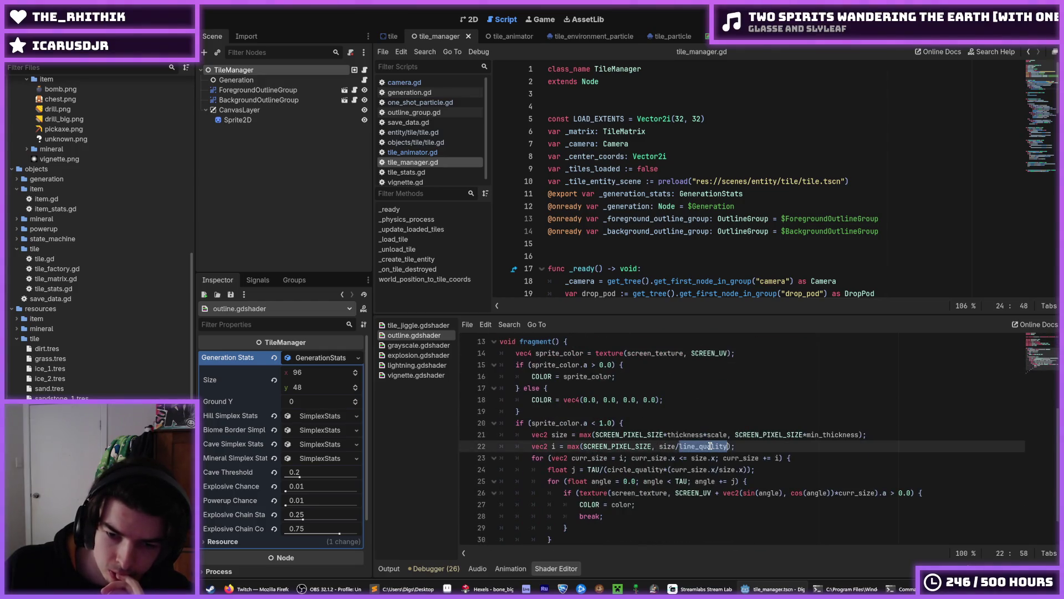
scroll(710, 447, up, 4)
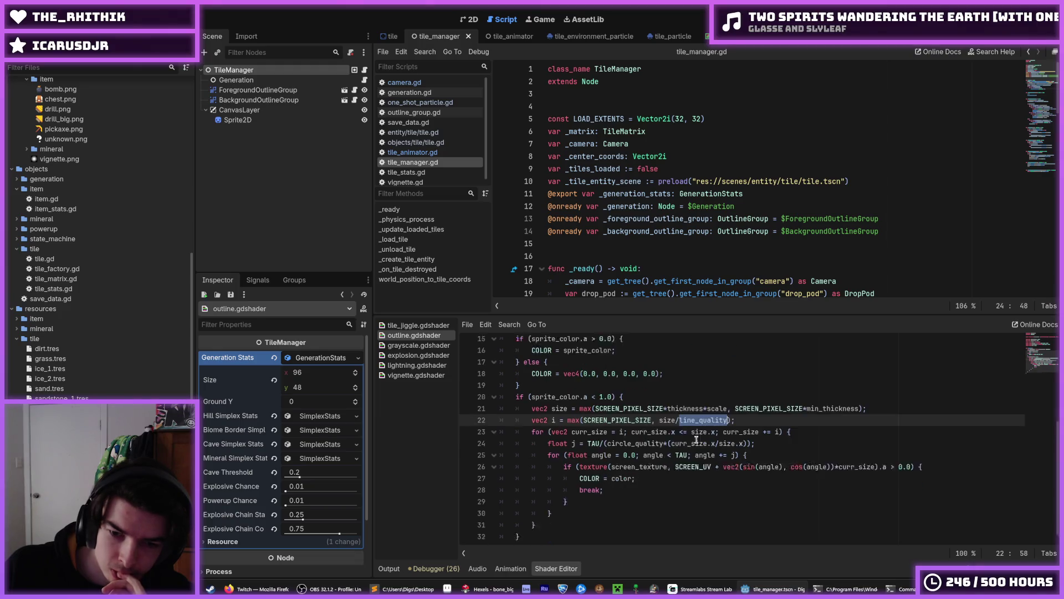
Set line_quality to 16.0, save the shader, and run the game
double_click(610, 411)
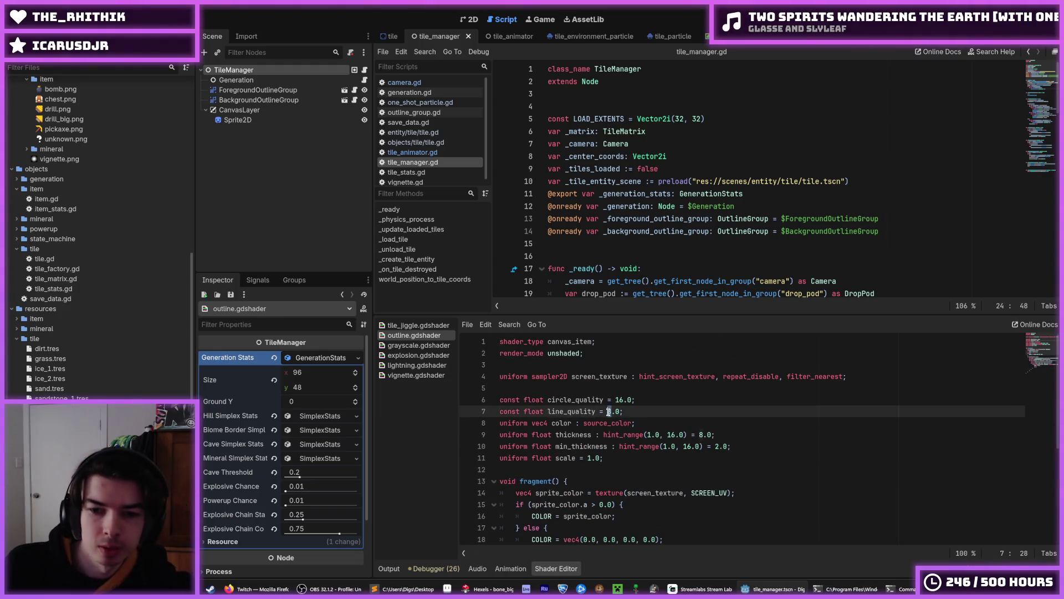
text(16)
key(ctrl+s)
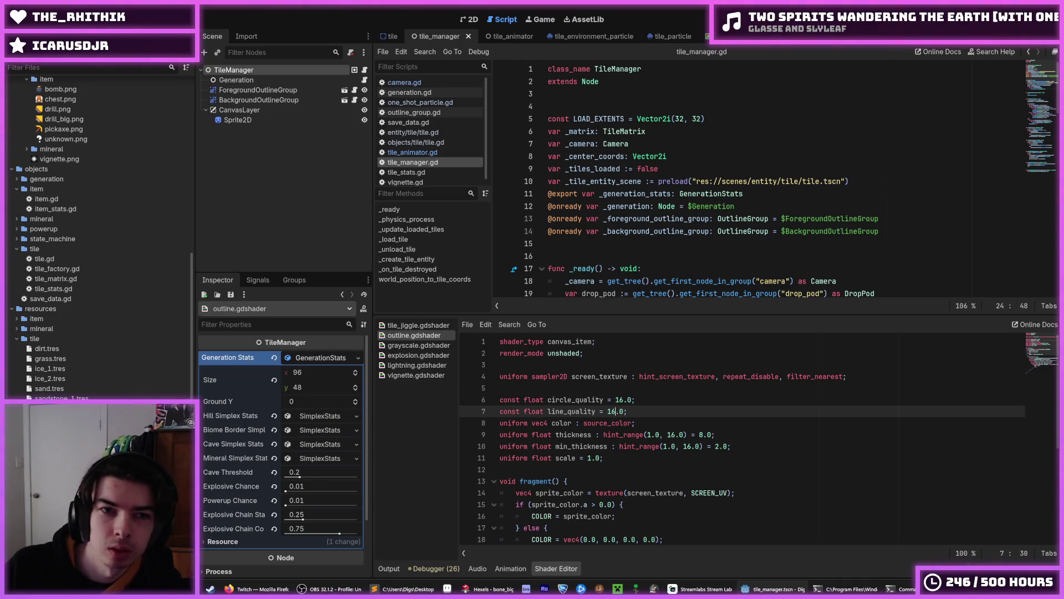
key(F5)
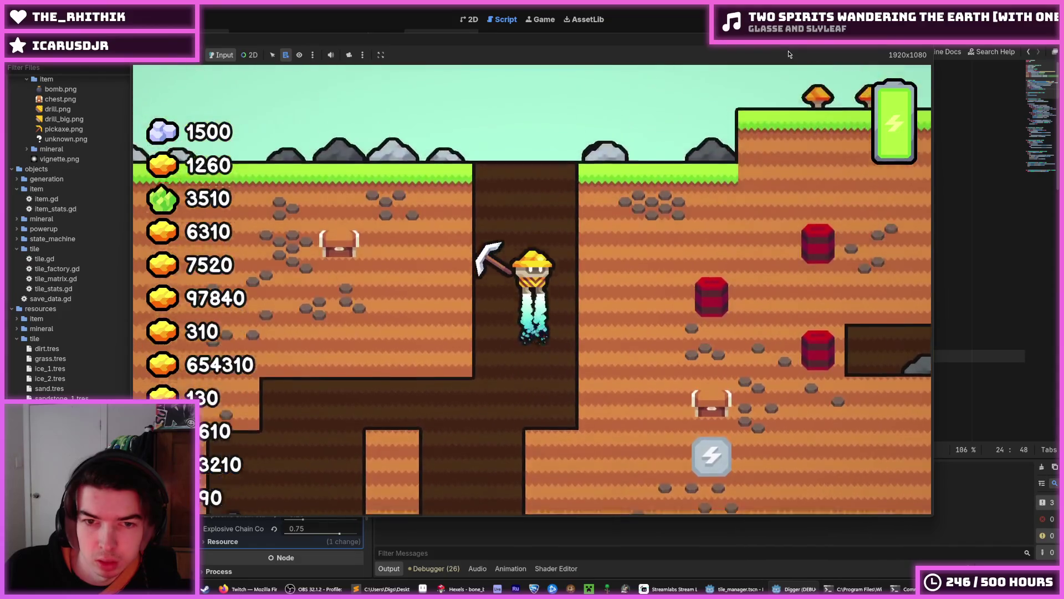
Walk the miner left to load terrain, stop, select circle_quality 16, then stop the rerun
key(Left)
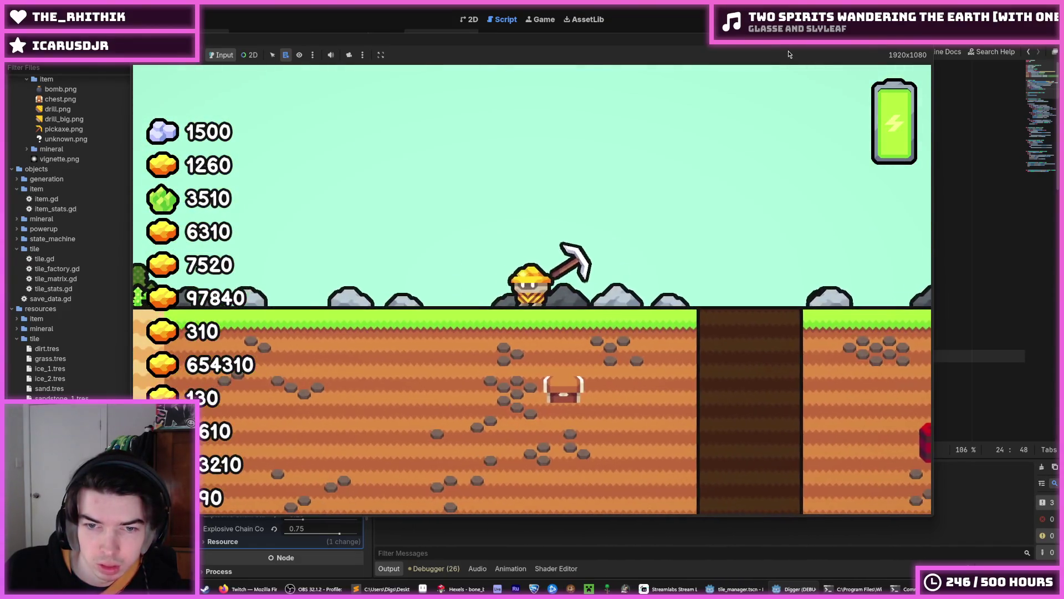
key(Left)
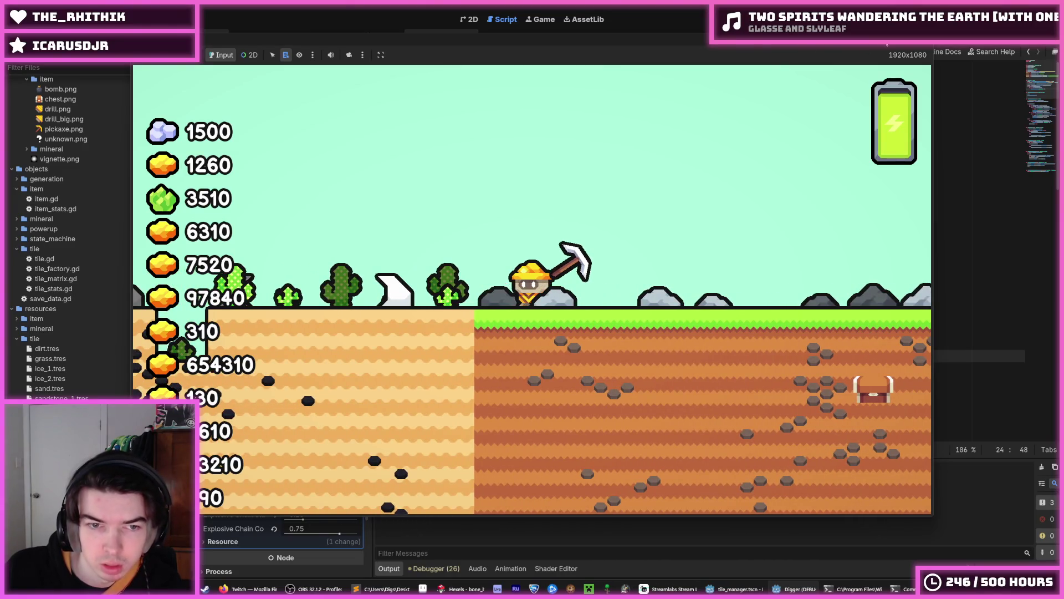
key(F8)
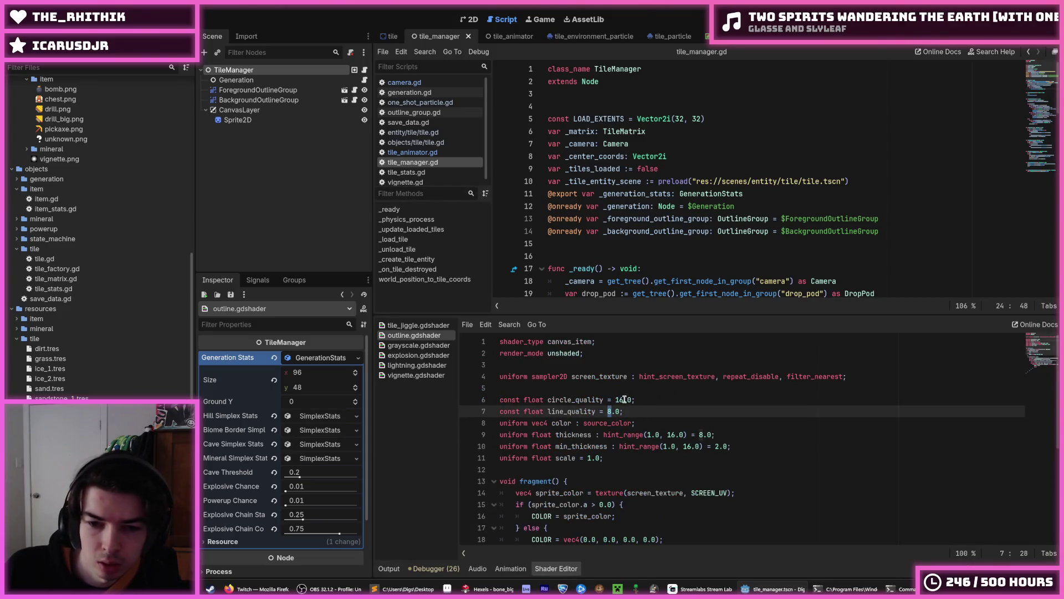
drag(624, 399, 615, 398)
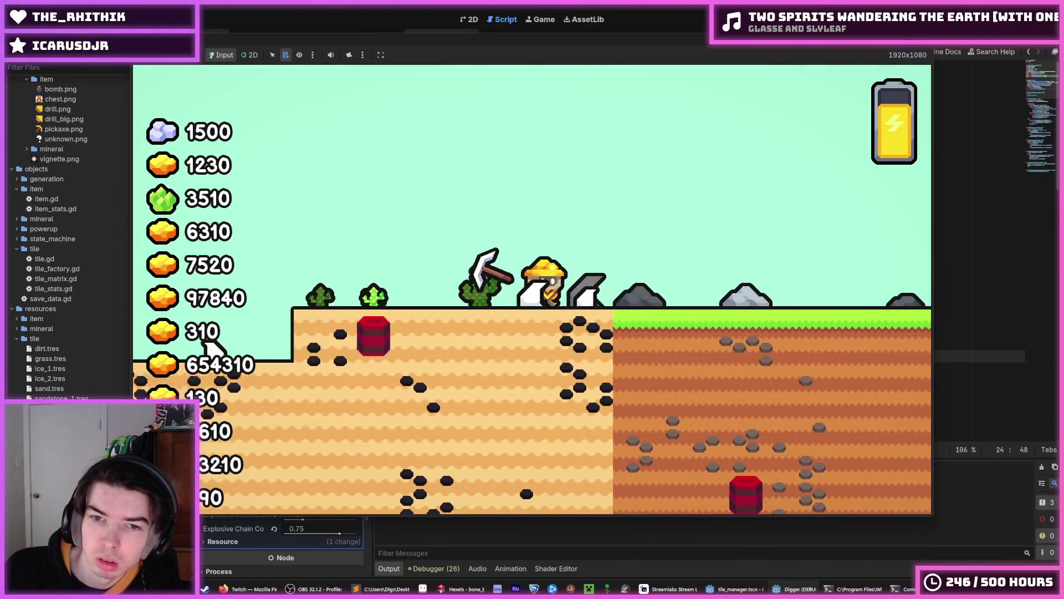
key(F8)
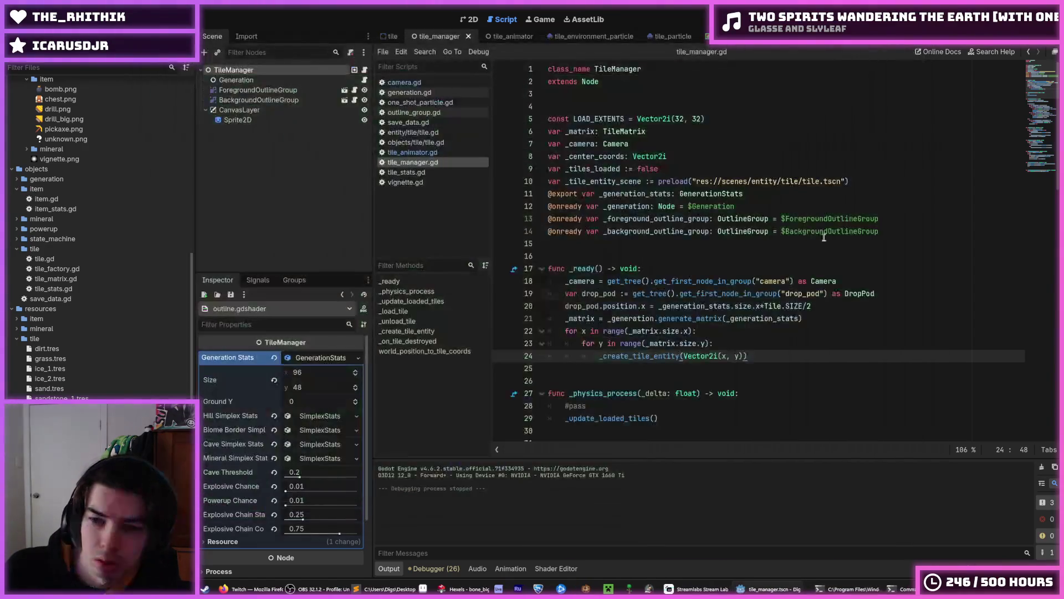
Show outline.gdshader and examine line 22's line-step calculation and its use of line_quality
click(556, 568)
scroll(614, 466, down, 5)
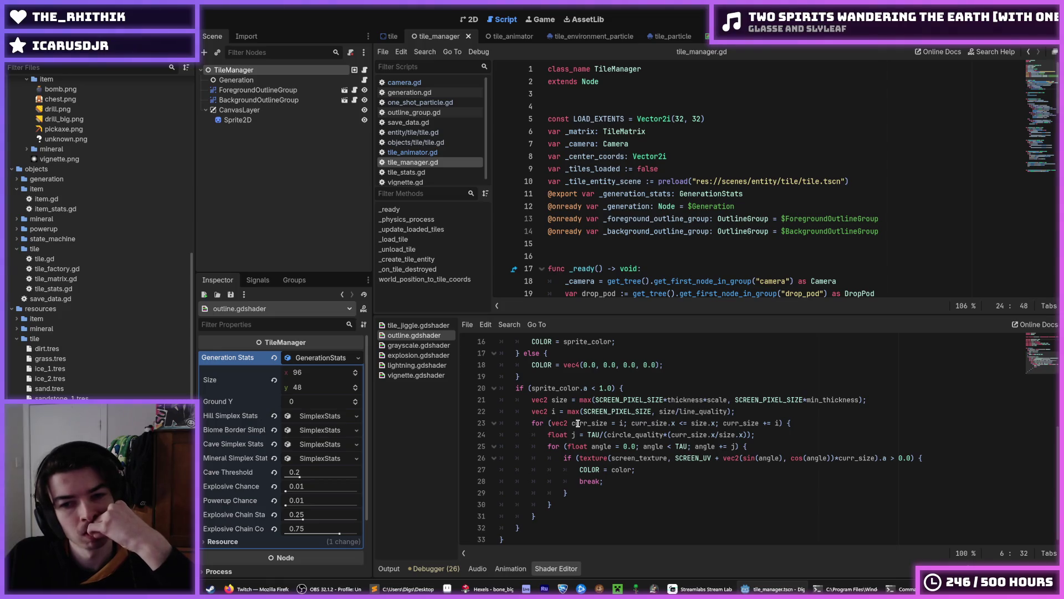
triple_click(706, 413)
click(667, 412)
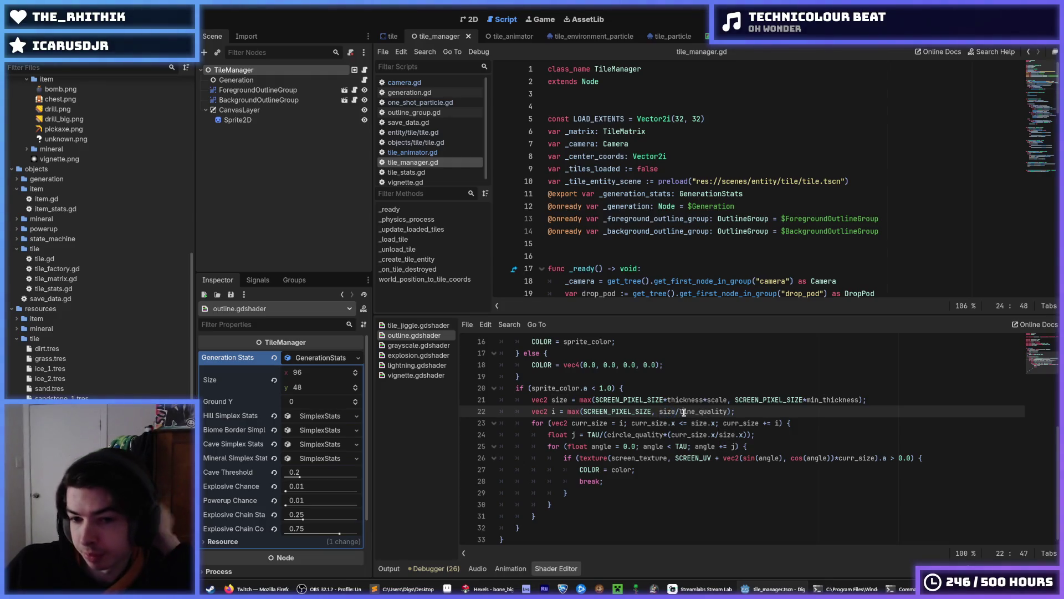
click(693, 412)
double_click(693, 412)
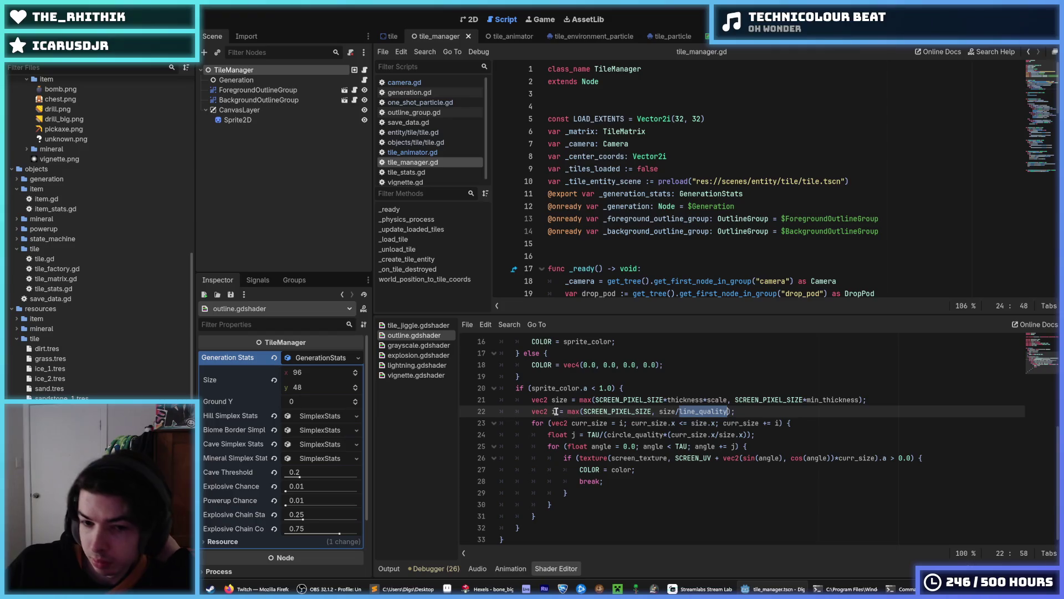
Check the i variable, the line_quality constant, and the circle_quality value of 32.0
click(551, 411)
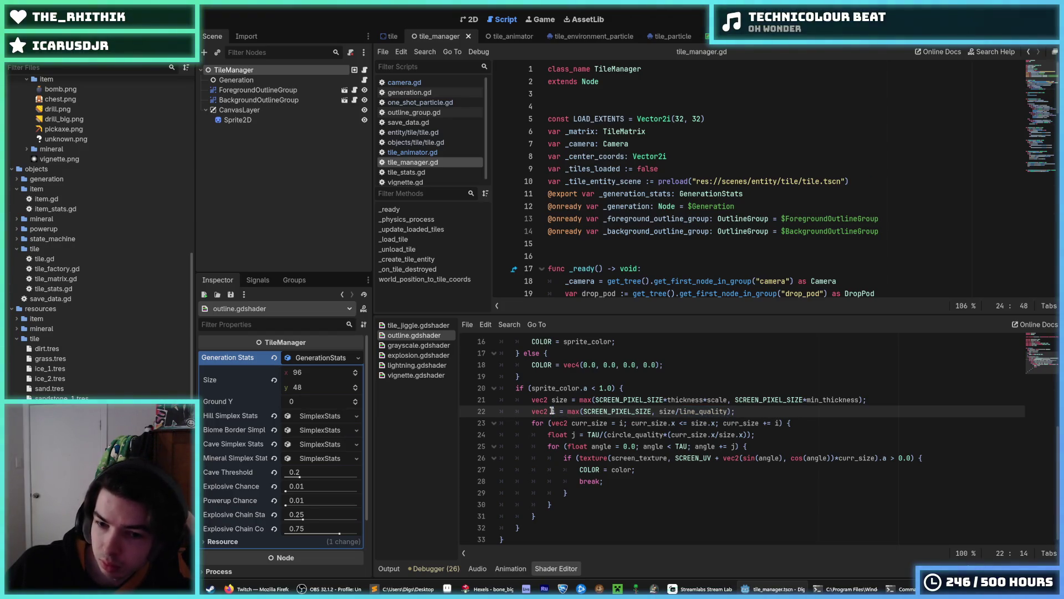
key(Down)
key(Down)
key(Down)
key(Up)
key(Up)
key(Up)
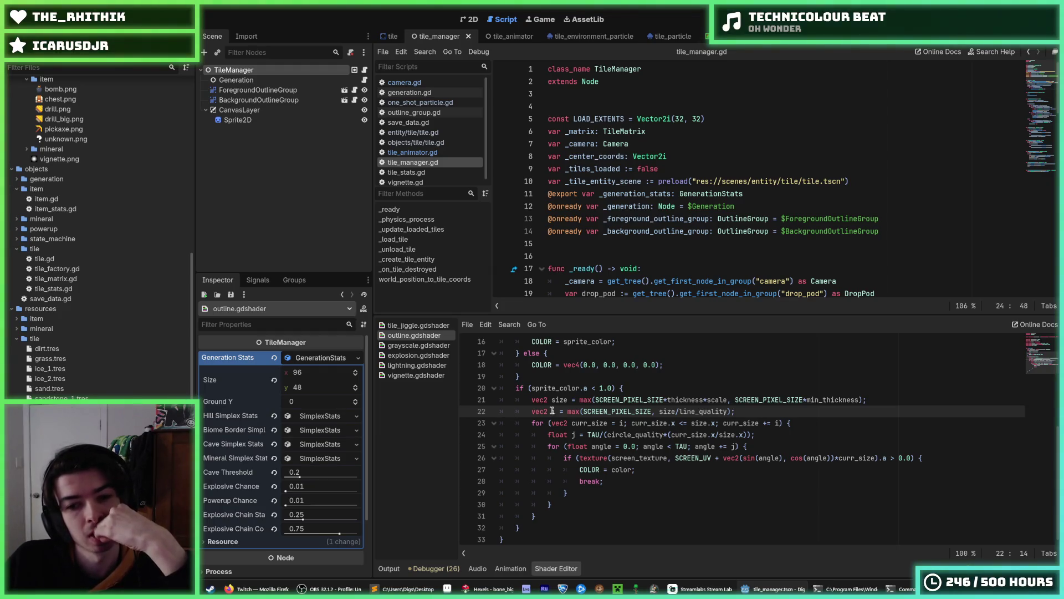
key(Right)
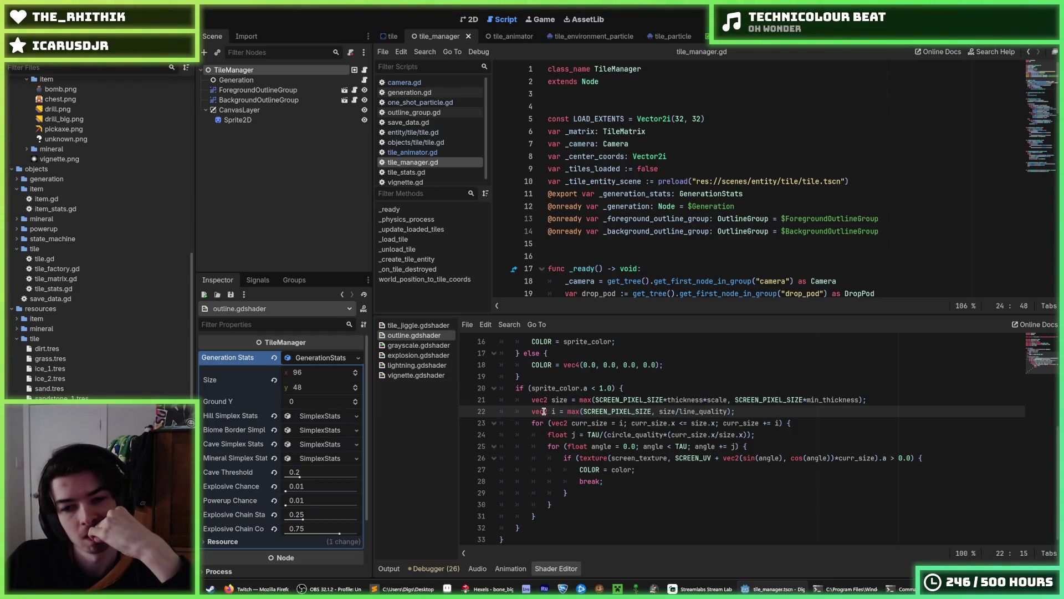
scroll(544, 411, up, 5)
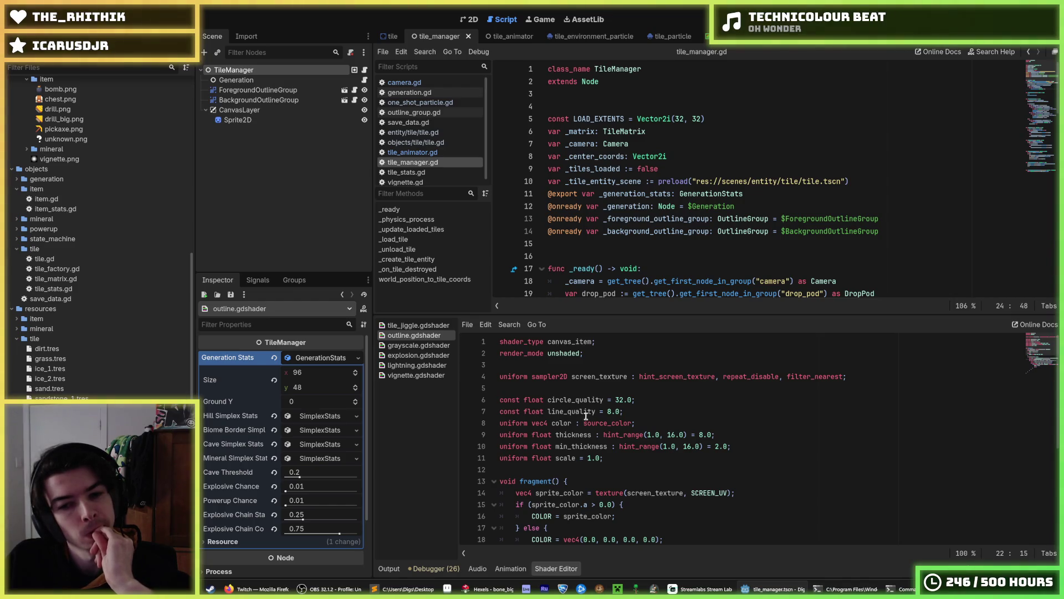
click(607, 411)
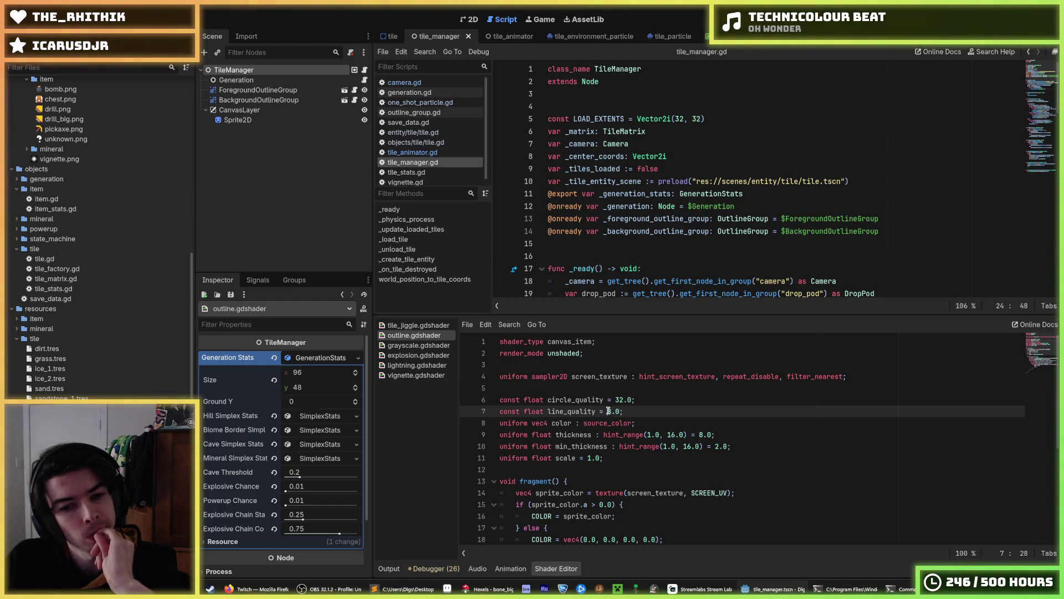
click(622, 401)
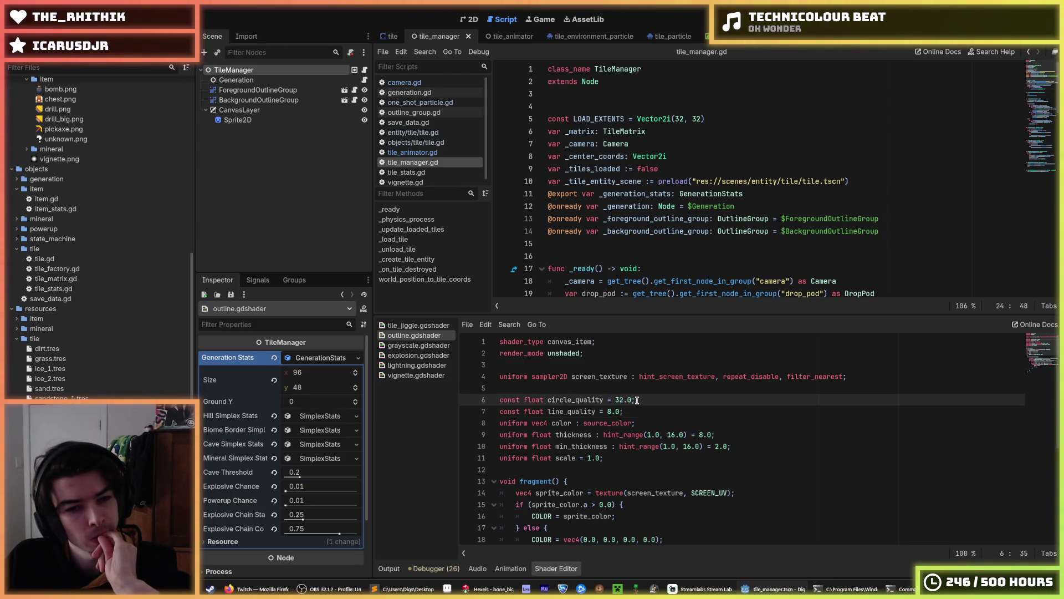
scroll(623, 181, down, 10)
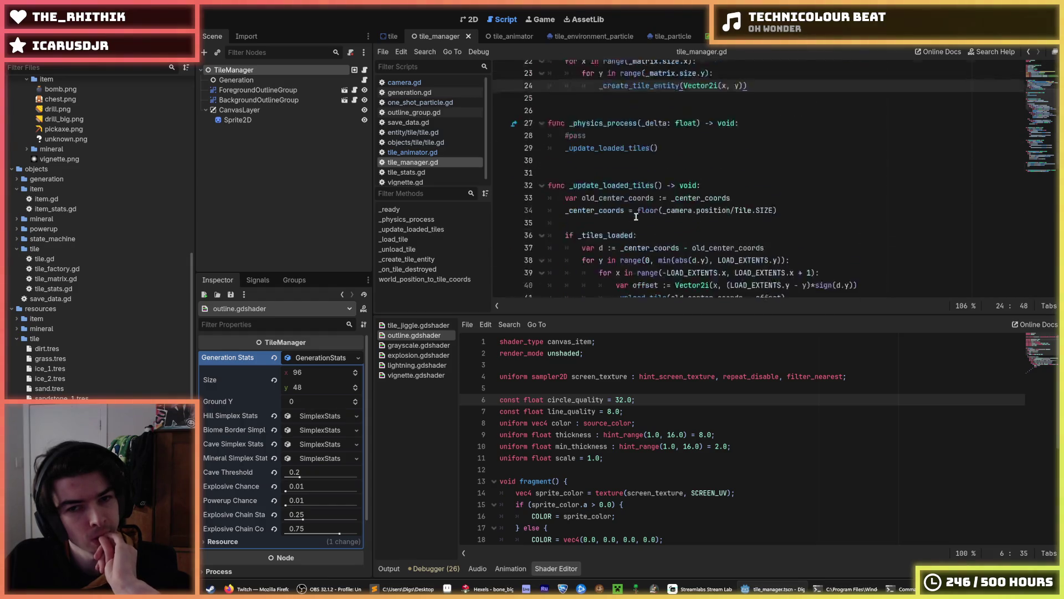
Playtest the miner walking left across the sand and jumping onto the raised block, then quit to the shader code
click(661, 207)
scroll(741, 193, down, 2)
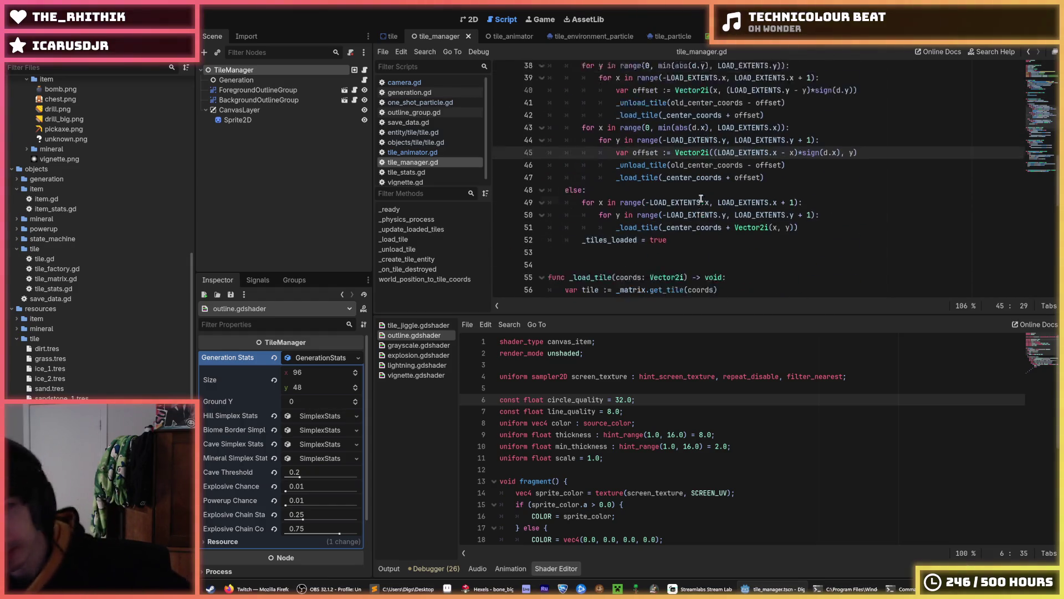
key(F5)
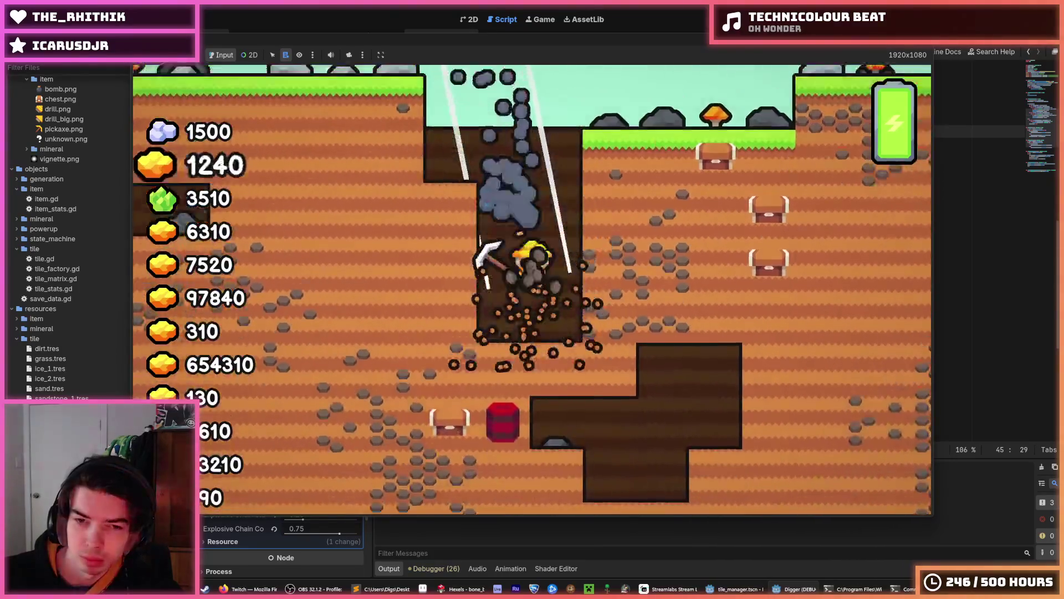
key(a)
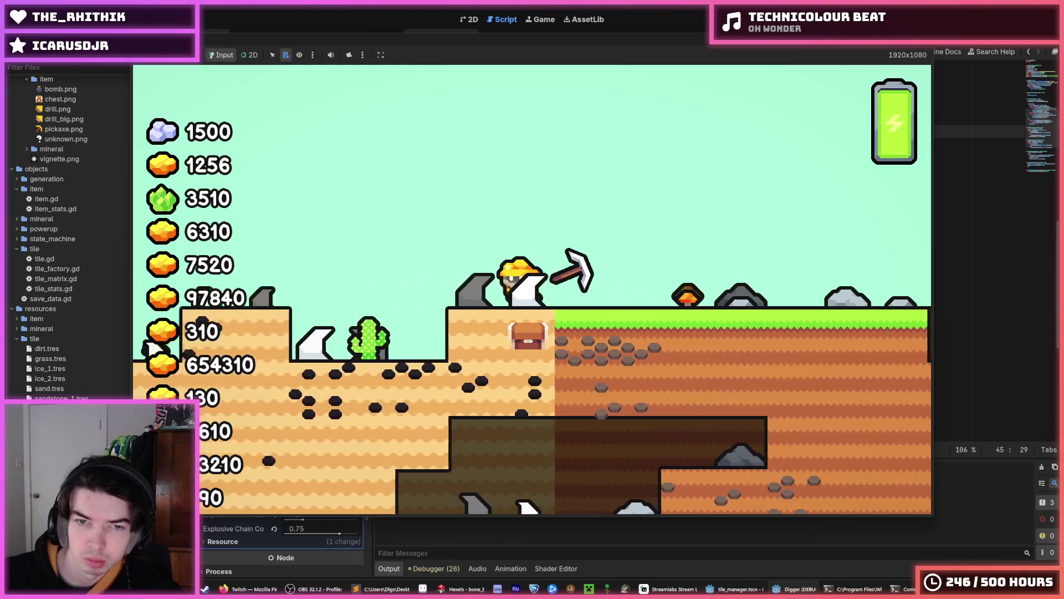
key(space)
key(space)
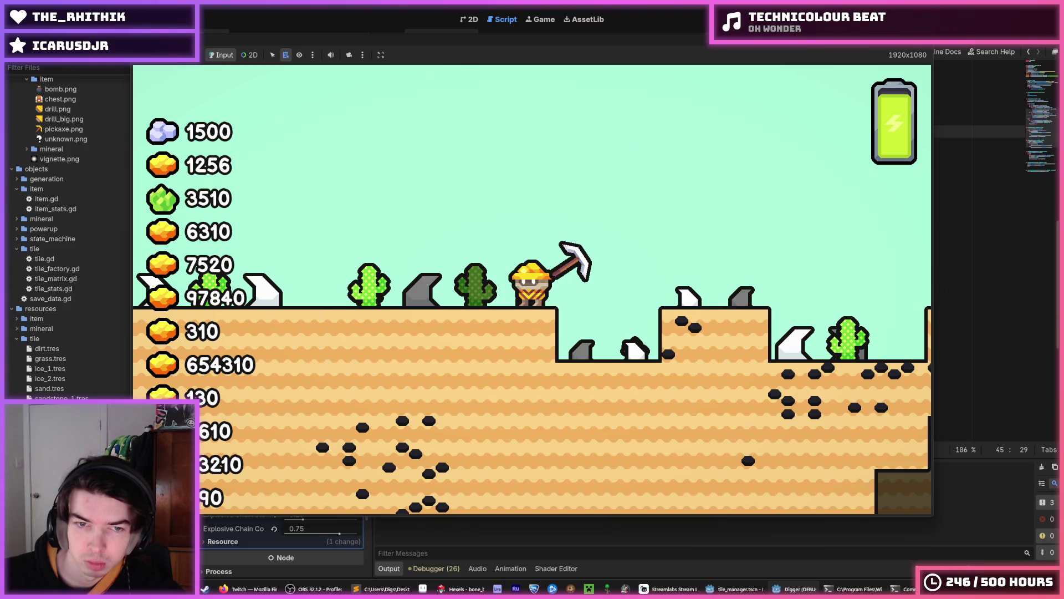
key(a)
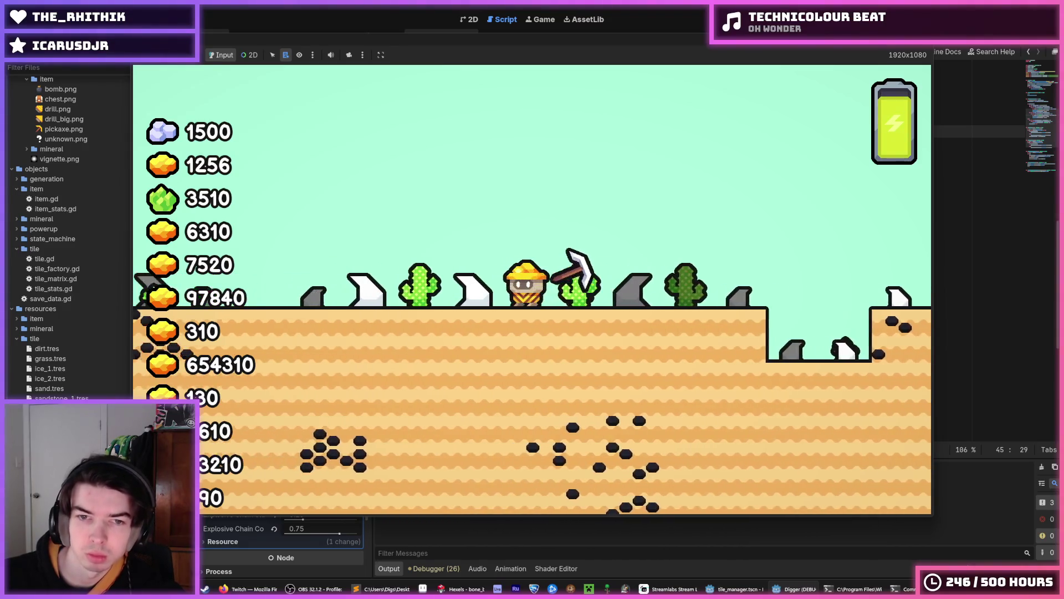
key(a)
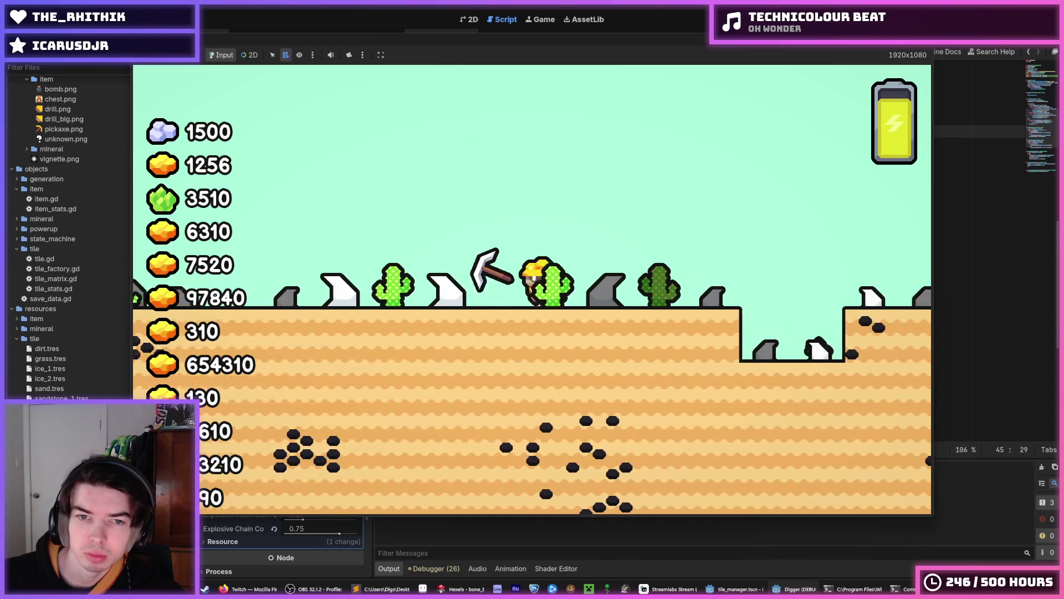
key(alt+F4)
click(556, 568)
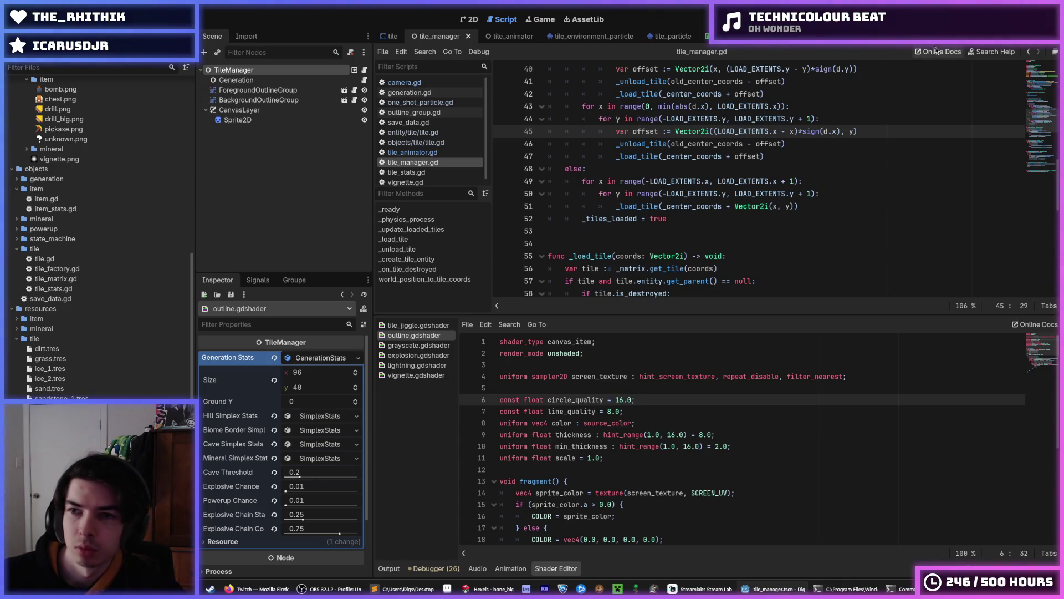
Run a quick playtest walking the miner right across the desert, then stop it
key(super)
key(Escape)
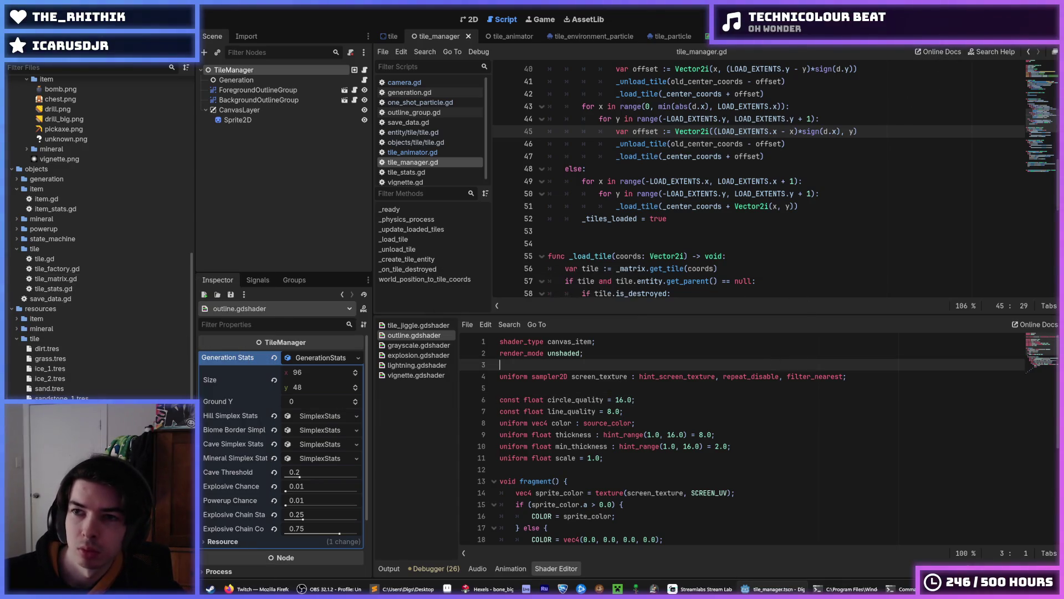
key(F5)
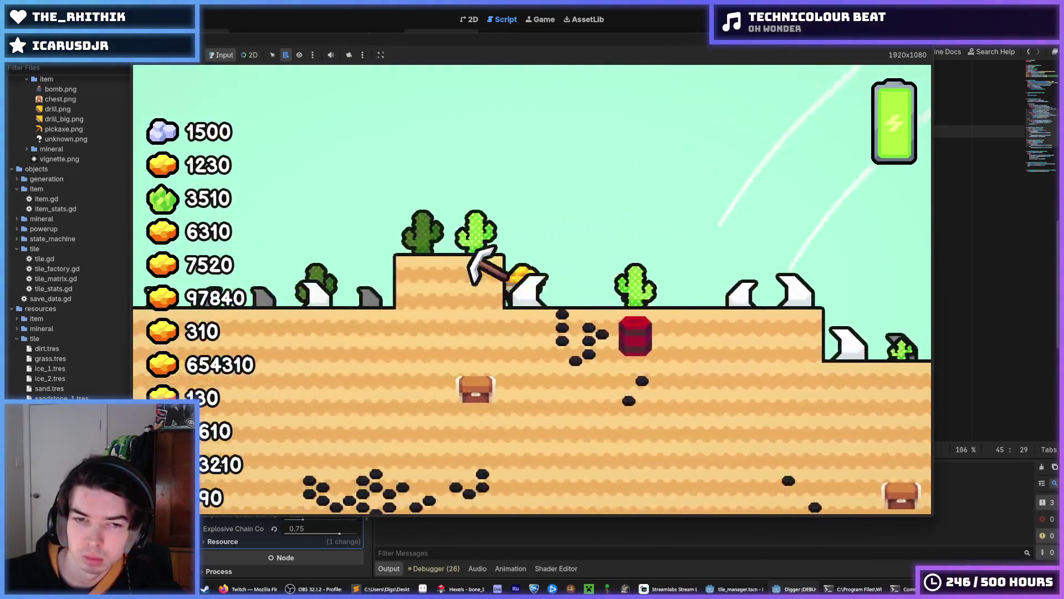
key(Right)
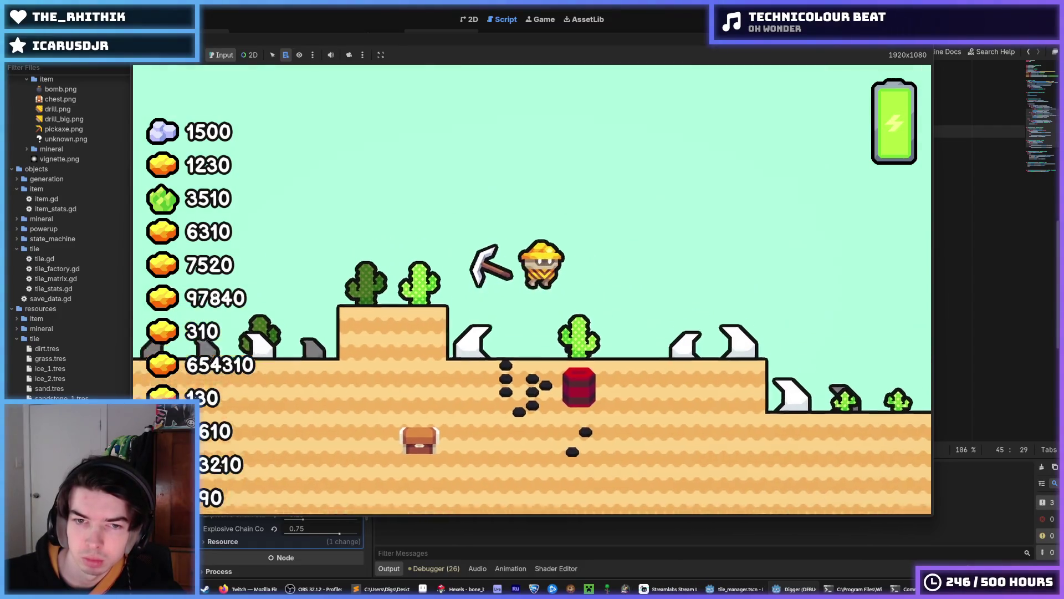
key(F8)
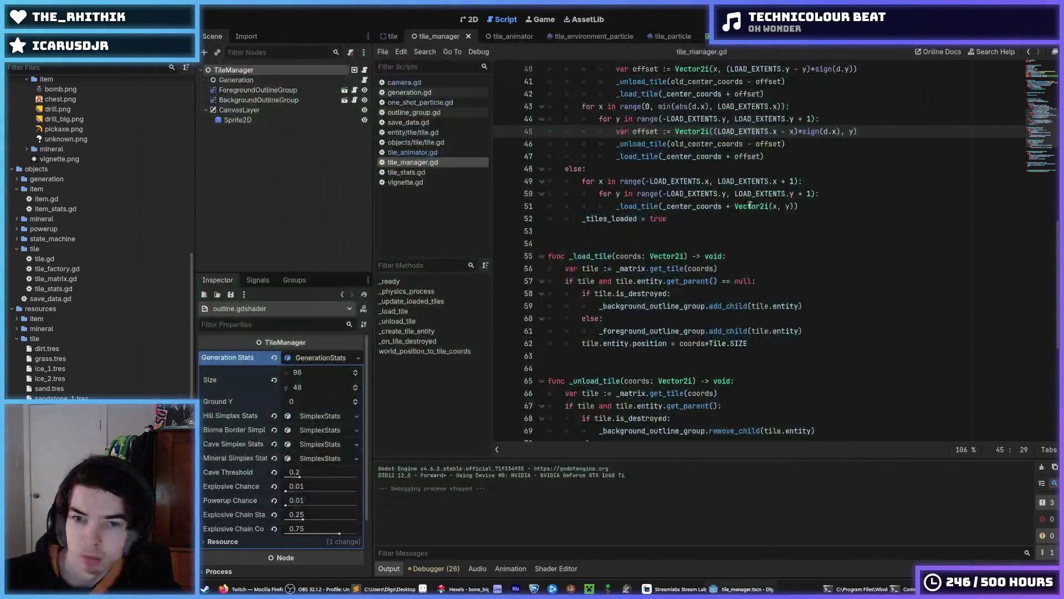
Change circle_quality on line 6 of outline.gdshader to 24.0 and save by relaunching the game
click(556, 568)
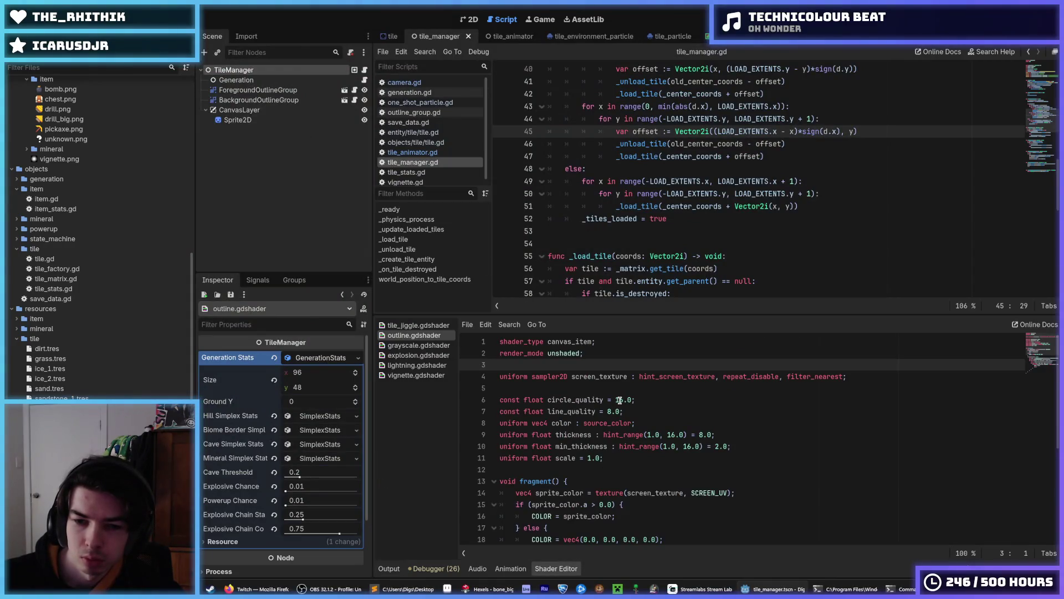
drag(622, 399, 616, 398)
text(24)
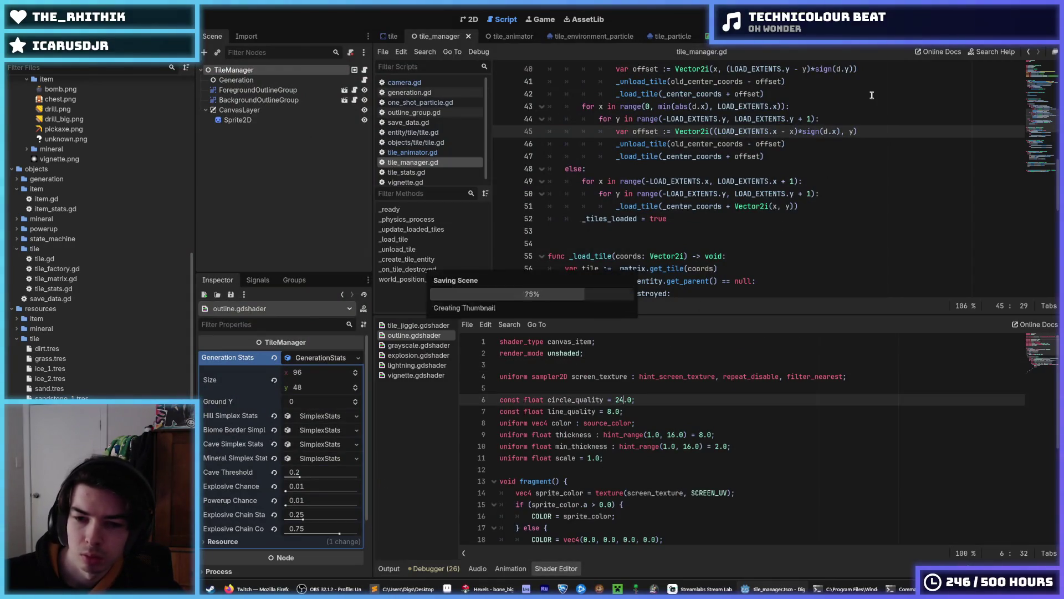
key(F5)
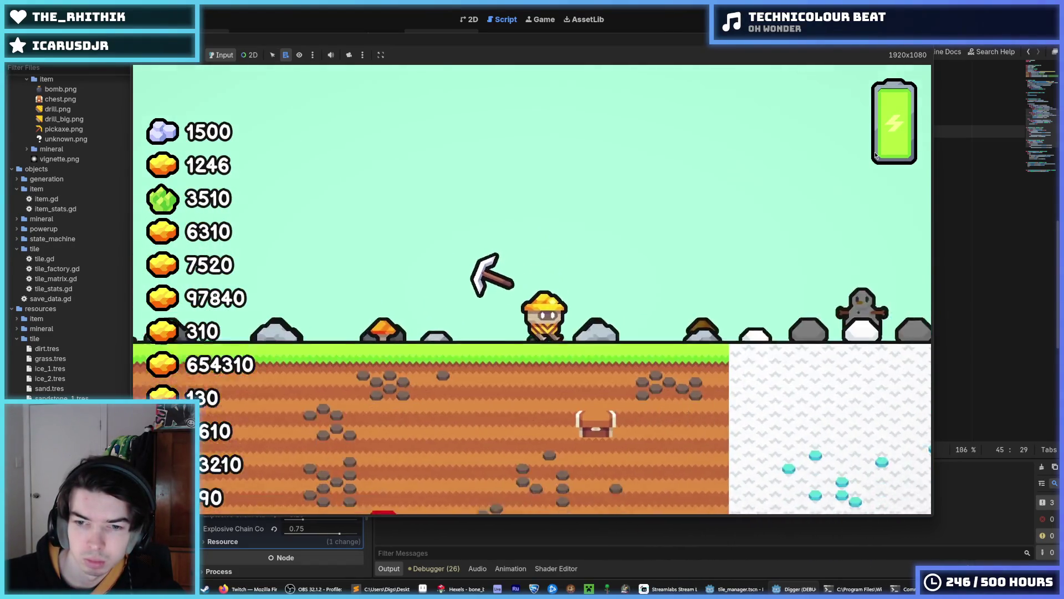
Move the miner right through the level with repeated jumps and a dash onto the dirt block, then stop the game
key(d)
key(space)
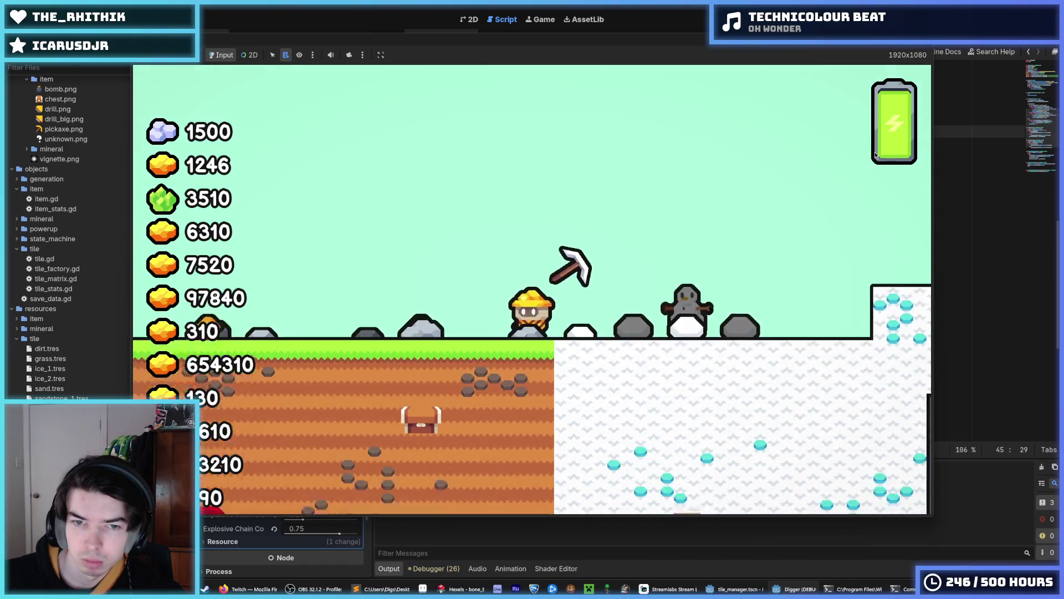
key(a)
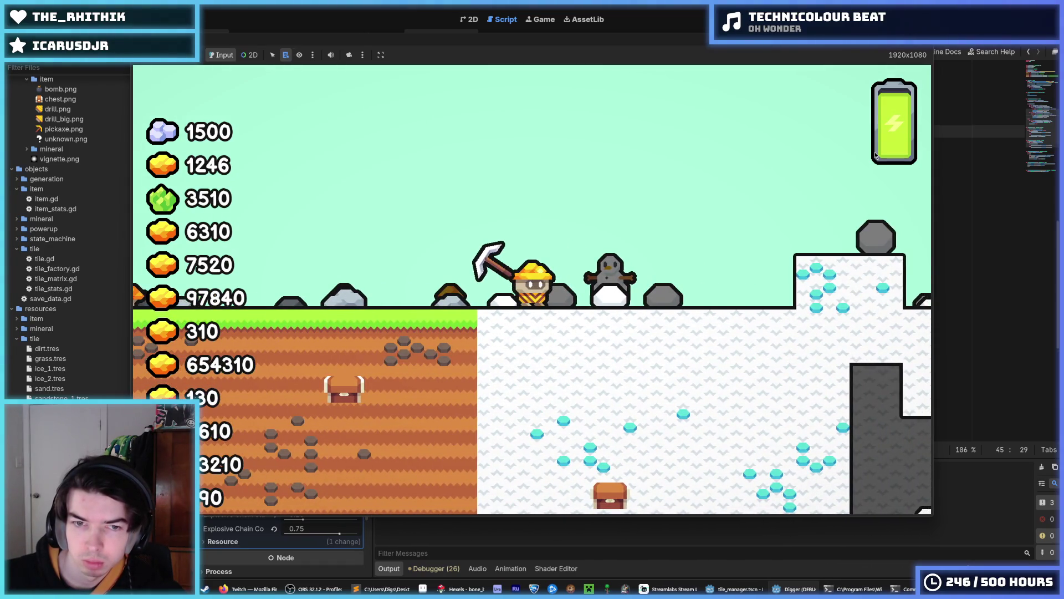
key(d)
key(space)
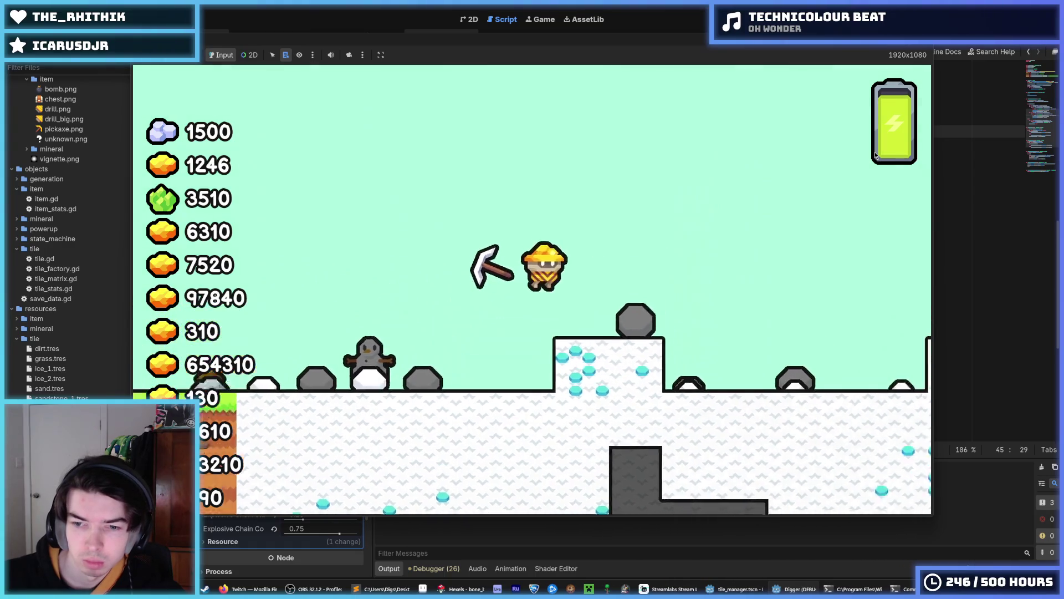
key(d)
key(space)
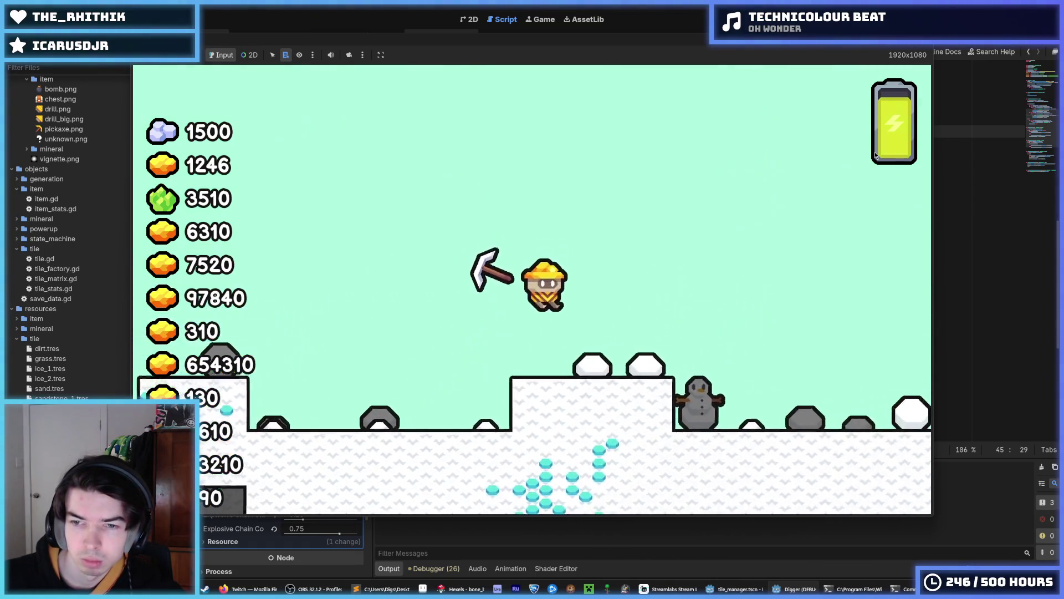
key(d)
key(space)
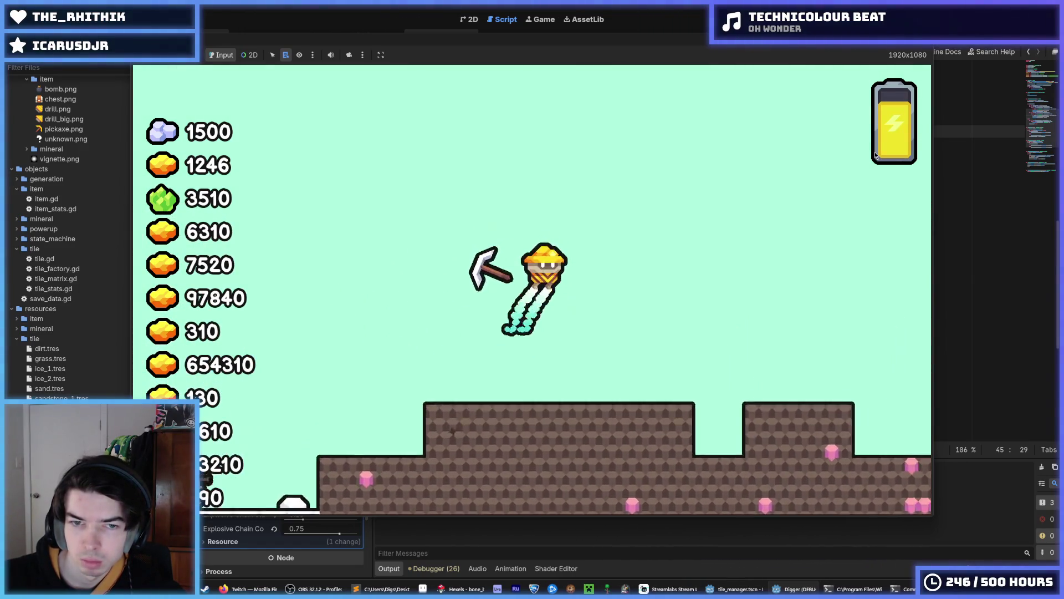
key(d)
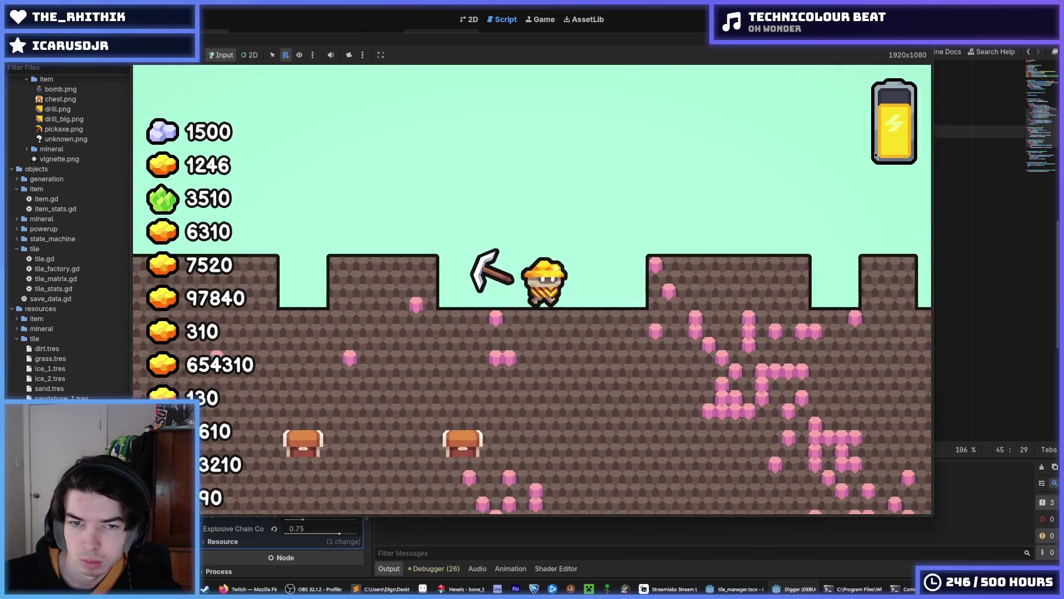
key(space)
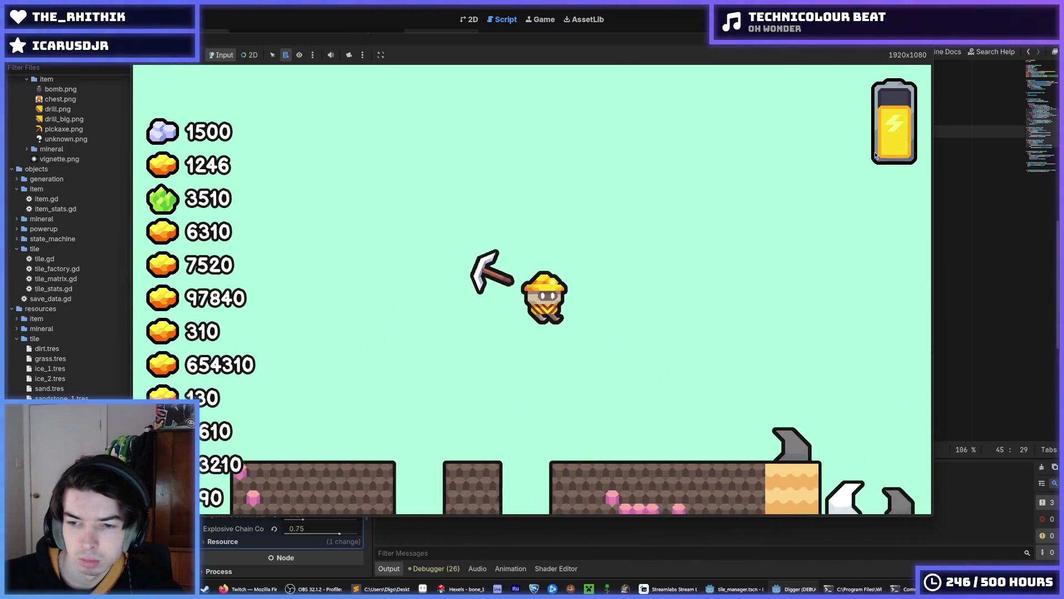
key(d)
key(space)
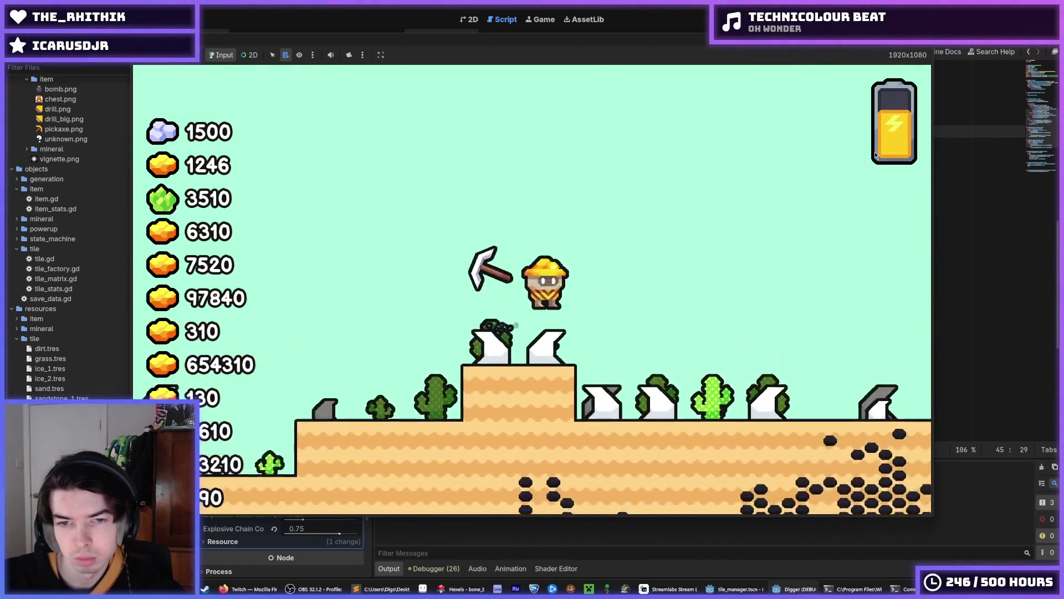
key(d)
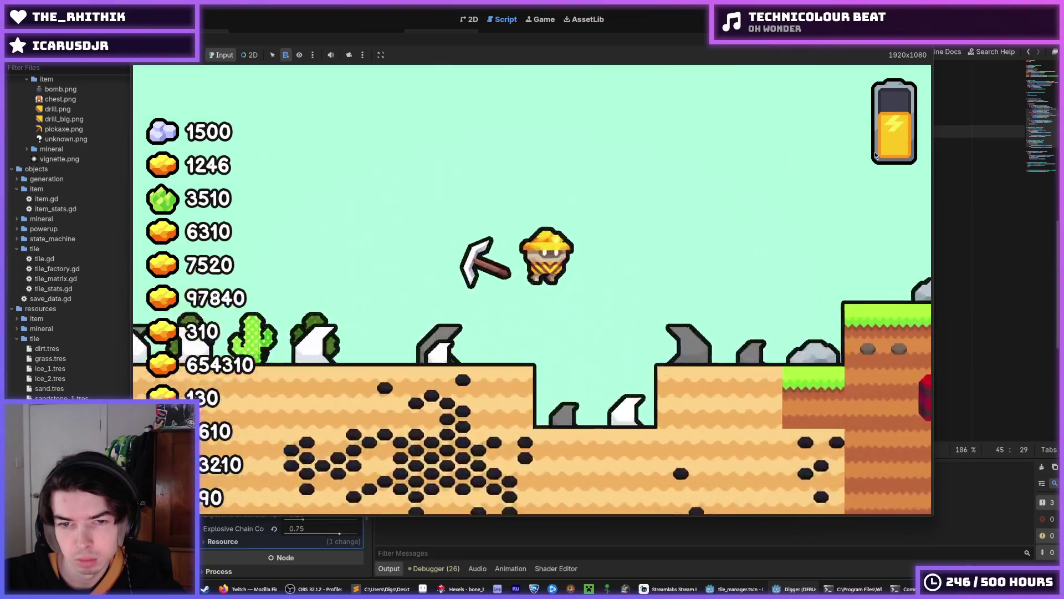
key(d)
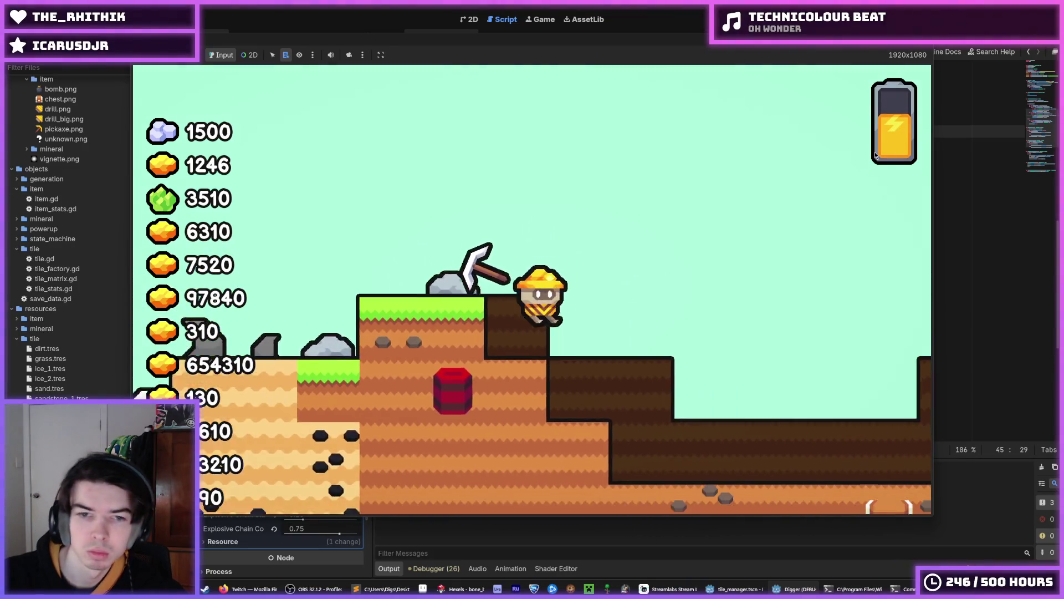
key(F8)
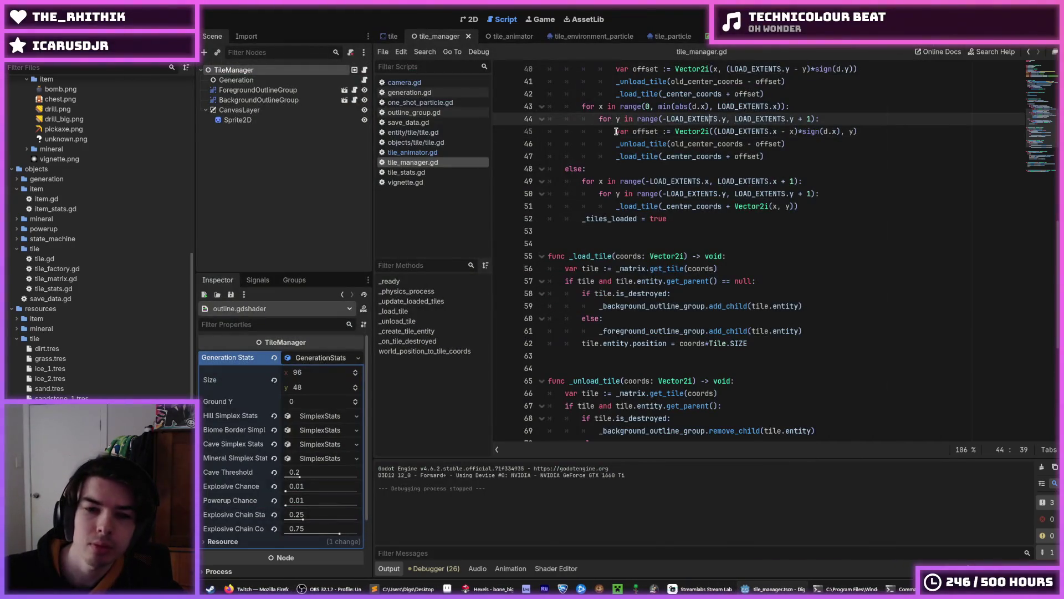
Review the full-load loop and blank lines 15–16 in tile_manager.gd, then run and stop a quick test
click(694, 206)
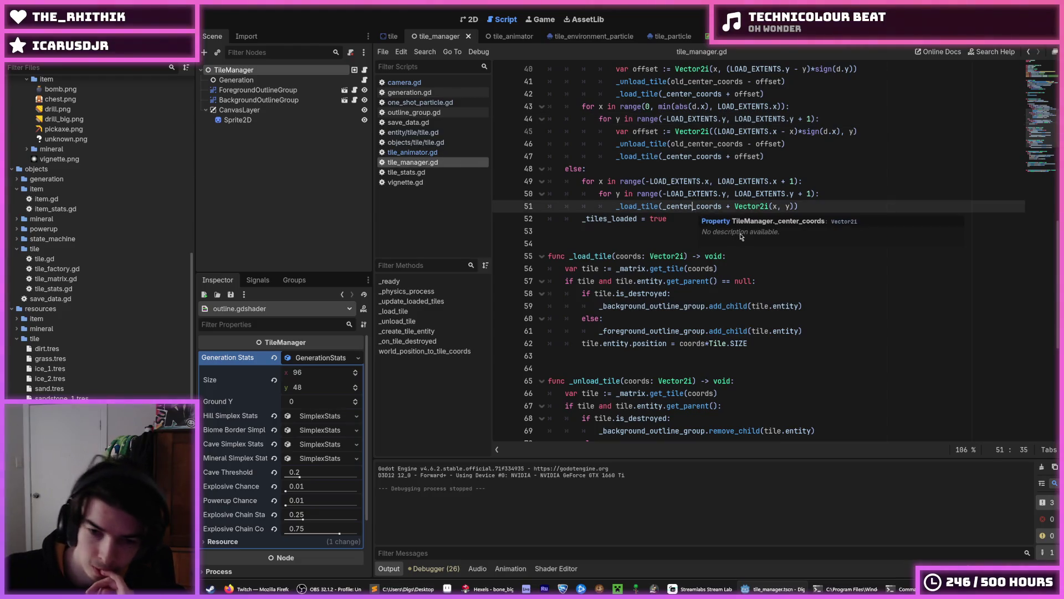
scroll(720, 238, up, 10)
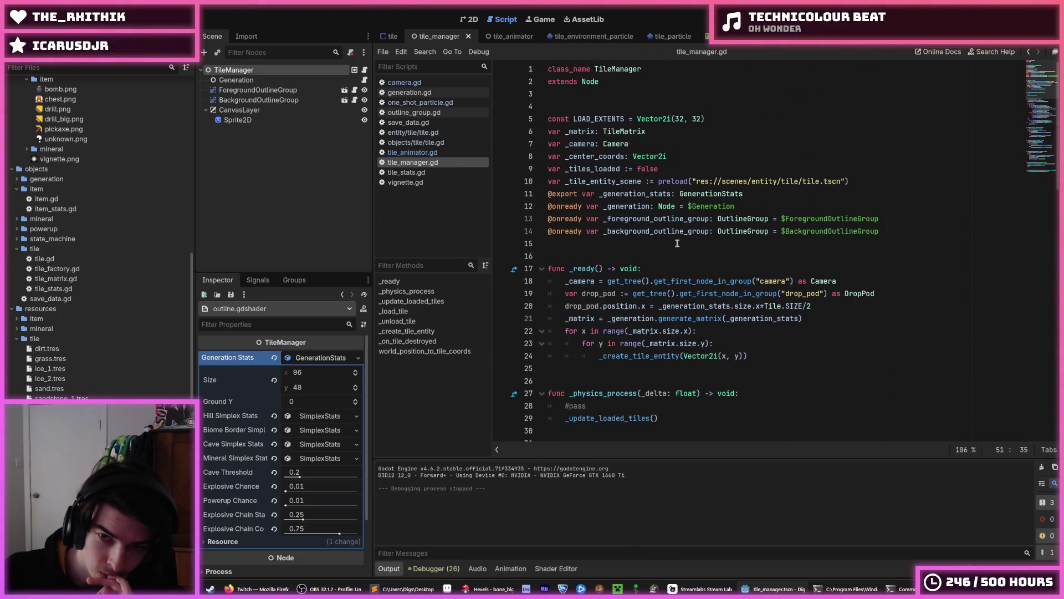
click(678, 244)
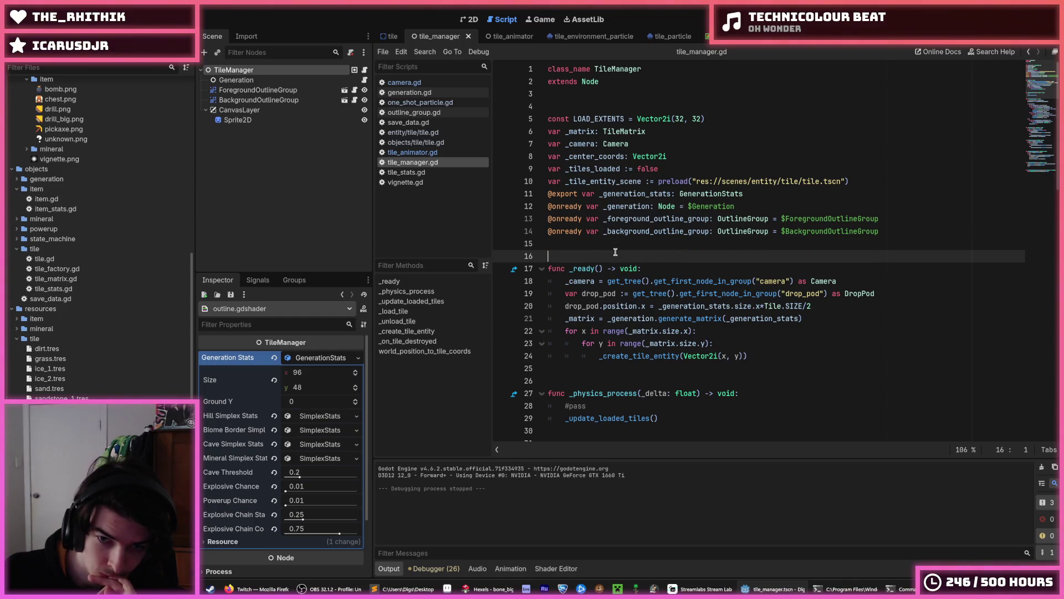
click(589, 256)
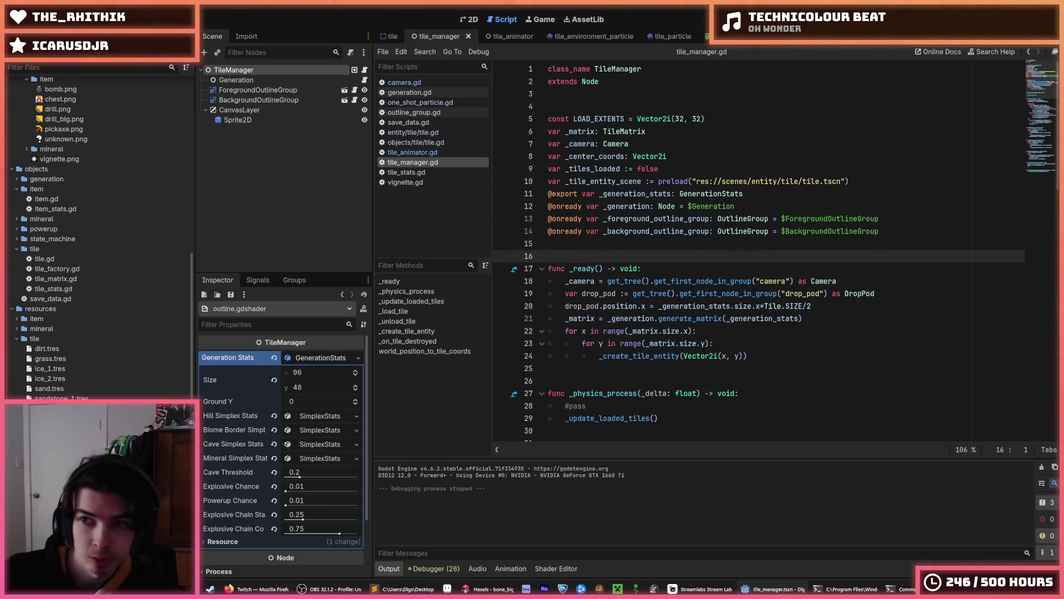
key(F5)
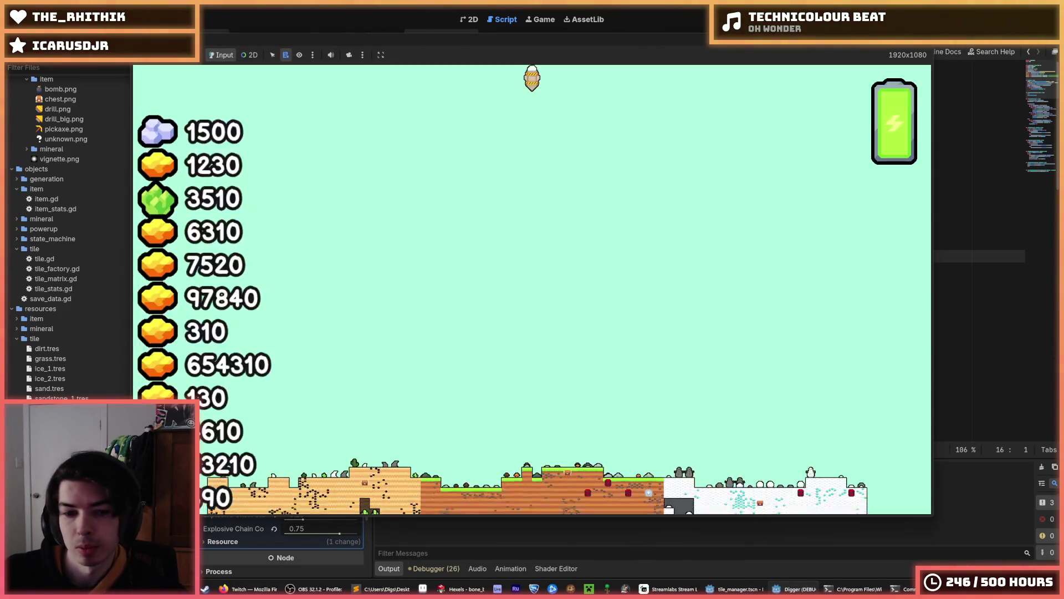
key(F8)
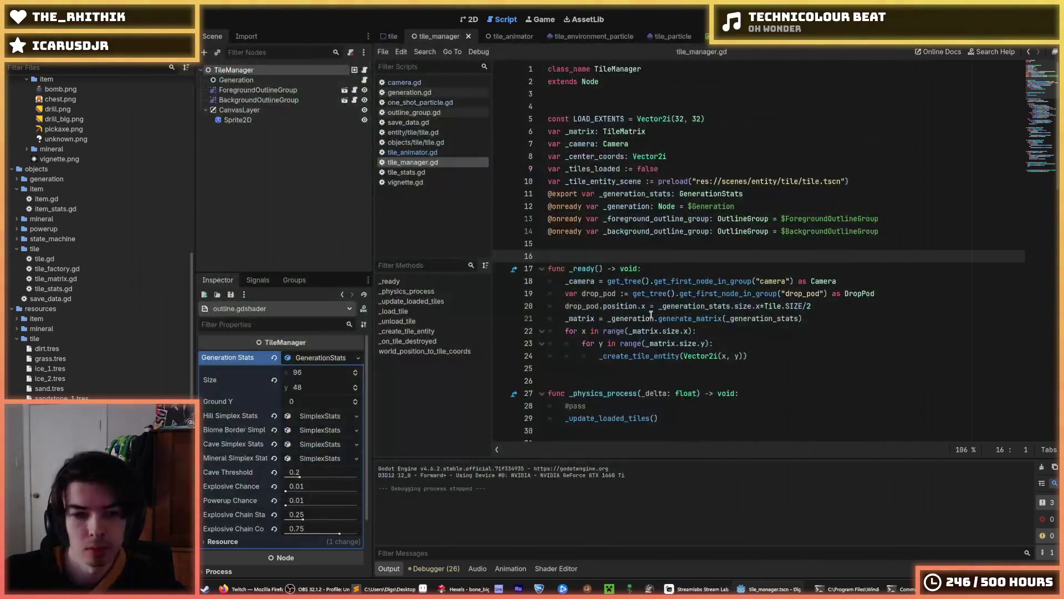
Change LOAD_EXTENTS on line 5 to Vector2i(40, 40) and launch the game
click(682, 119)
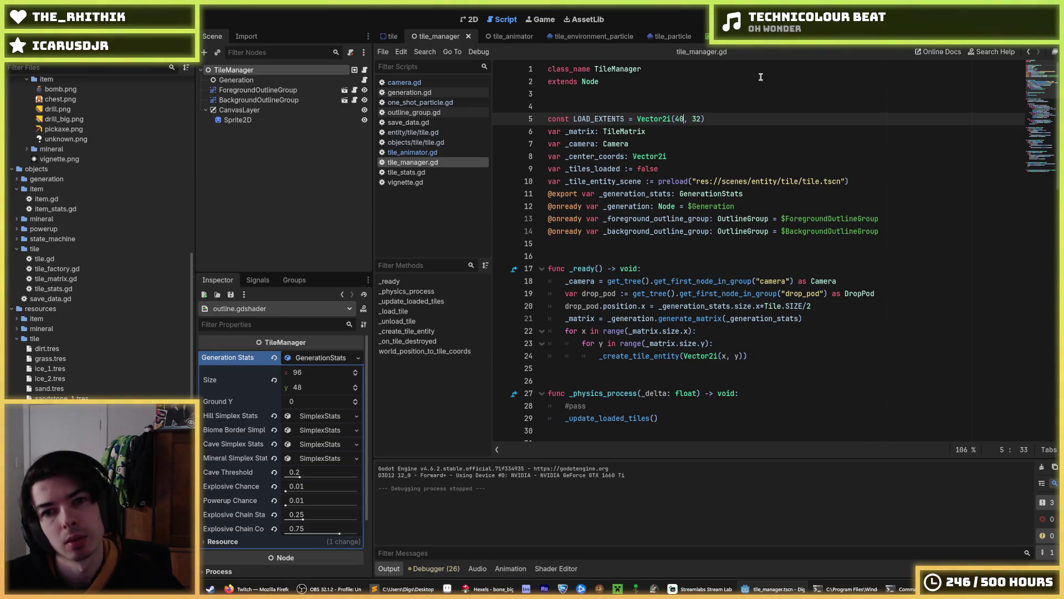
key(End)
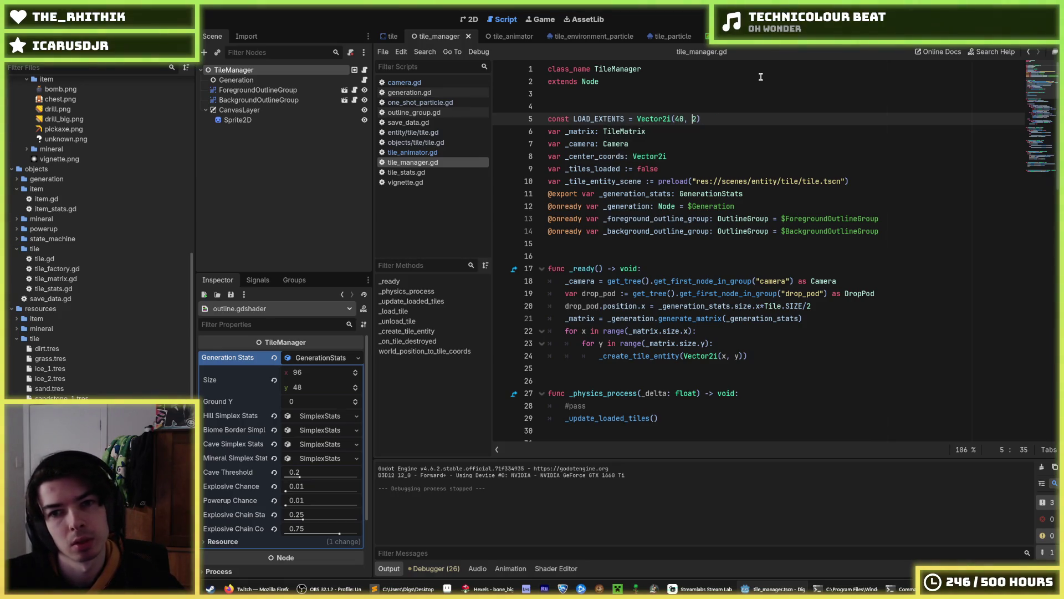
text(40)
key(F5)
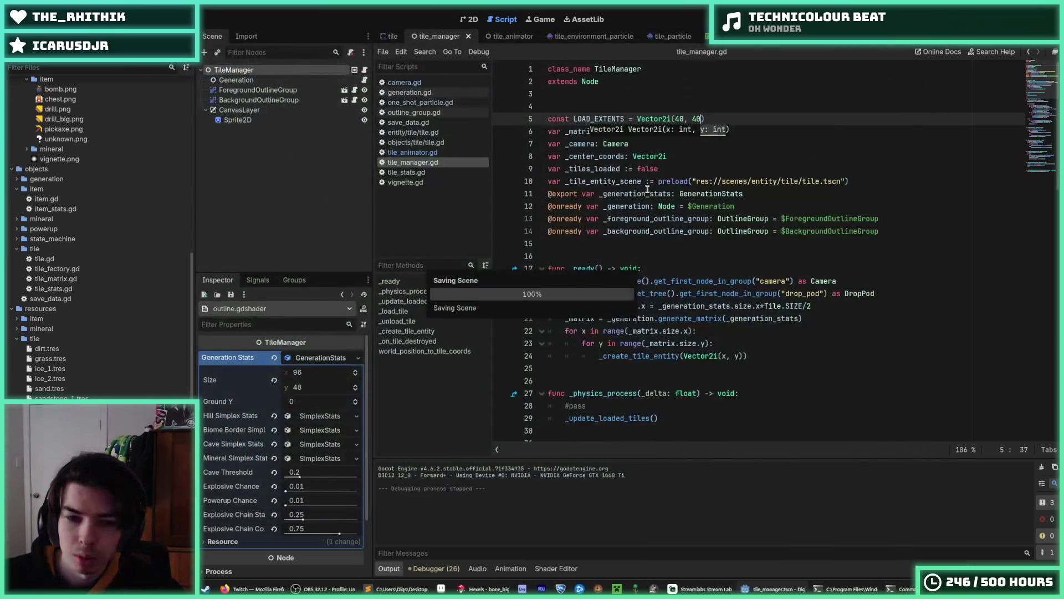
Switch the bottom panel to the Debugger's Profiler tab
click(554, 568)
click(389, 569)
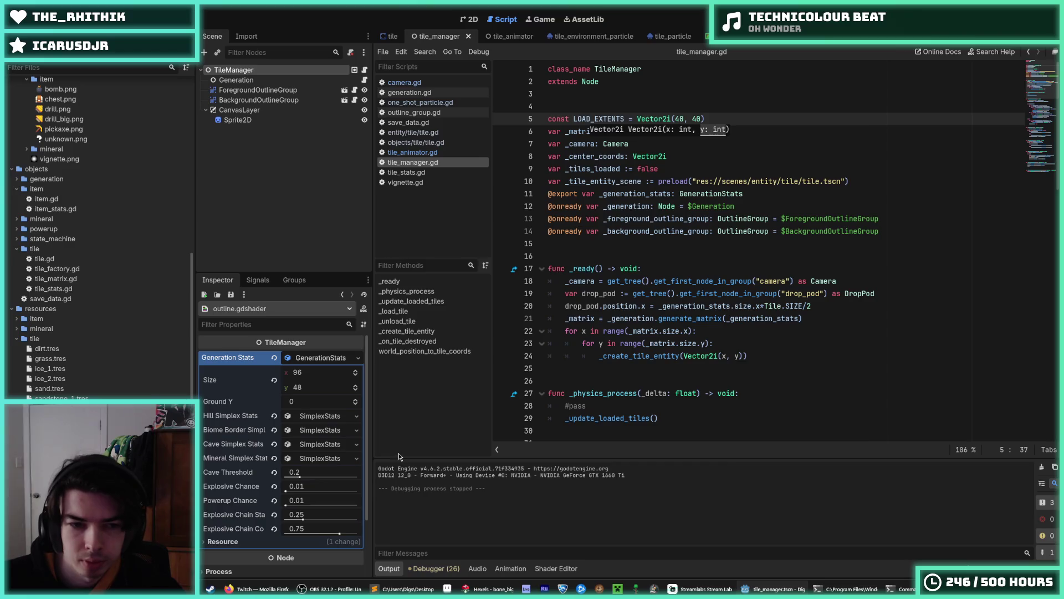
click(435, 568)
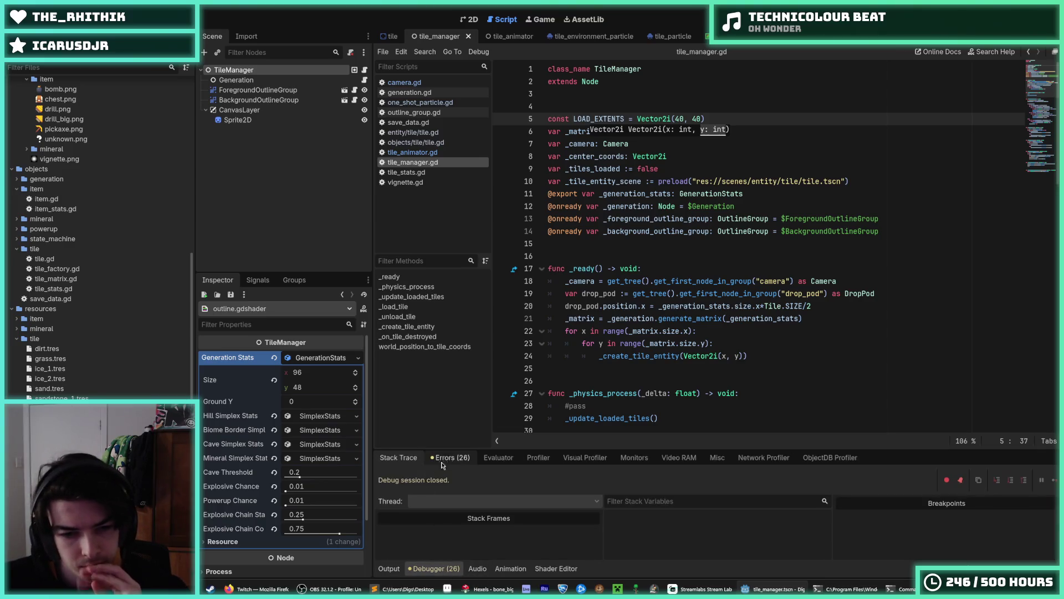
click(525, 460)
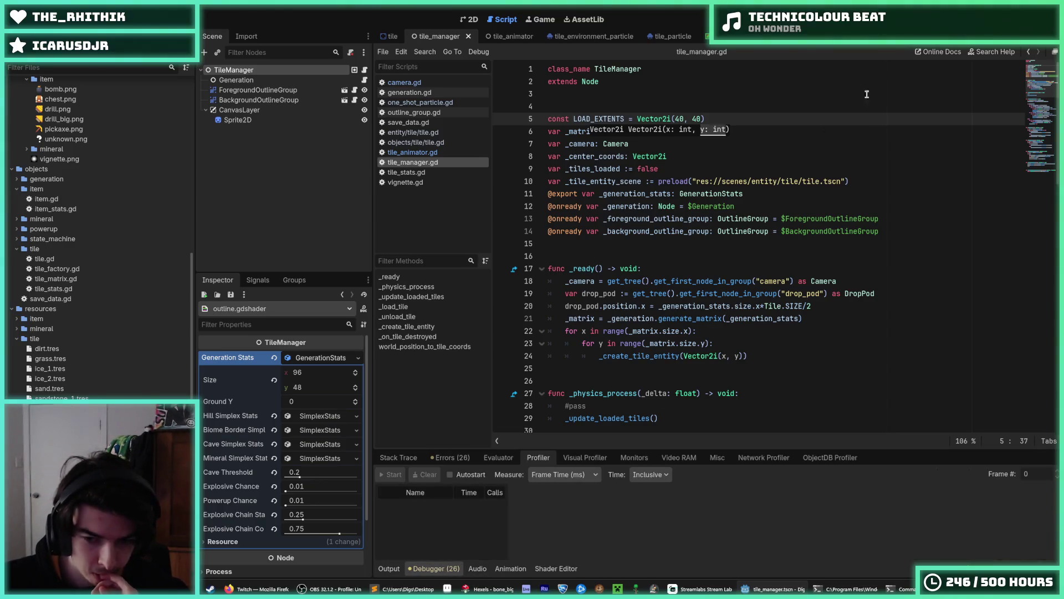
Launch the game, start Profiler recording of frame times, and bring the Digger window forward
key(F5)
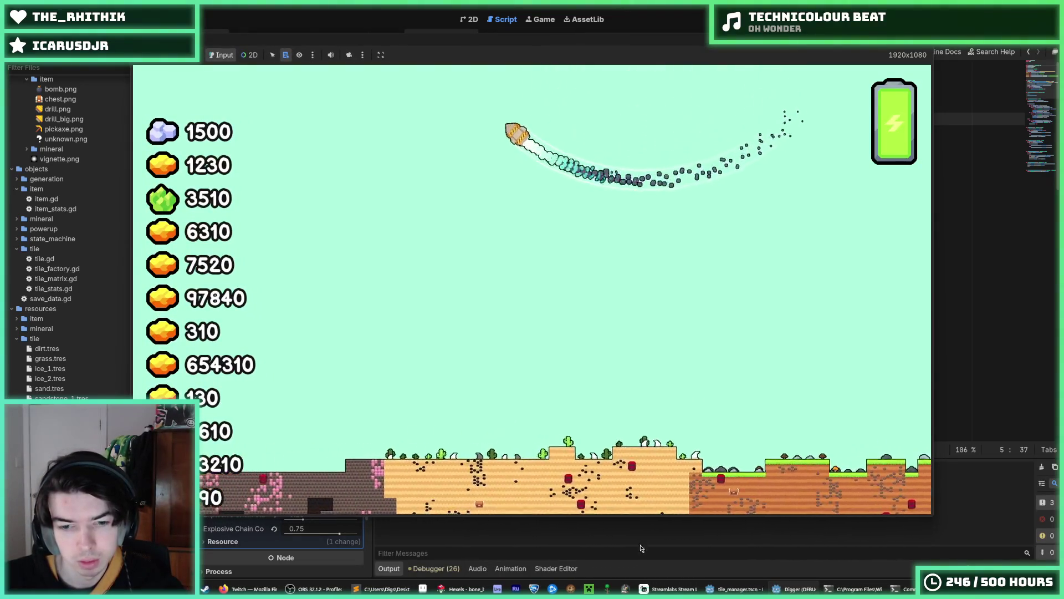
click(422, 568)
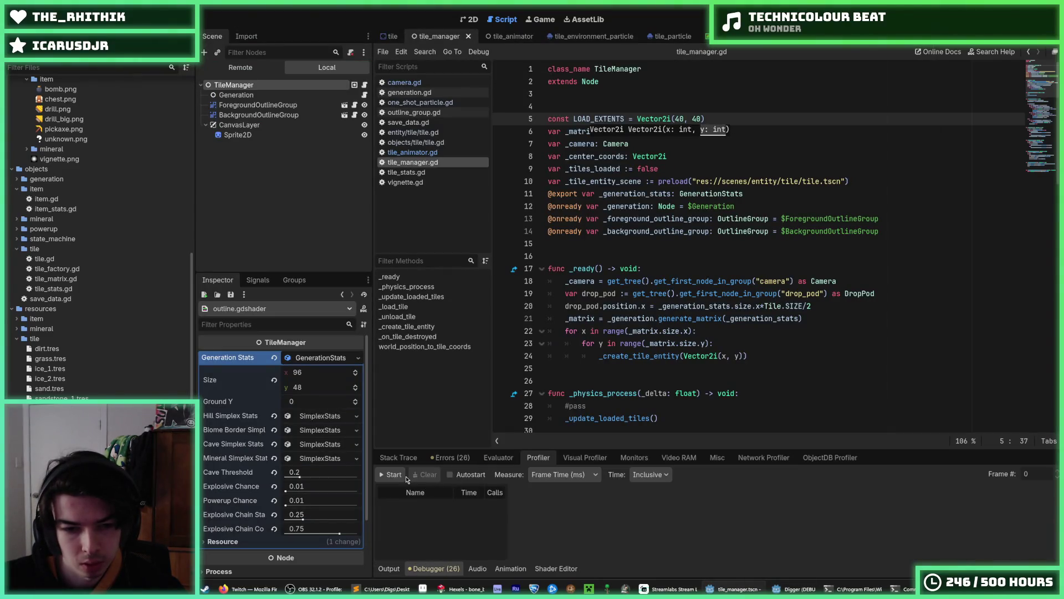
click(392, 475)
click(796, 589)
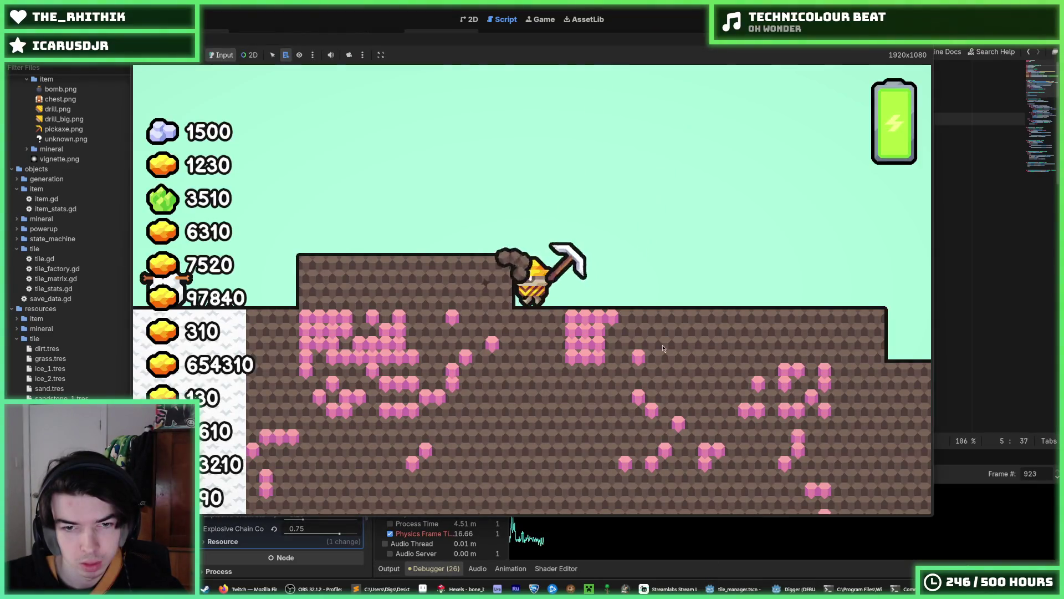
Fly the miner up with the jetpack, then steer right and left over the snow toward the grass
key(w)
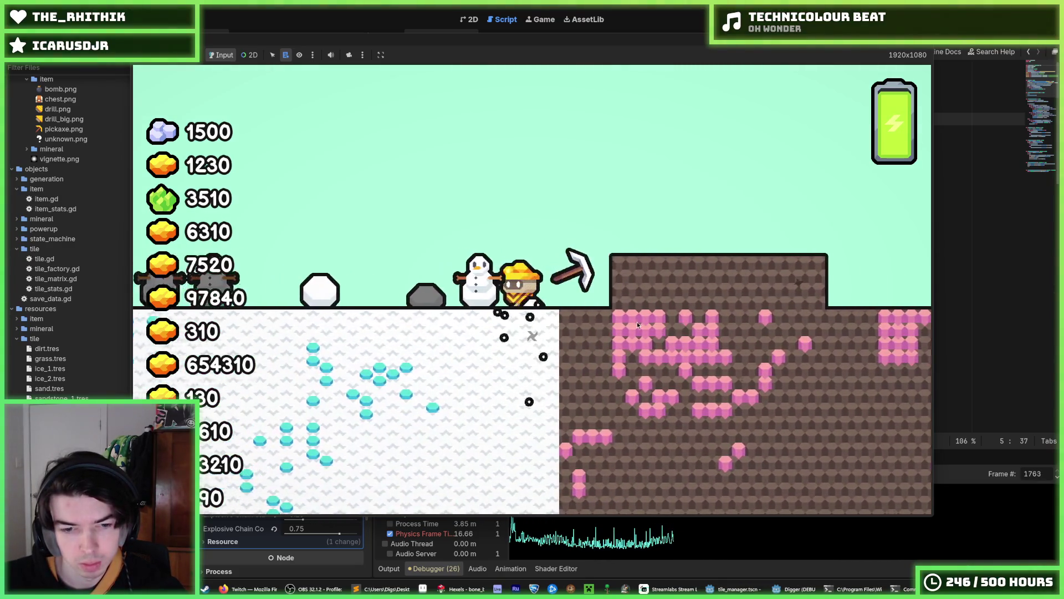
key(d)
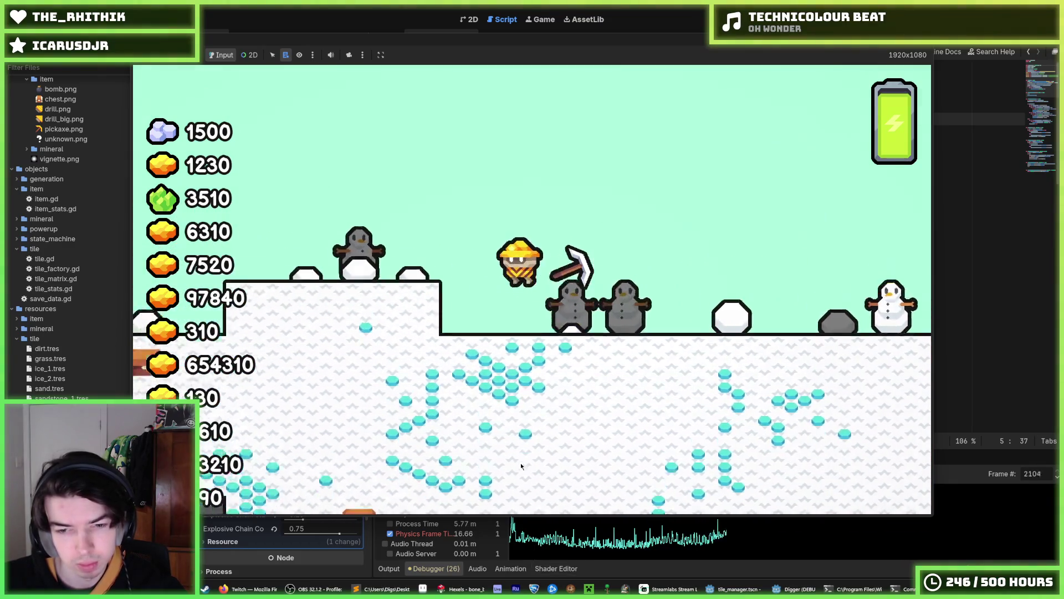
key(a)
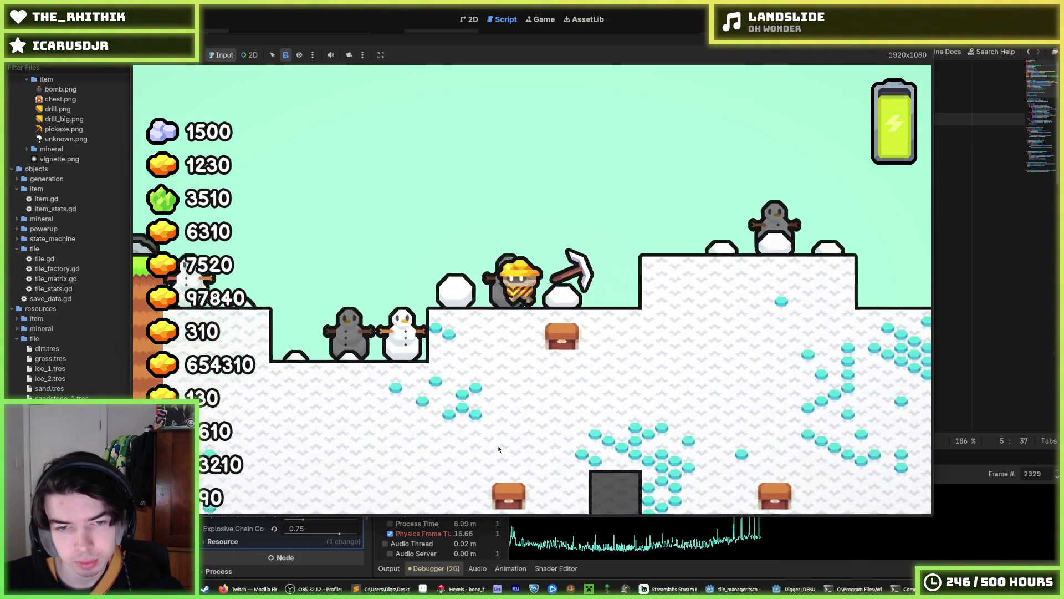
key(a)
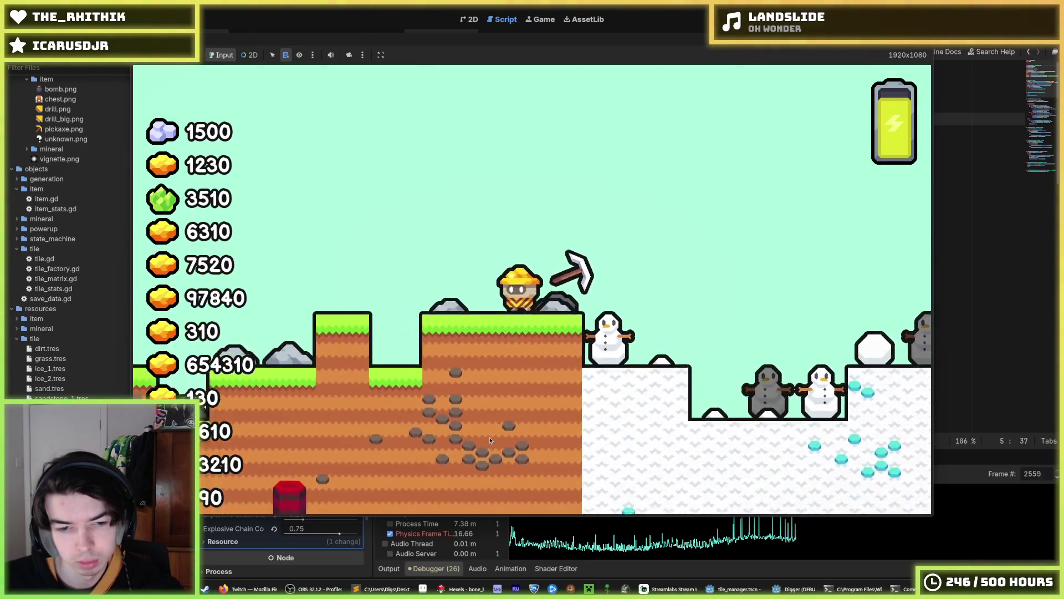
key(a)
key(space)
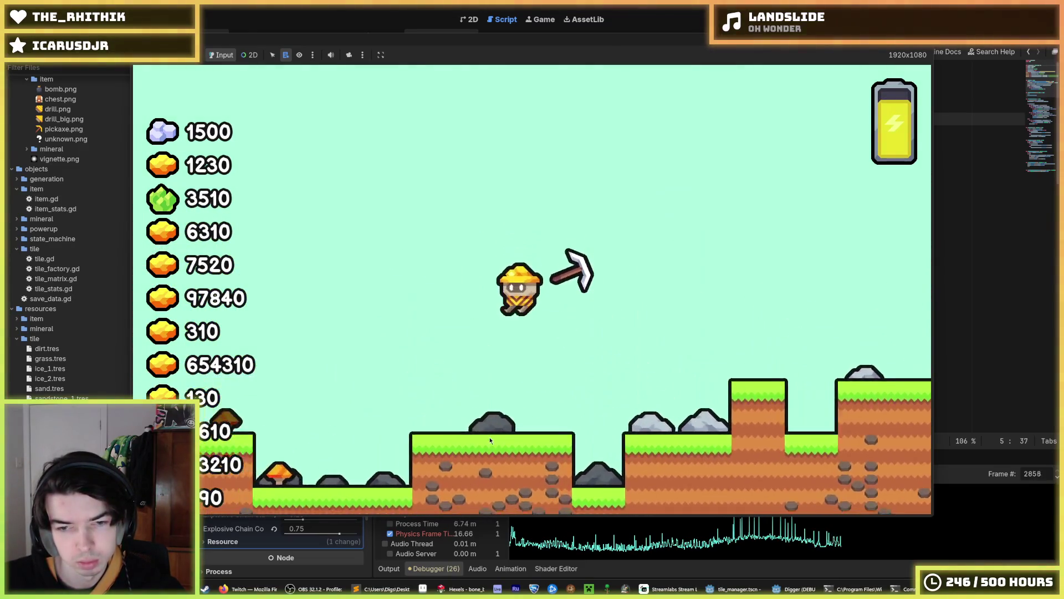
Dig down through dirt into the cave and tunnel through rock toward the teal ice, reaching 1504 gold
key(s)
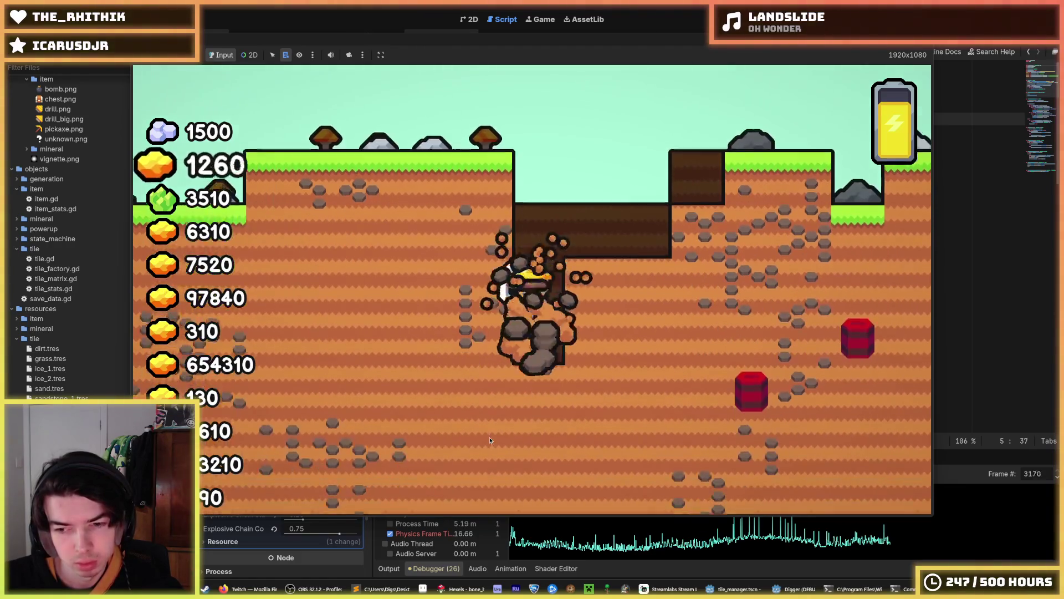
key(s)
key(s)
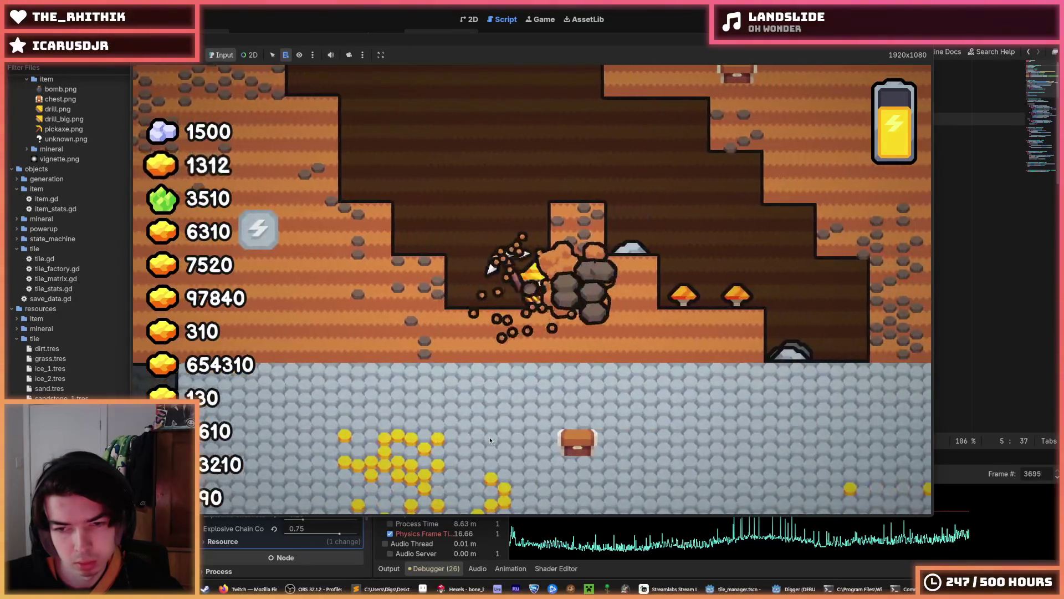
key(d)
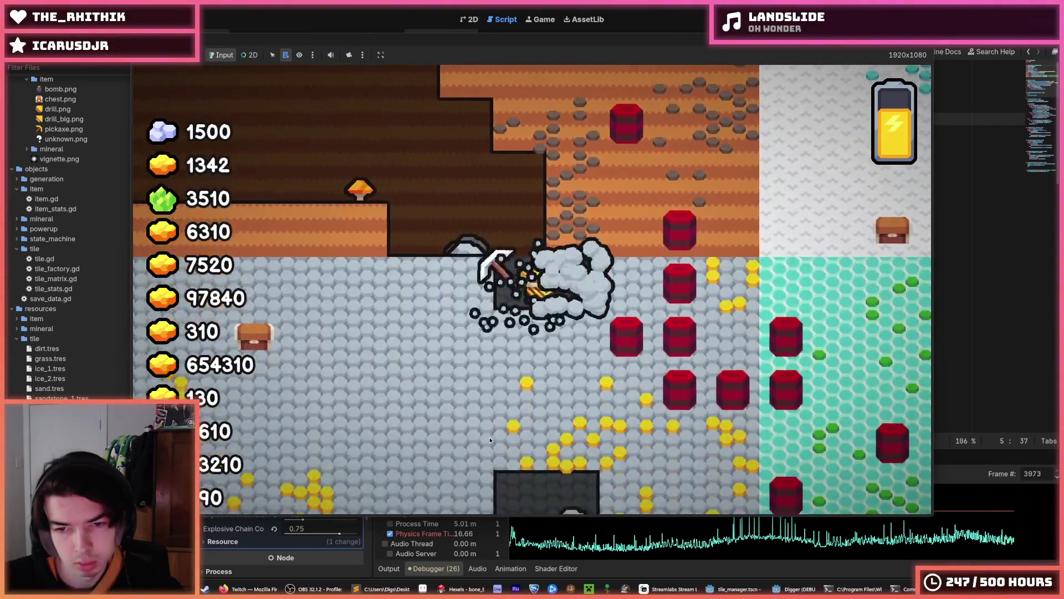
key(d)
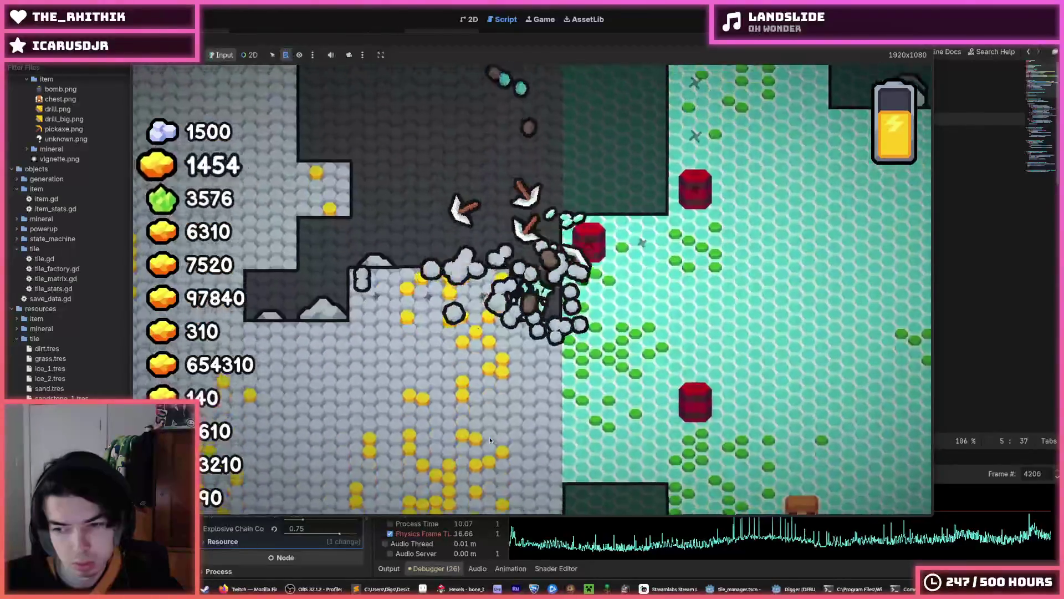
key(w)
key(s)
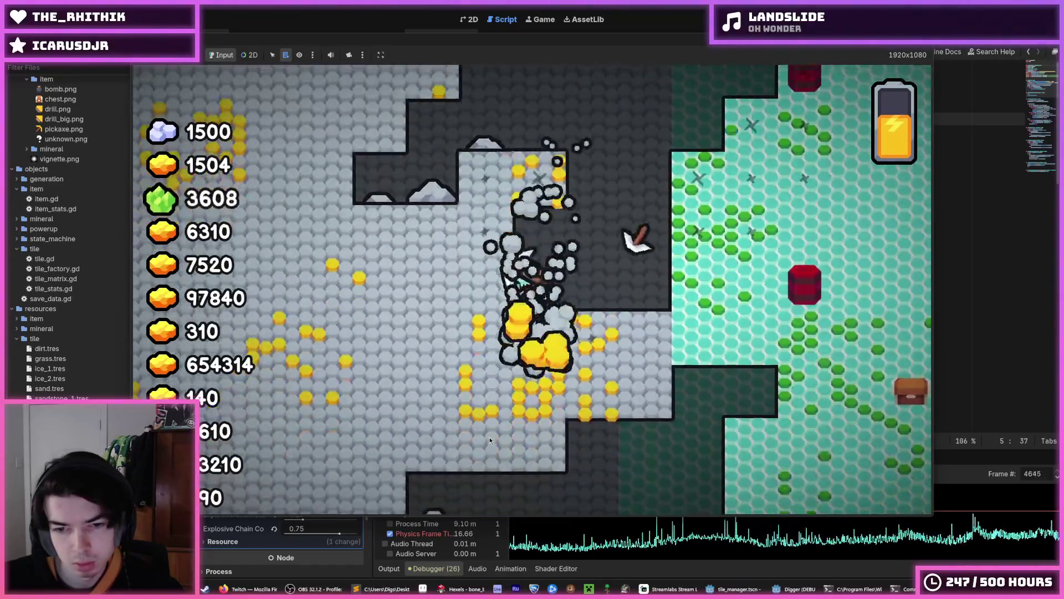
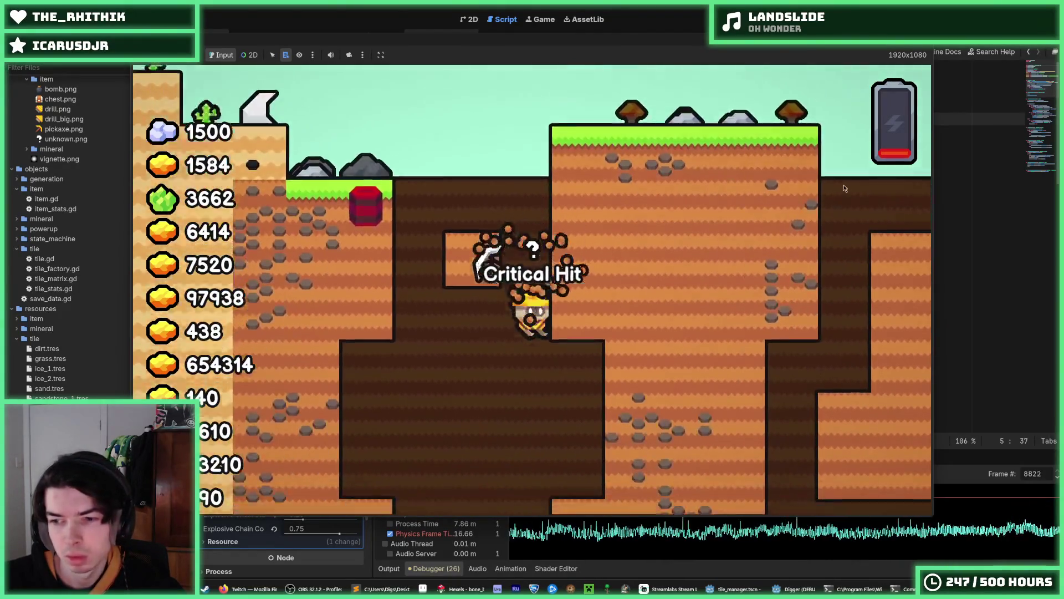
Stop the running game and enlarge the Debugger's Profiler panel
key(F8)
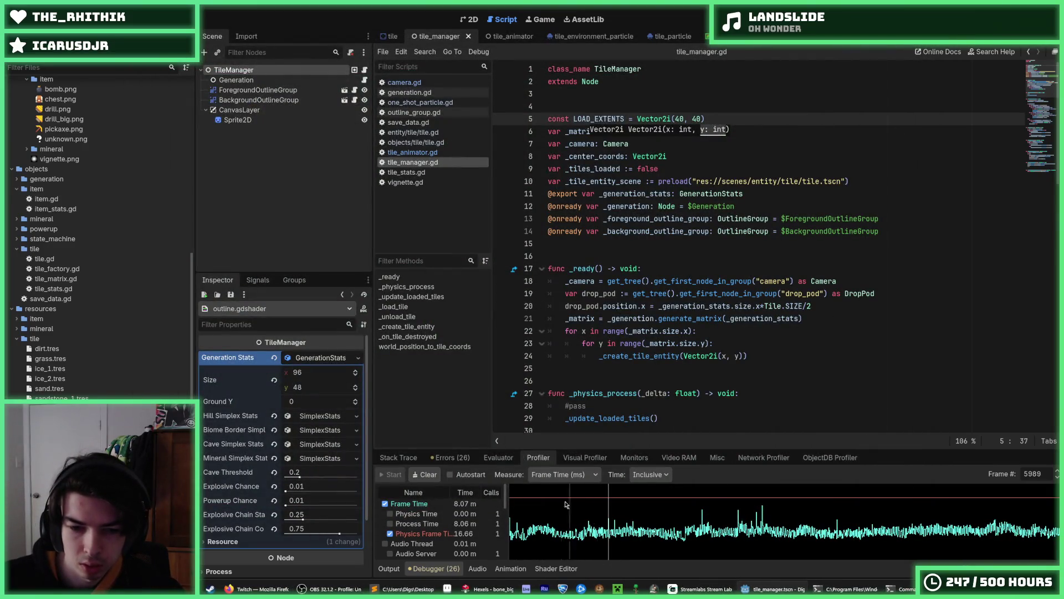
mouse_move(614, 447)
mouse_down()
mouse_move(648, 152)
mouse_move(660, 172)
mouse_up()
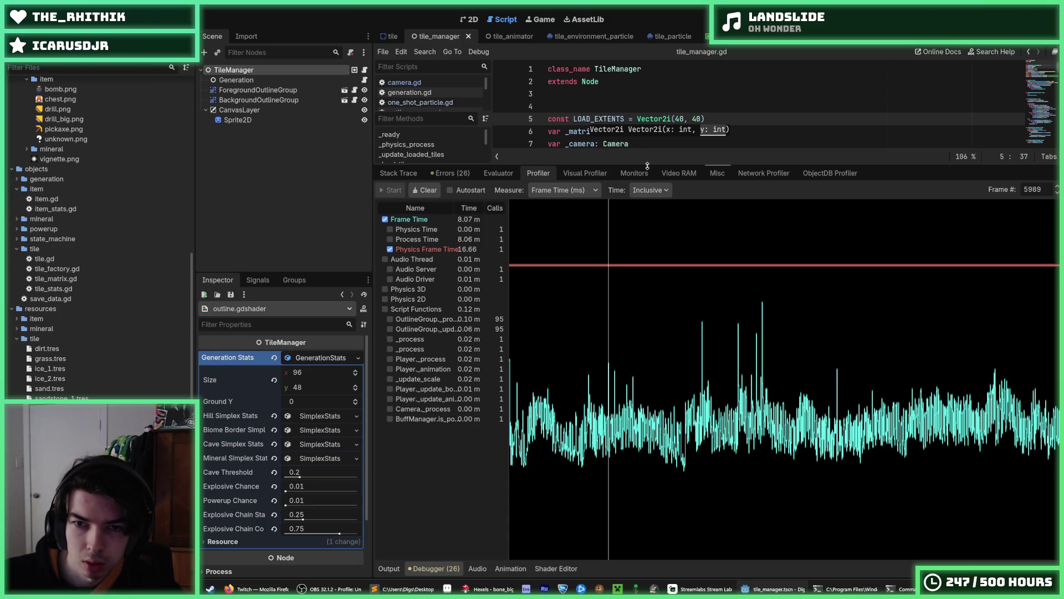
drag(647, 166, 648, 177)
Scrub through recorded frames for script timing spikes (about 6.9 ms), then switch to the Visual Profiler
drag(726, 500, 994, 483)
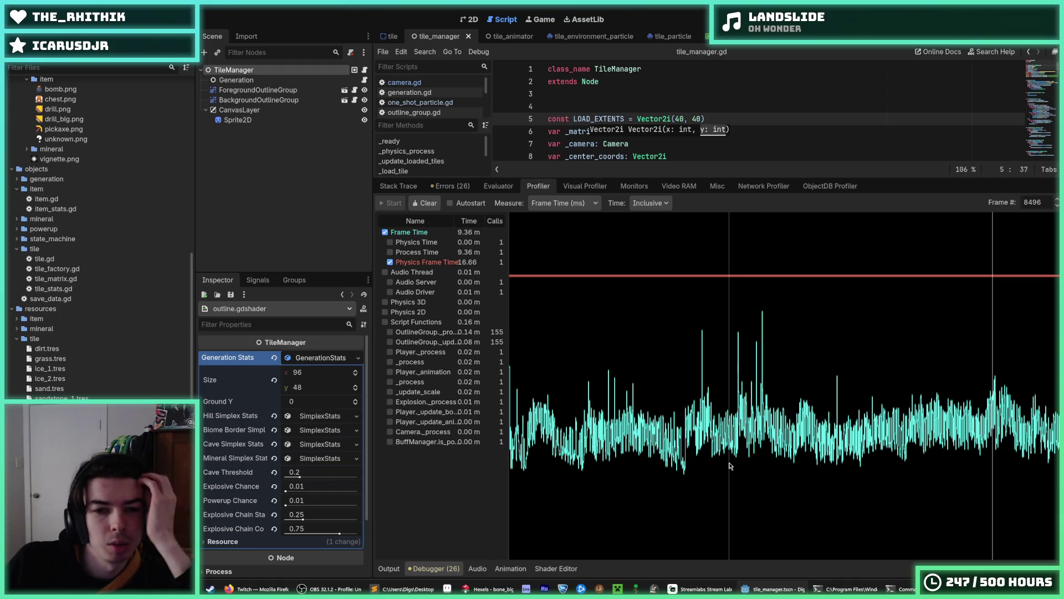
mouse_move(590, 429)
mouse_down()
mouse_move(528, 431)
mouse_move(541, 434)
mouse_up()
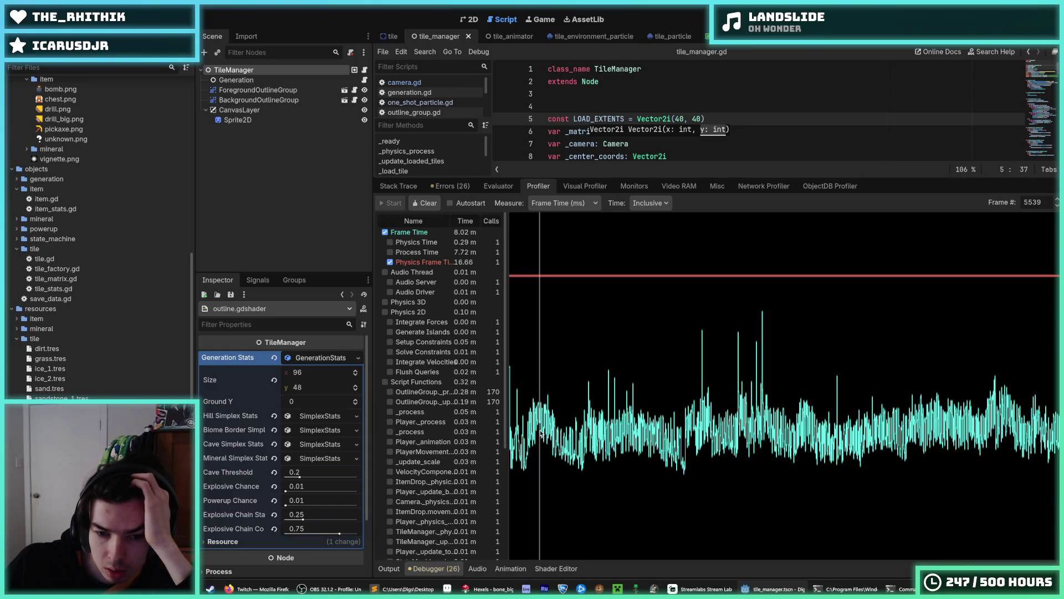
drag(708, 429, 646, 435)
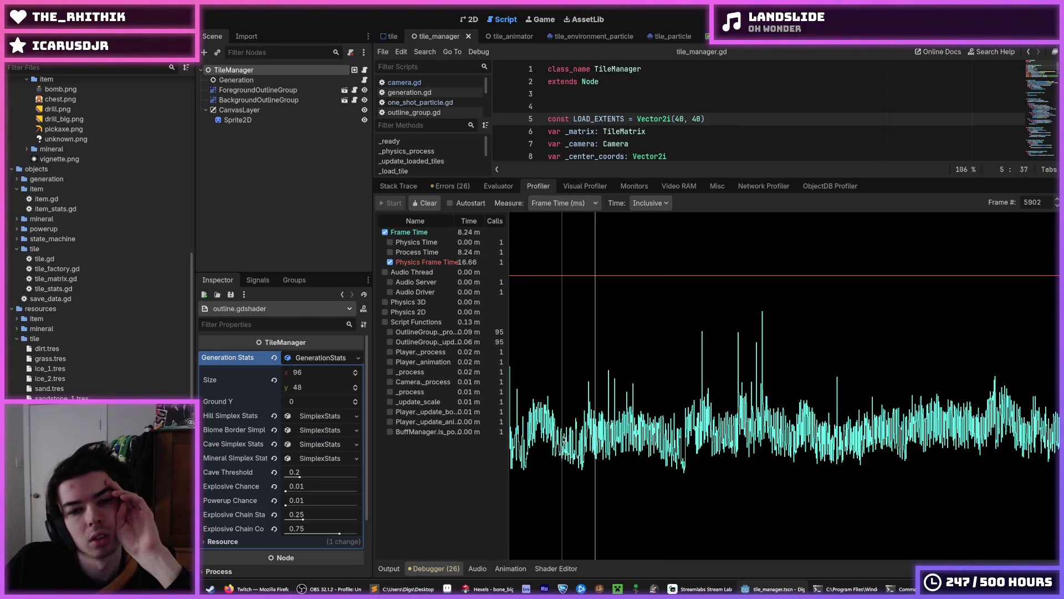
click(658, 427)
drag(553, 371, 821, 380)
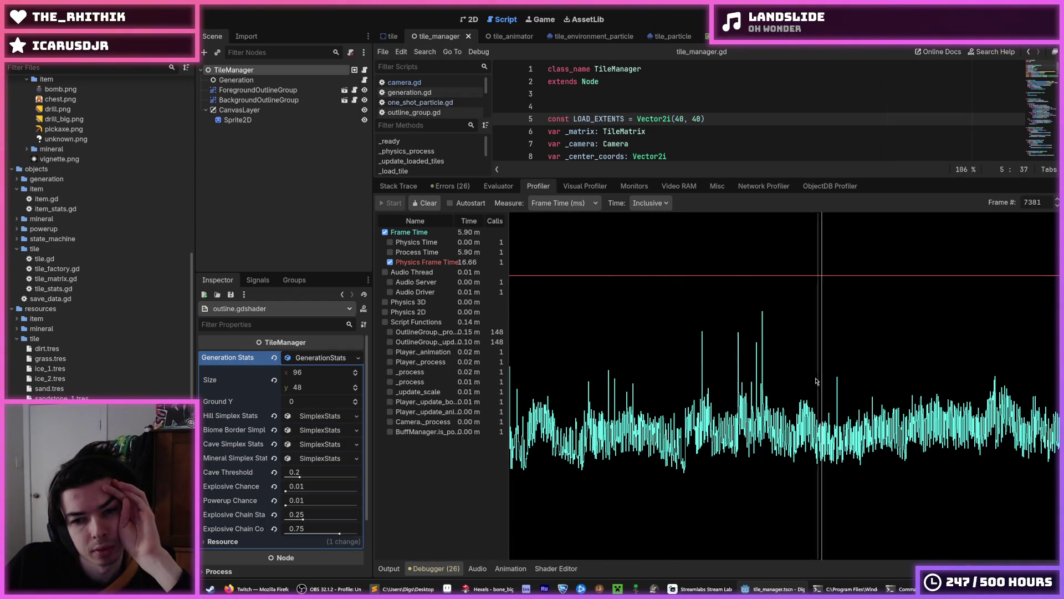
mouse_move(748, 386)
mouse_down()
mouse_move(630, 389)
mouse_move(690, 390)
mouse_up()
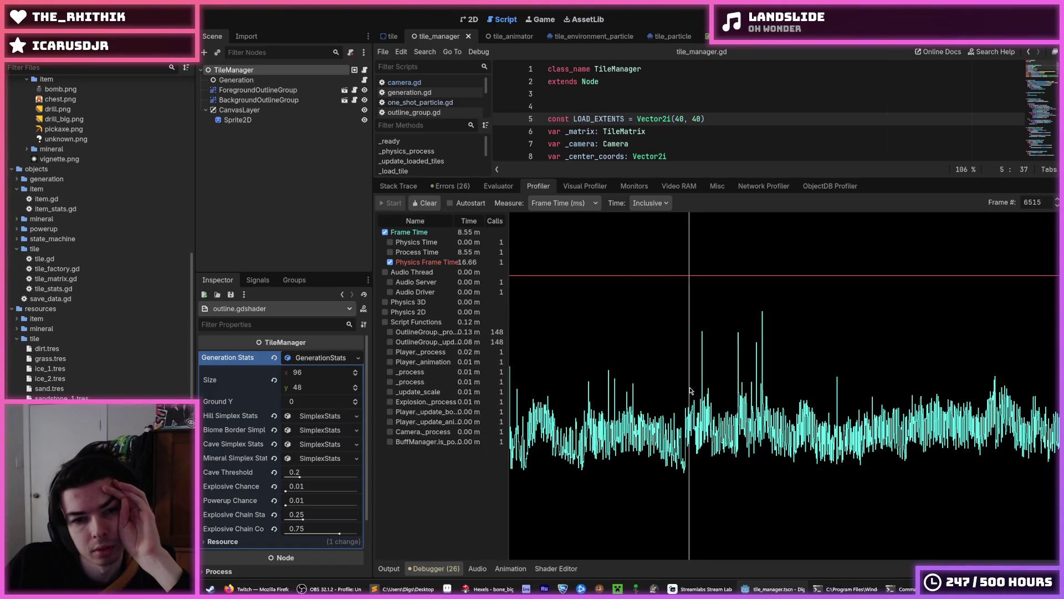
click(577, 397)
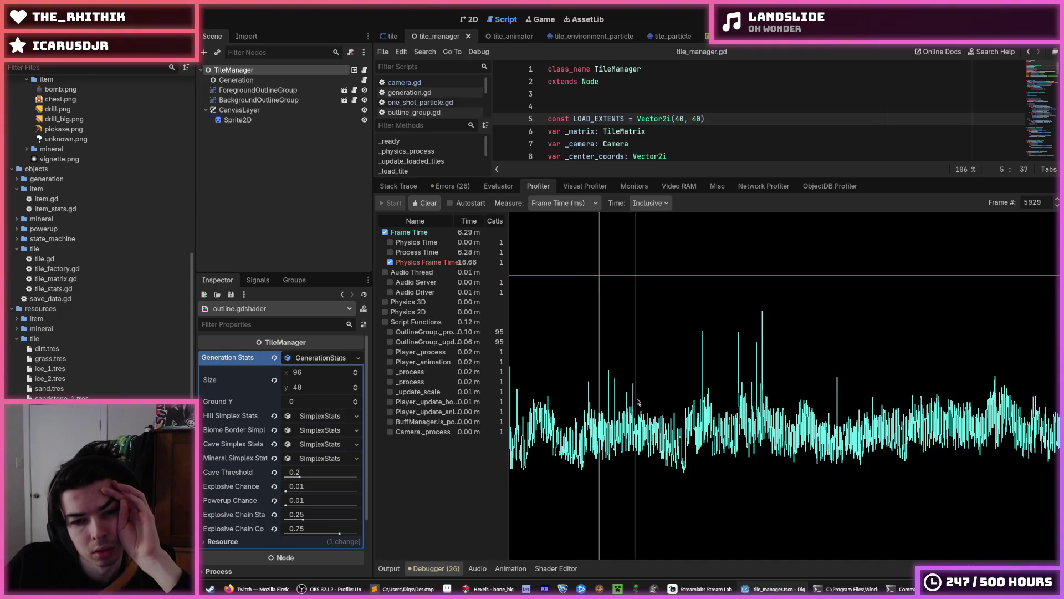
click(621, 404)
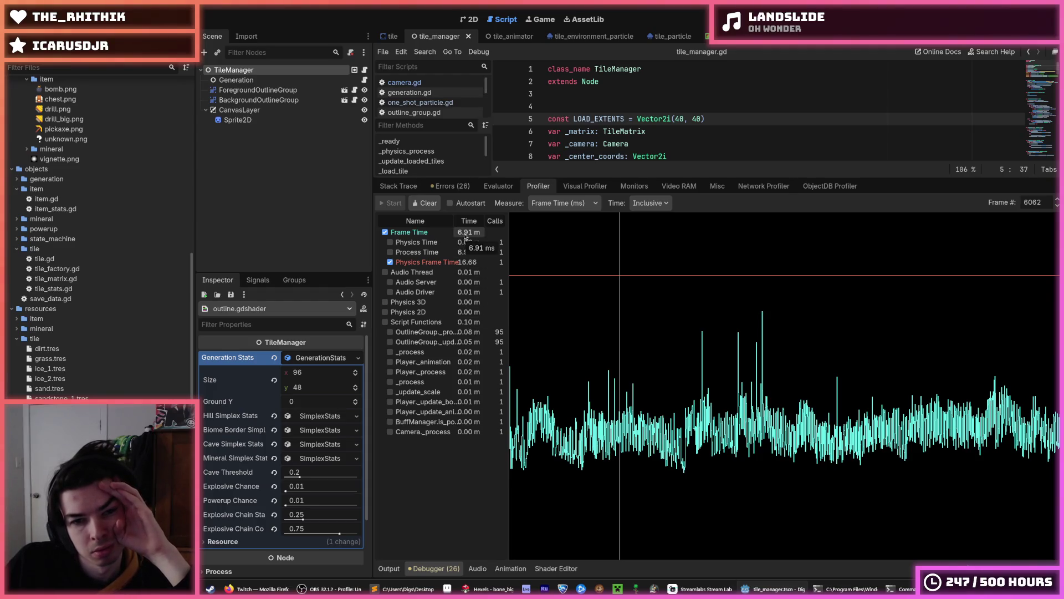
click(561, 188)
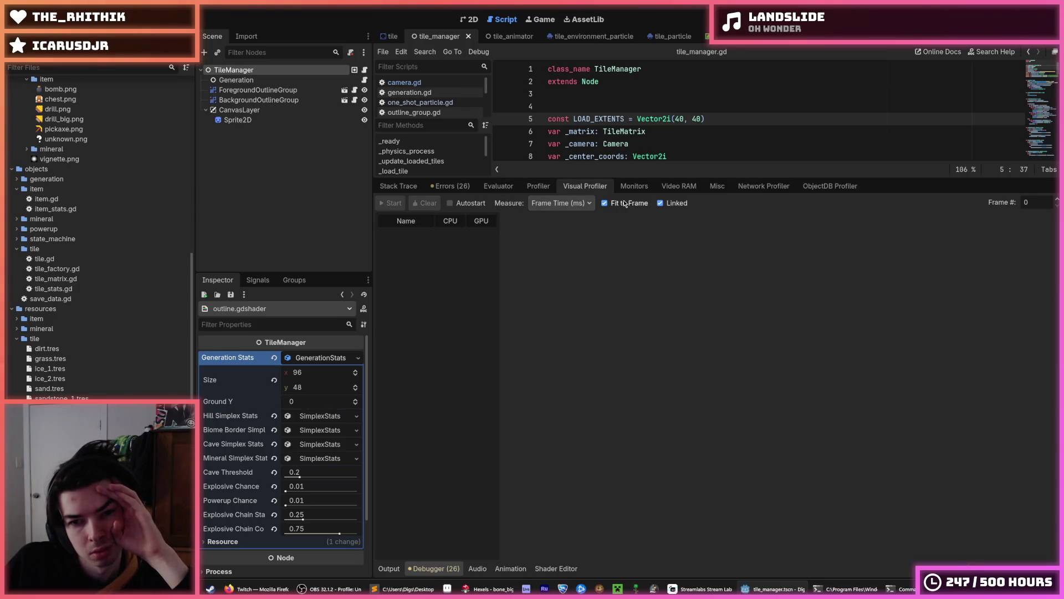
Launch the game and start recording in the Visual Profiler
key(F5)
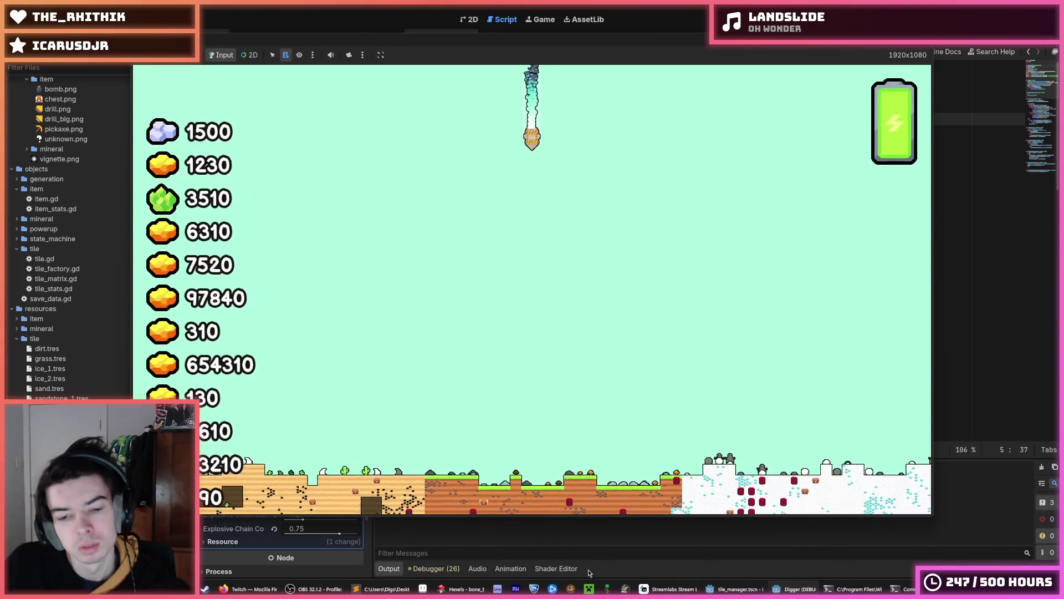
click(434, 570)
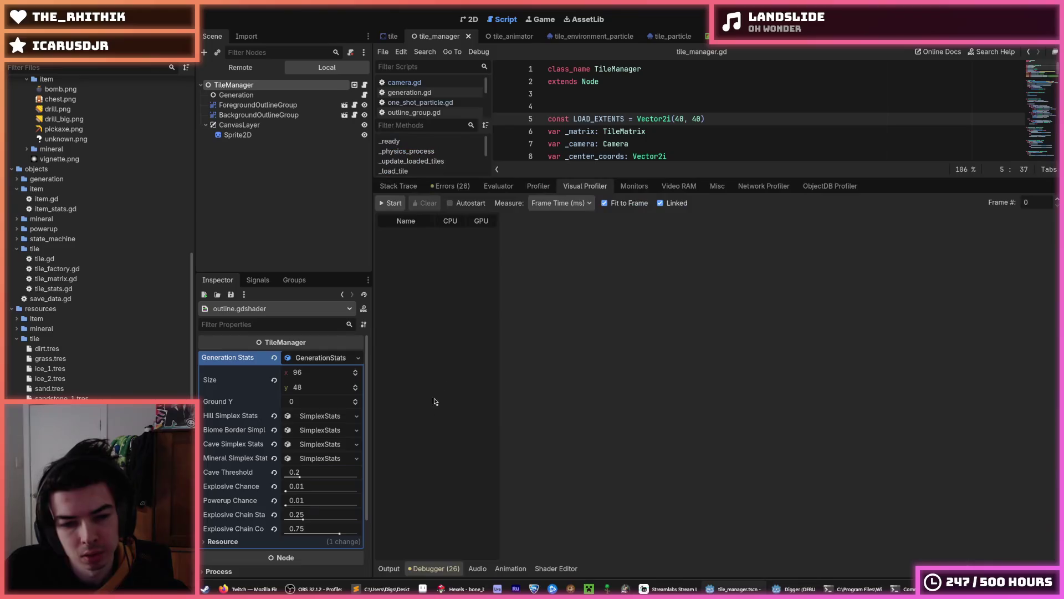
click(391, 203)
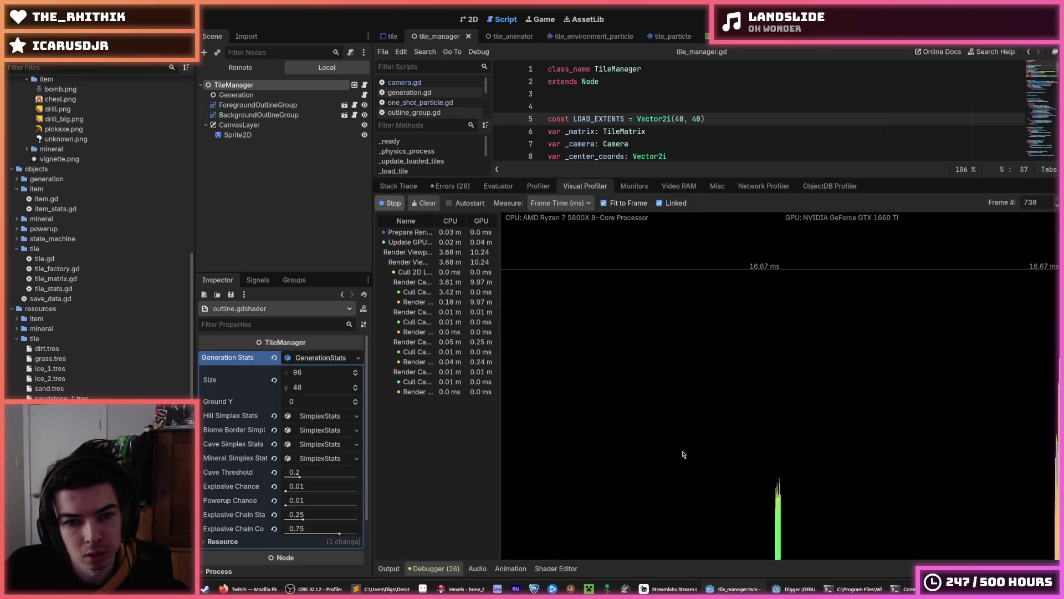
Dig left through dirt, down into stone, back up toward the grass, then leave the game
key(alt+Tab)
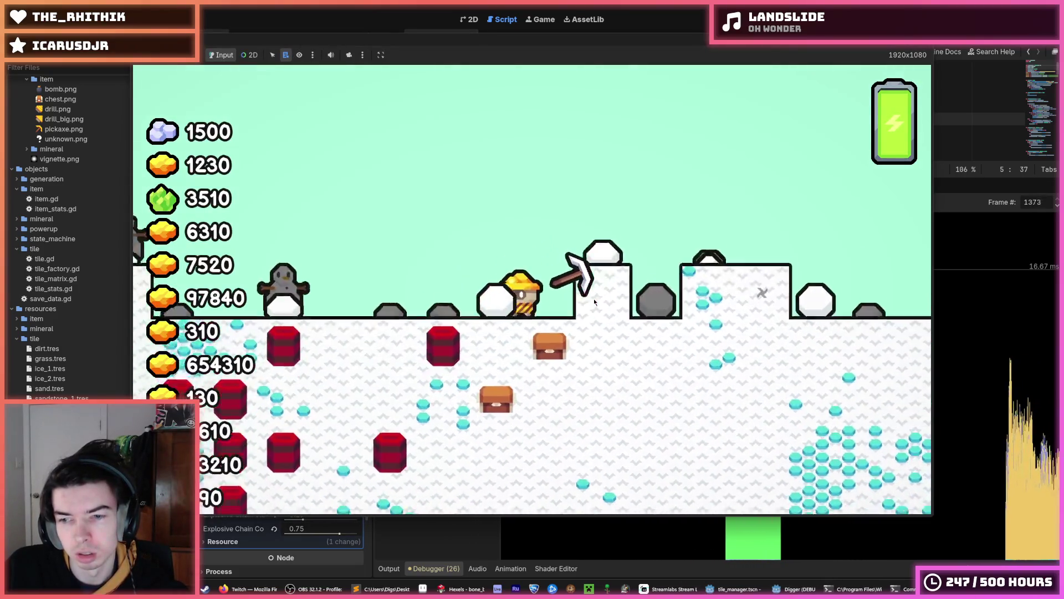
key(Left)
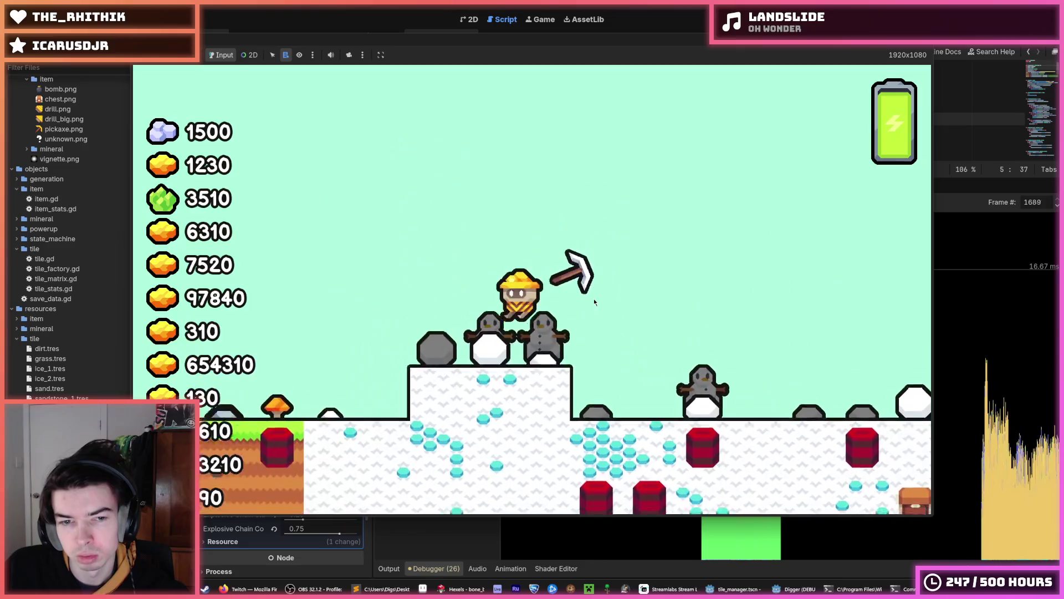
key(Left)
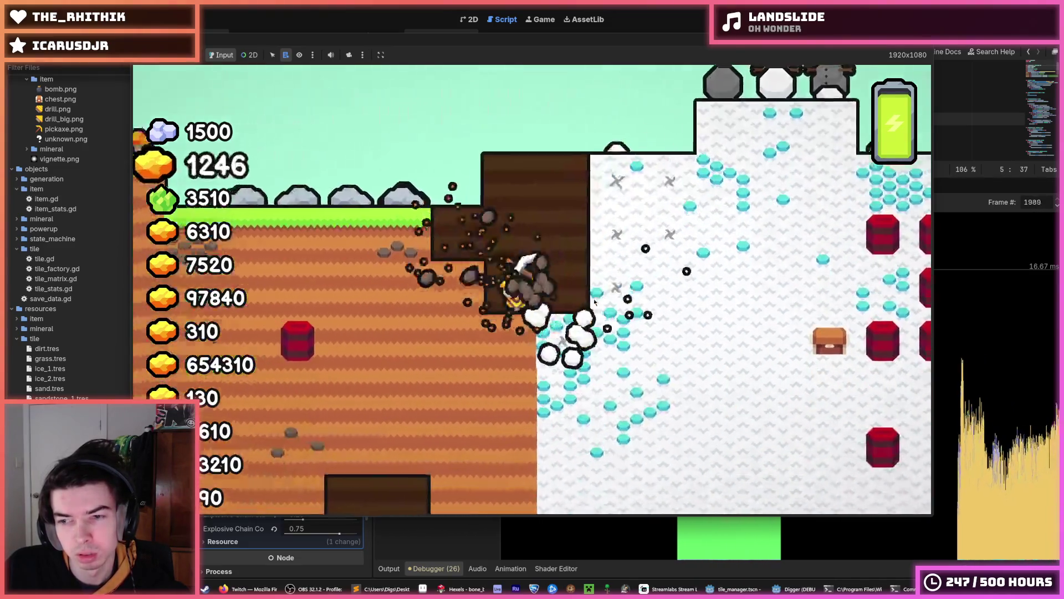
key(Left)
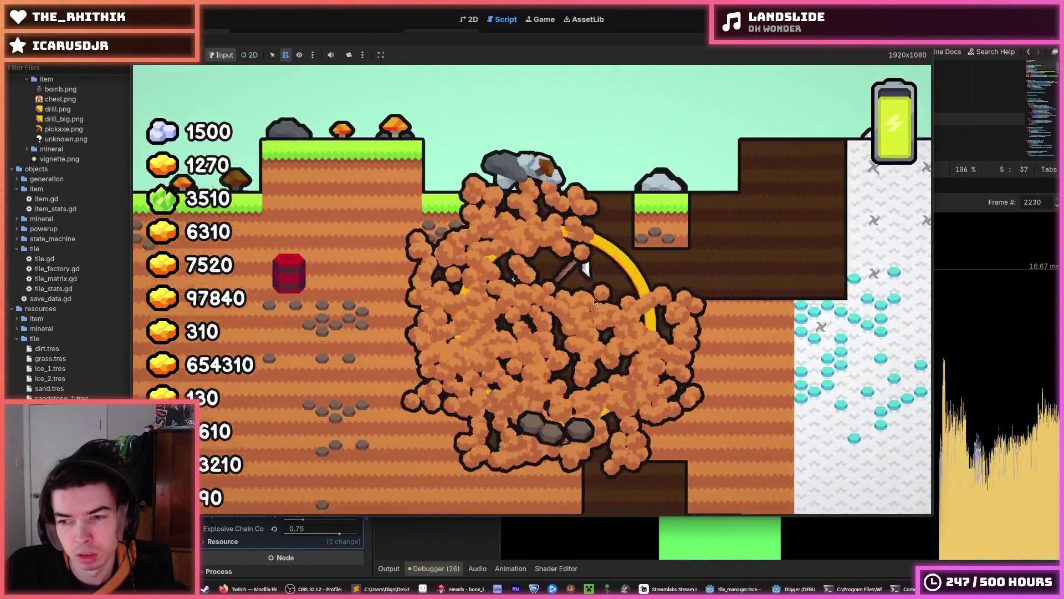
key(Left)
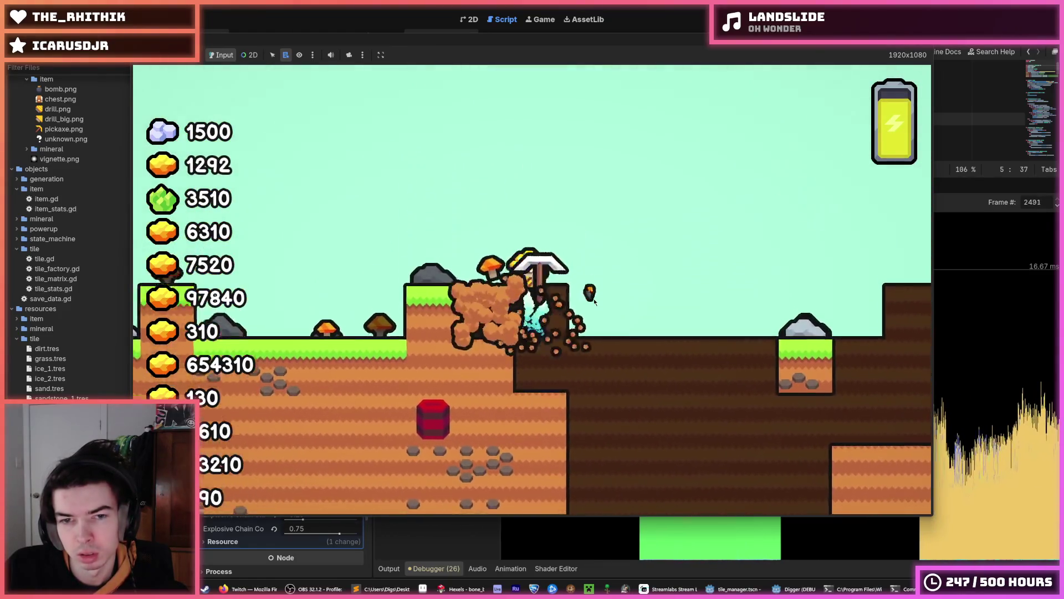
key(Down)
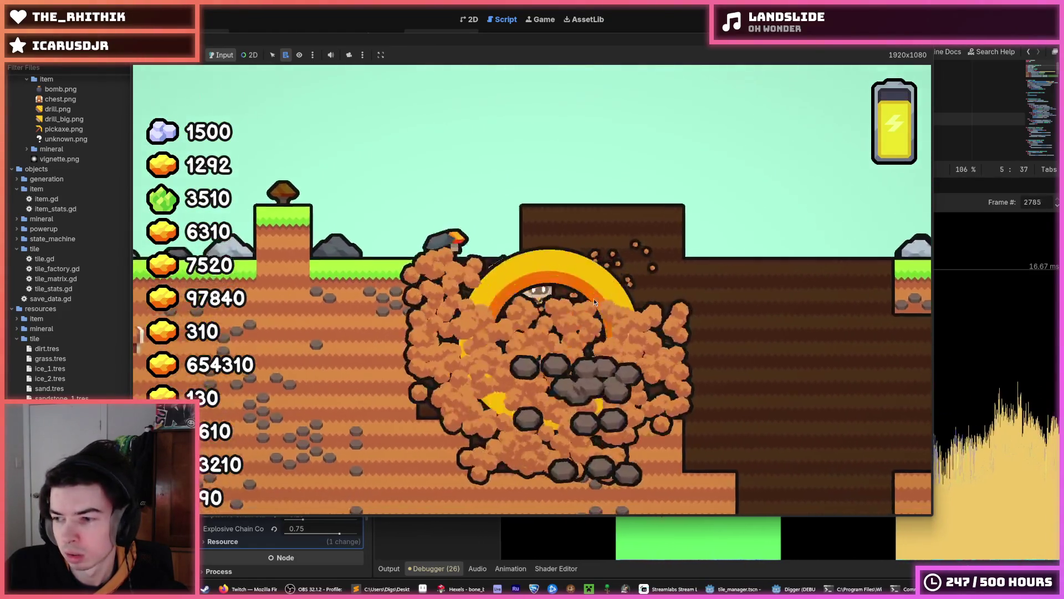
key(Down)
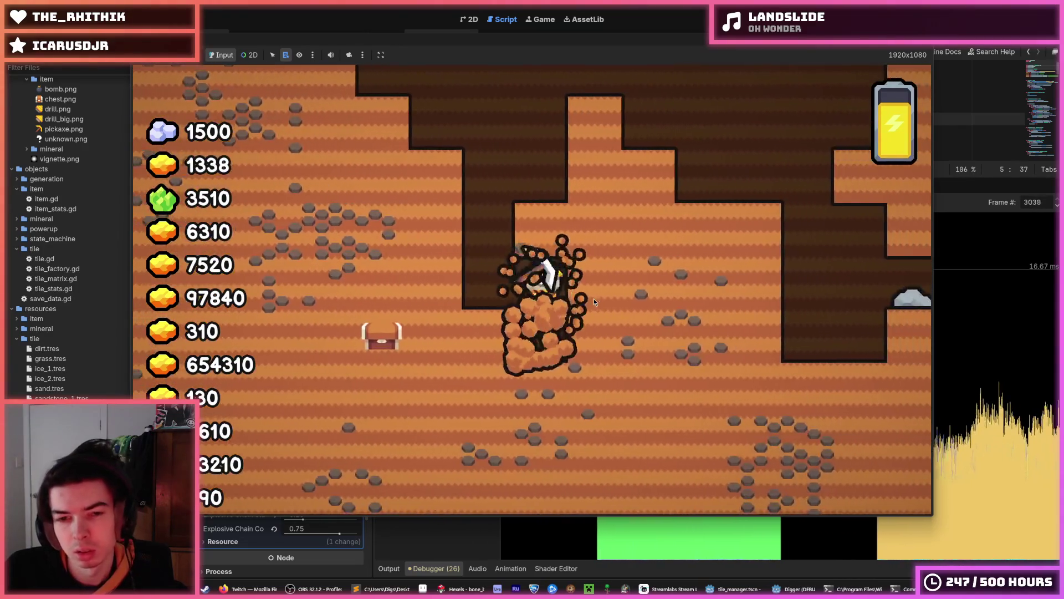
key(Left)
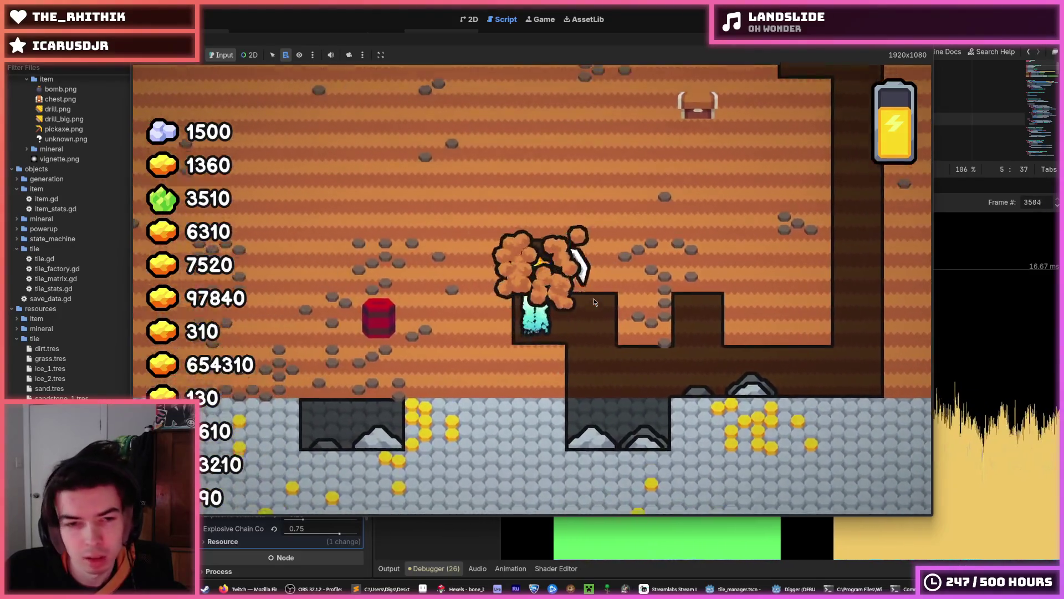
key(Down)
key(Up)
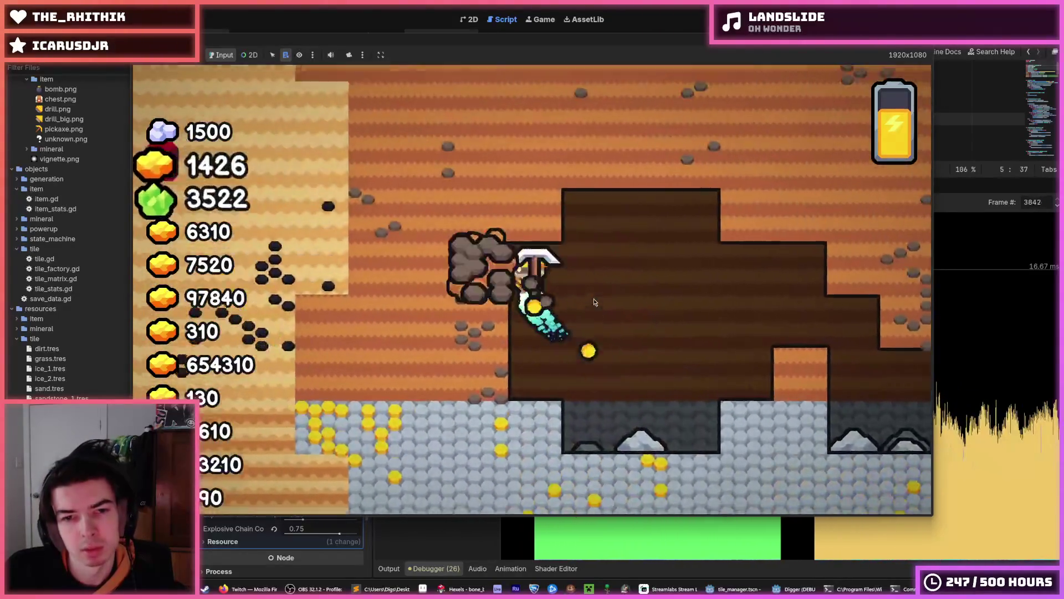
key(Up)
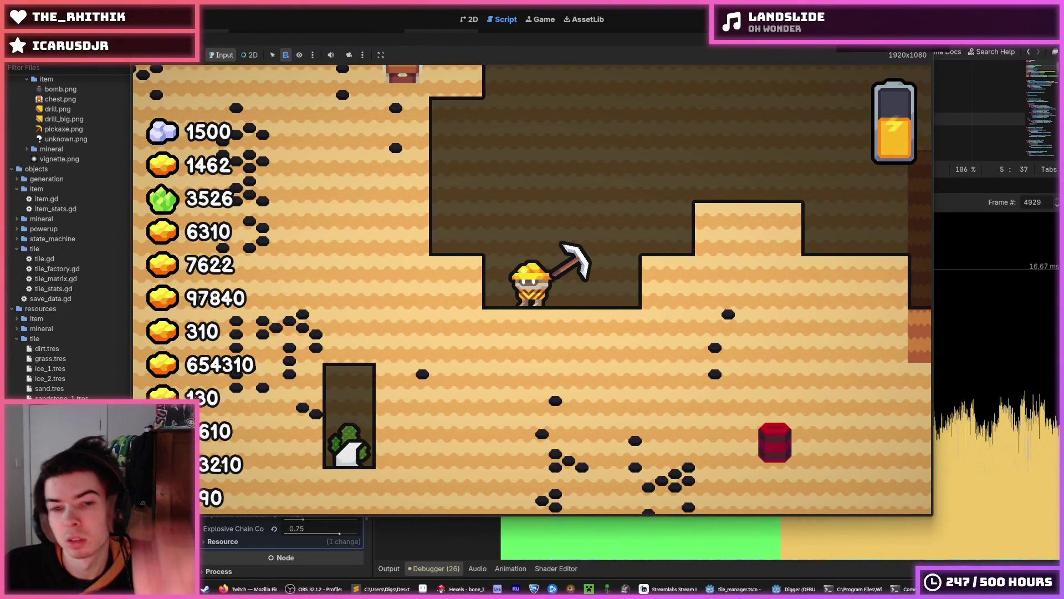
key(alt+Tab)
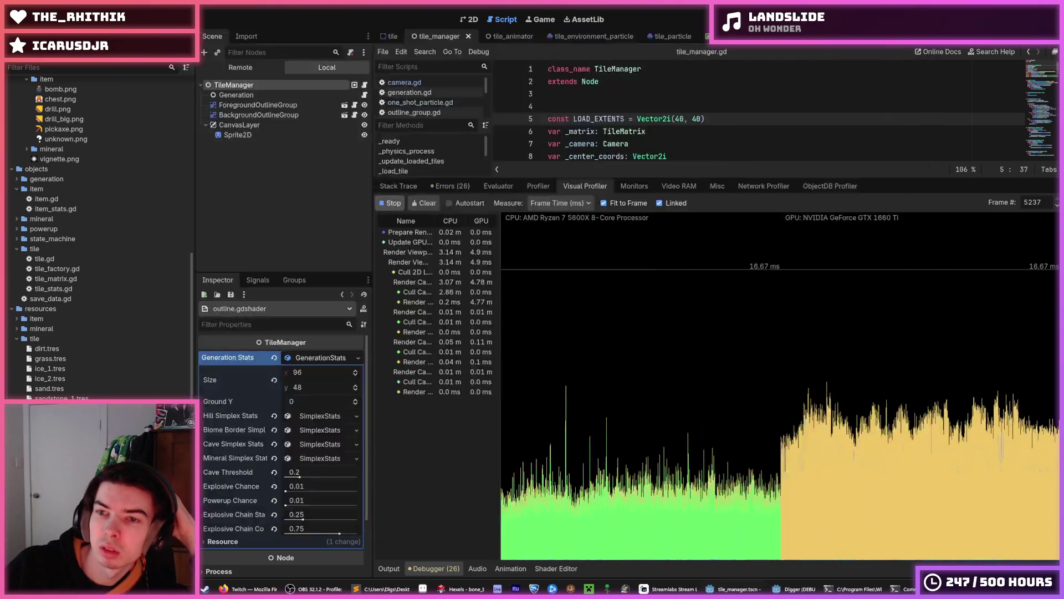
Stop the game, widen the profiler's Name column, and inspect earlier and heavier frames
key(F8)
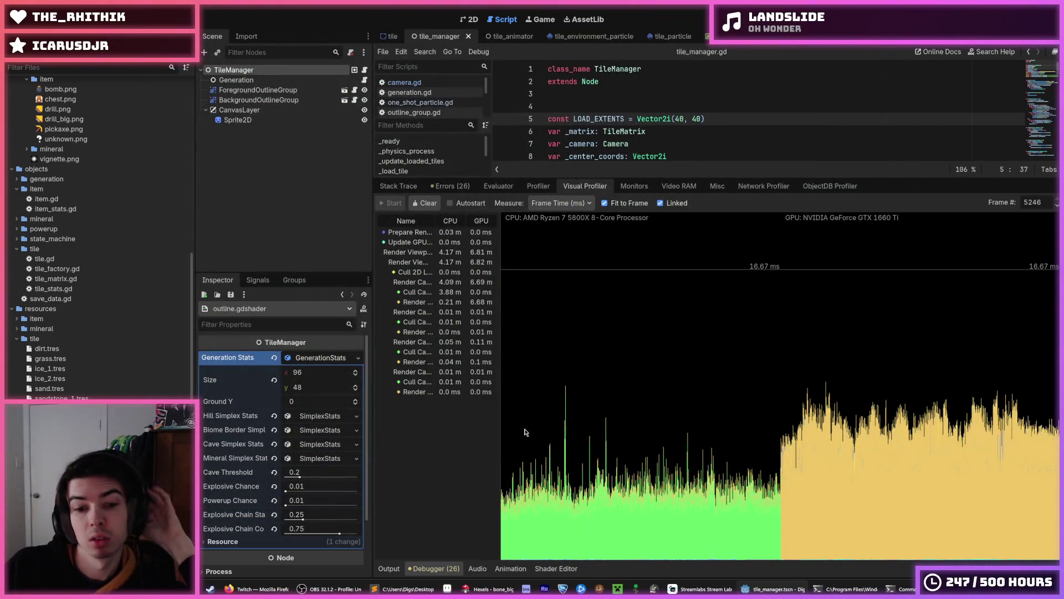
click(888, 455)
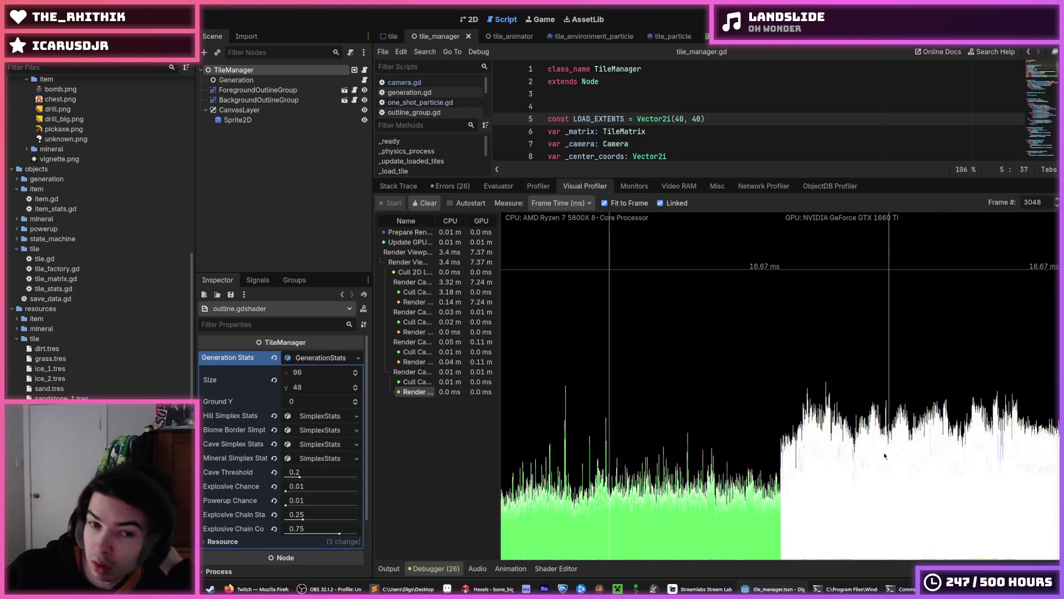
drag(852, 455, 822, 455)
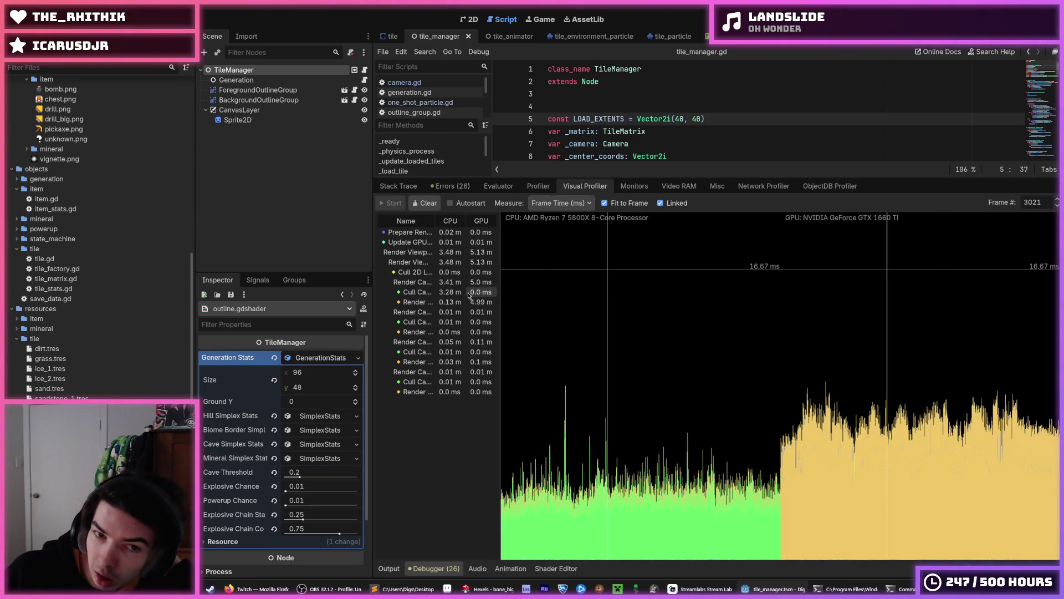
drag(374, 302, 372, 302)
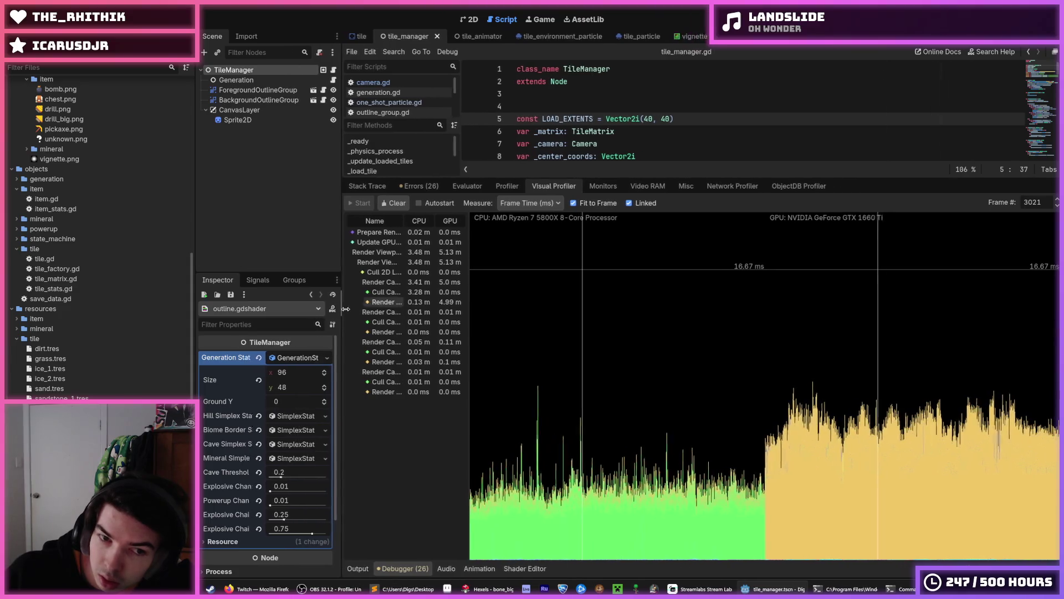
drag(500, 319, 600, 329)
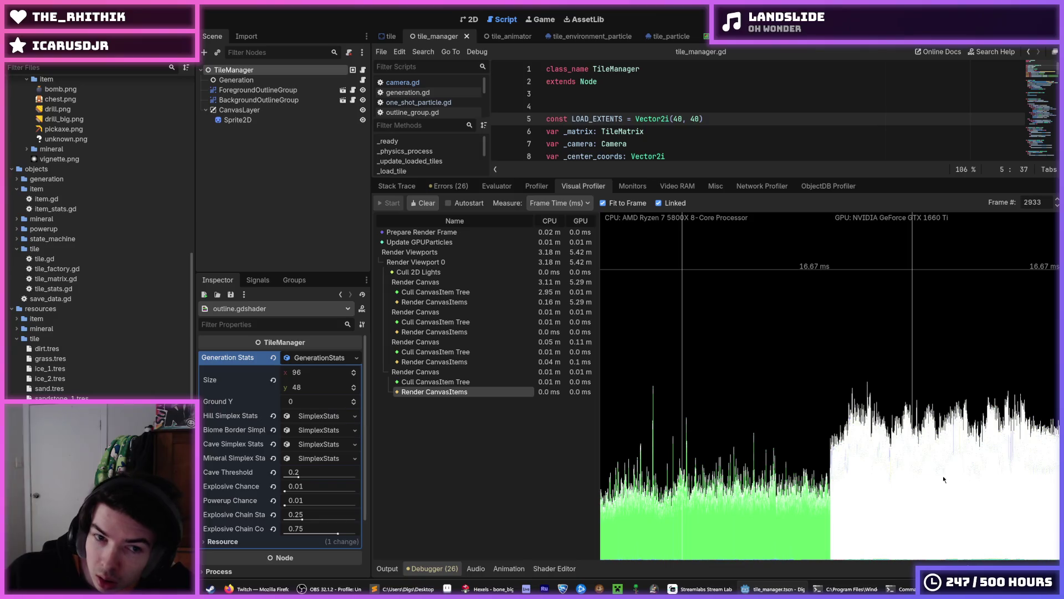
click(905, 471)
click(957, 464)
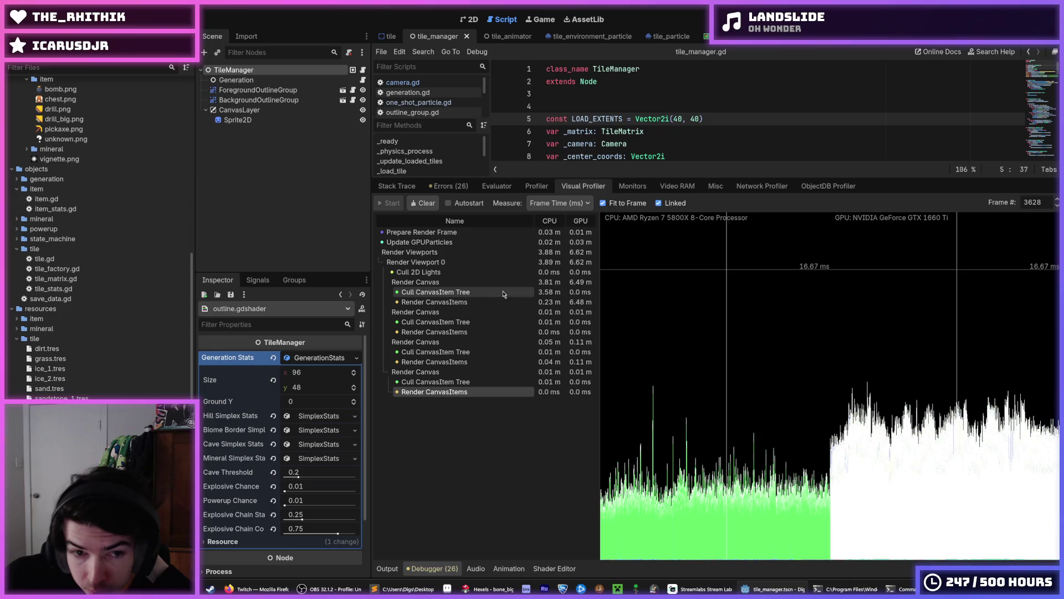
Chart Cull CanvasItem Tree, Render Canvas and Render CanvasItems GPU timings, then show outline.gdshader
click(505, 293)
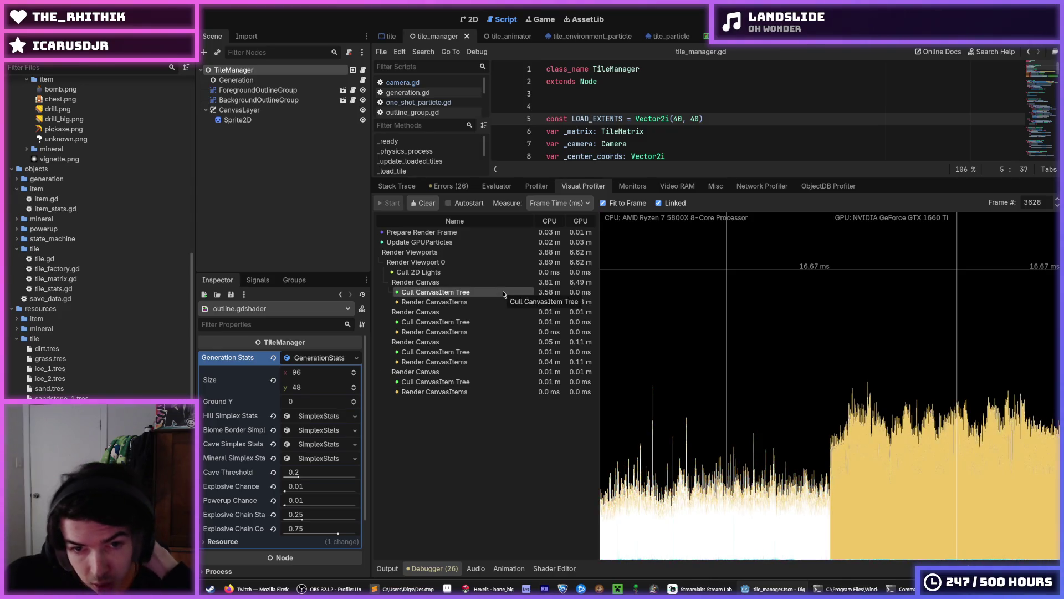
click(475, 283)
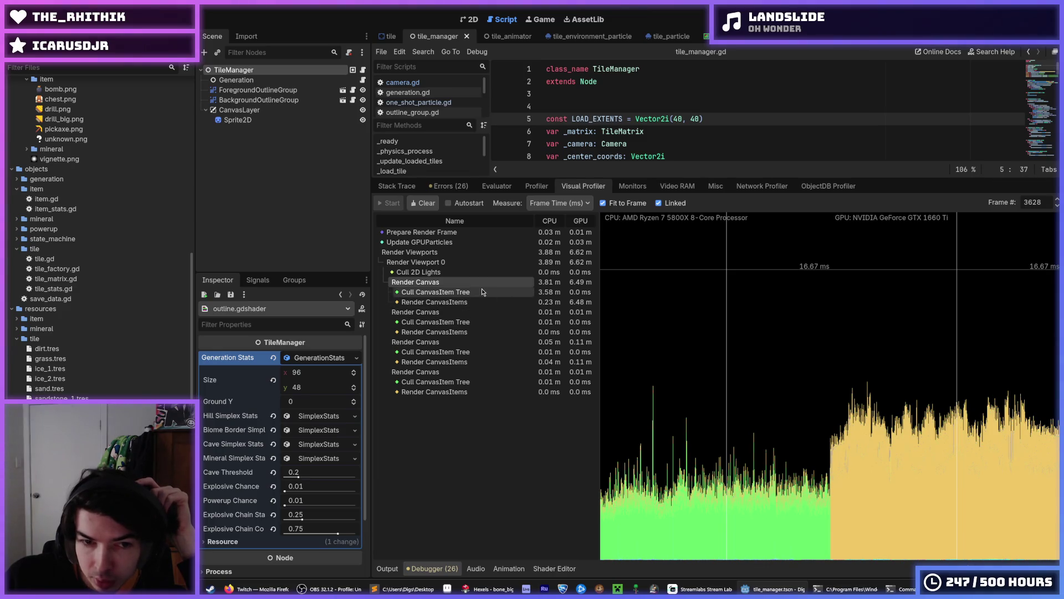
click(481, 290)
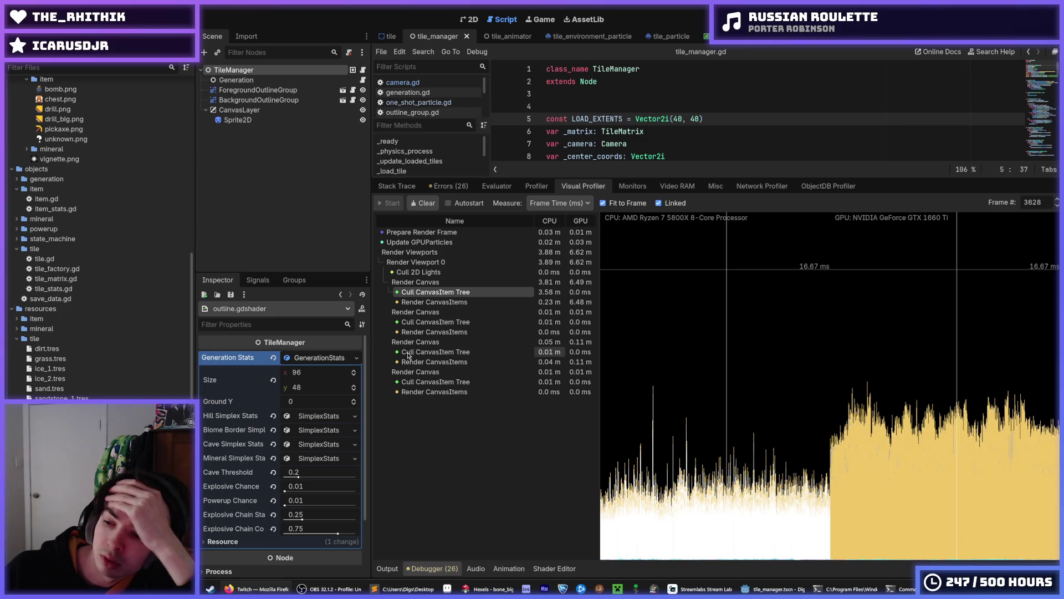
click(584, 303)
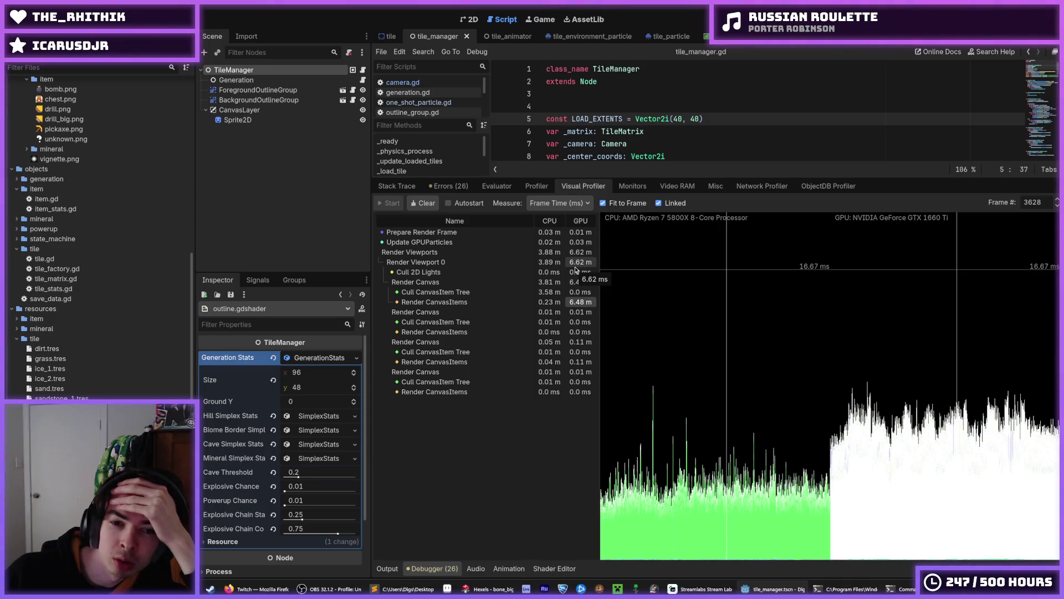
click(571, 567)
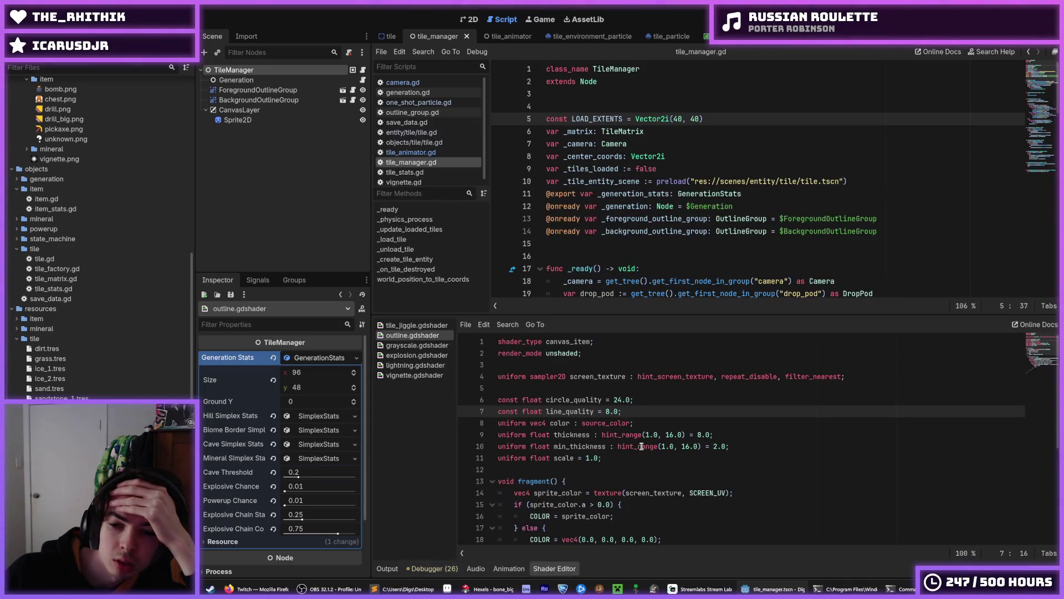
Change circle_quality to 48.0, run the game, and start a fresh visual profile
double_click(617, 400)
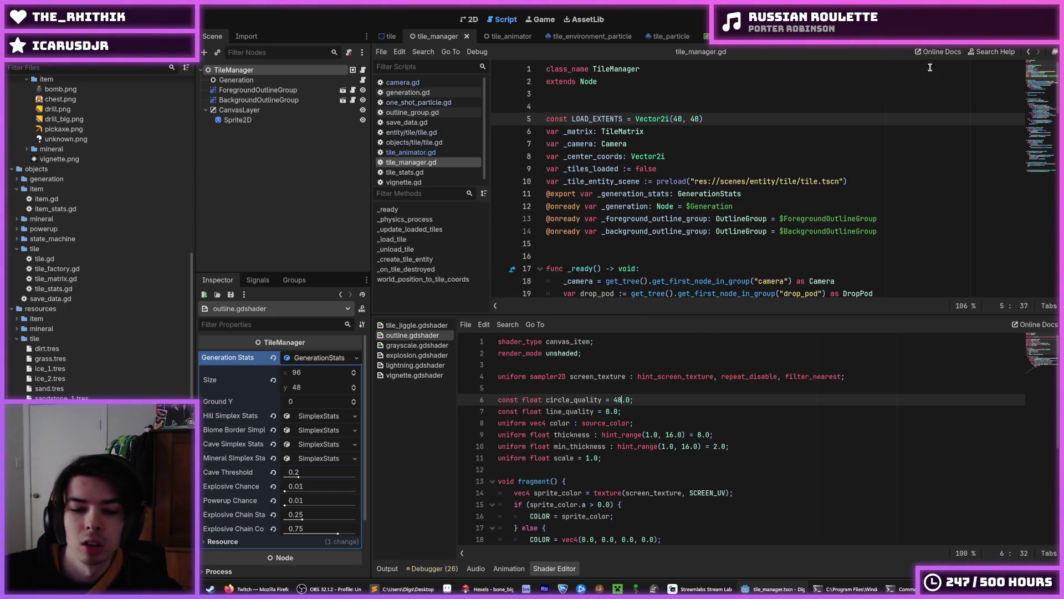
key(F5)
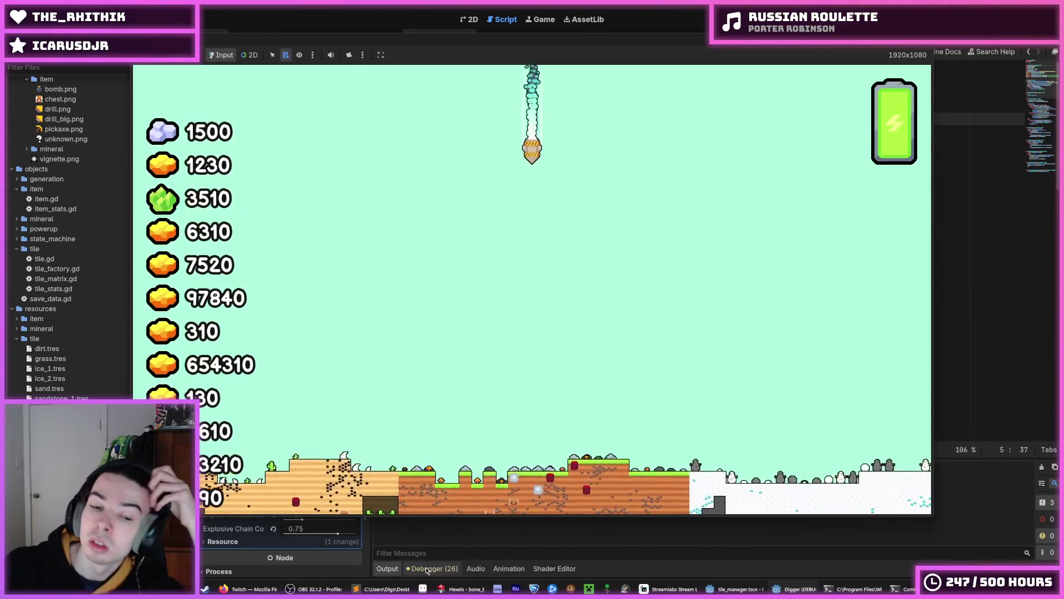
click(427, 568)
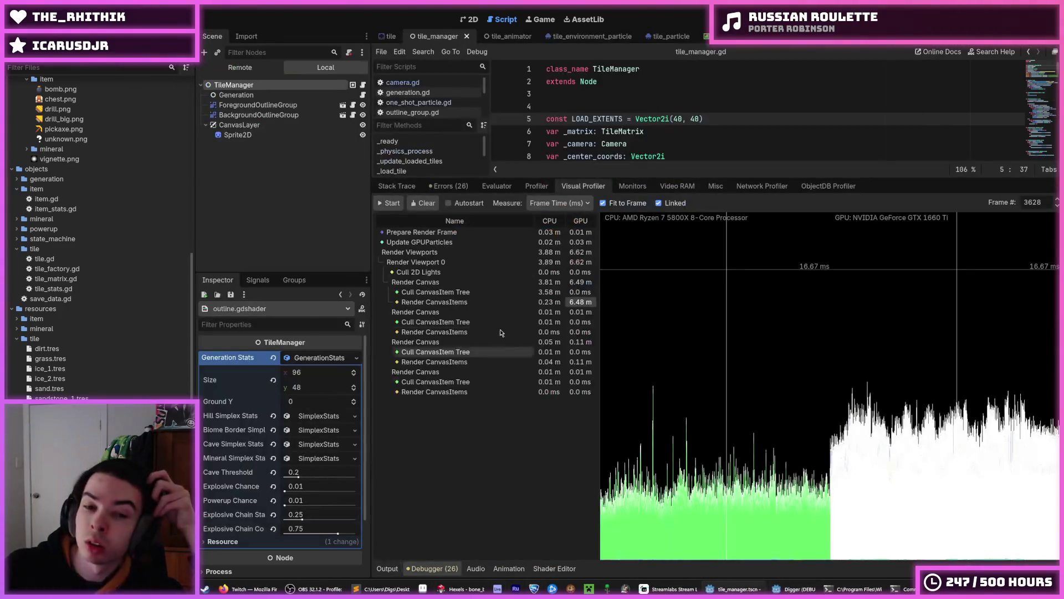
click(392, 203)
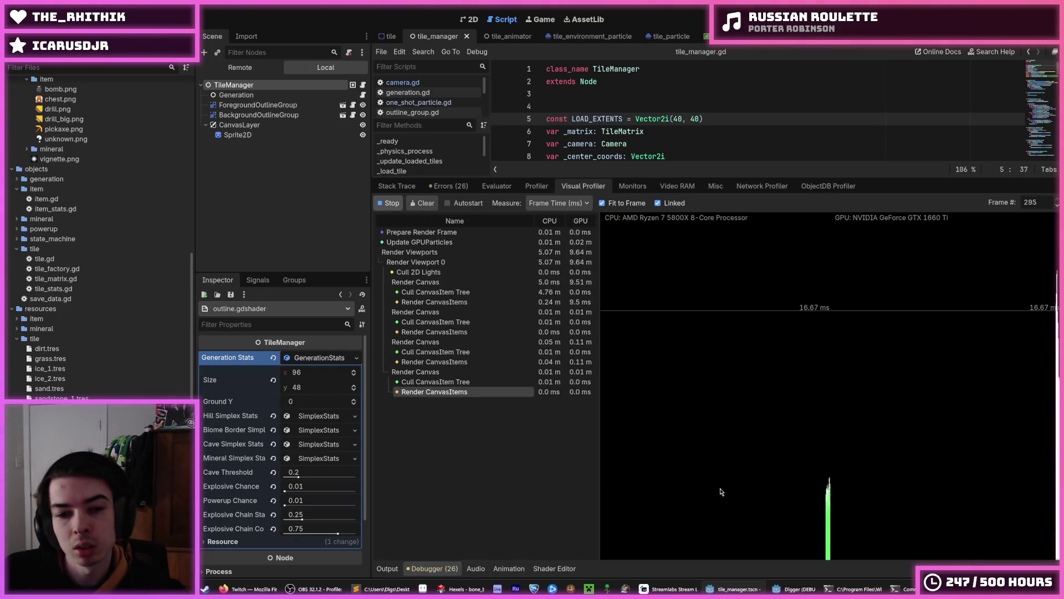
Play briefly and stop the game; frame 1087 shows Render CanvasItems at 12.56 ms GPU
click(793, 589)
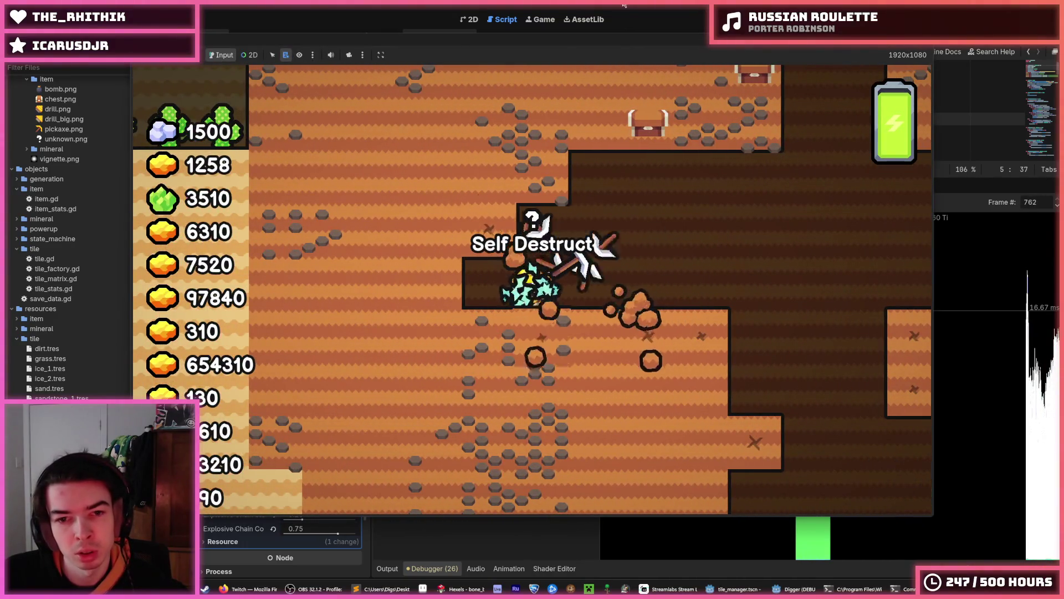
key(alt+Tab)
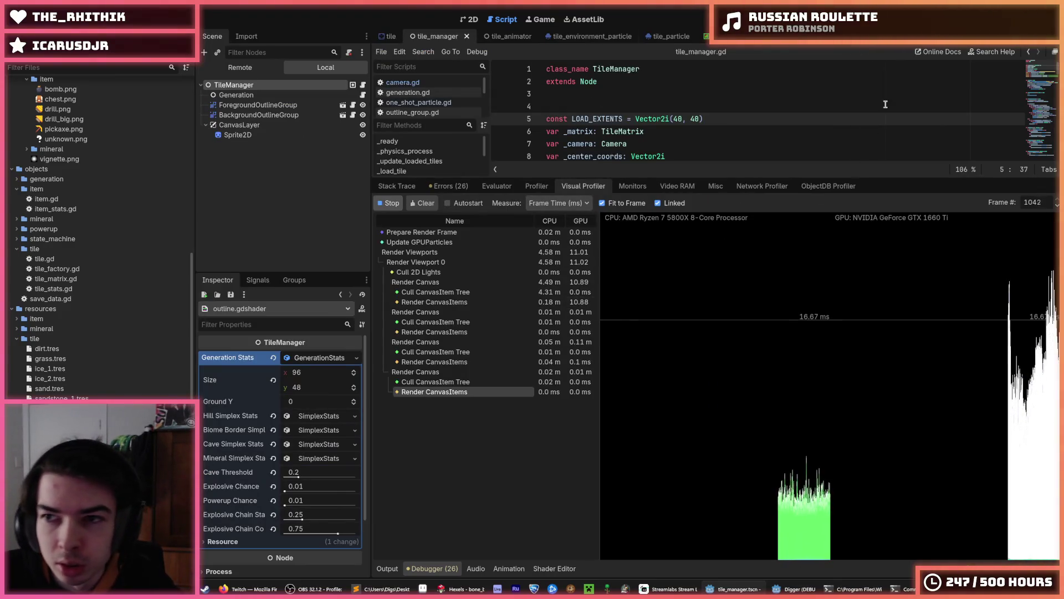
key(F8)
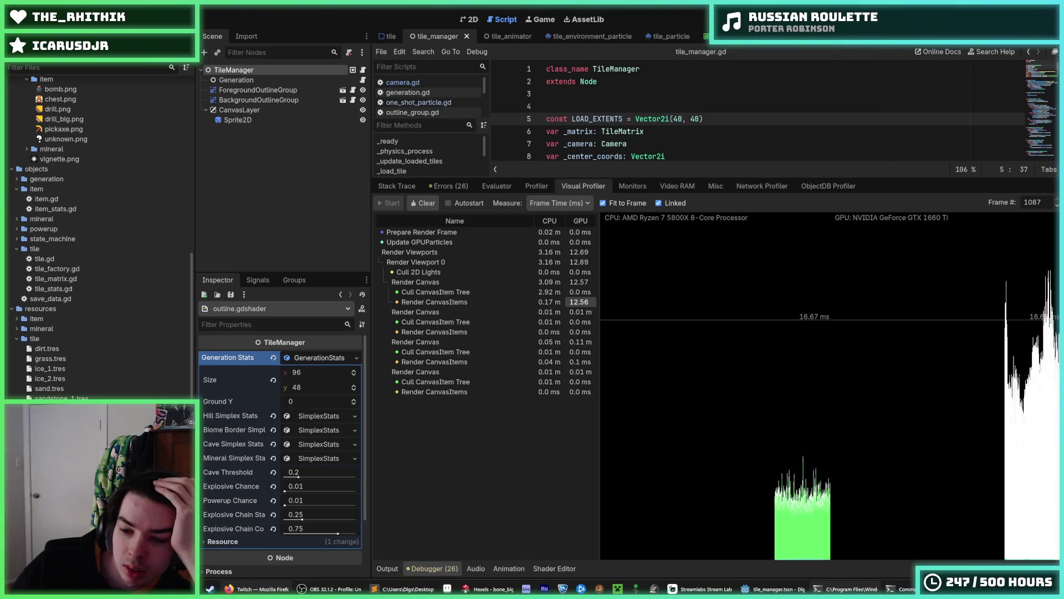
mouse_move(775, 589)
mouse_move(845, 589)
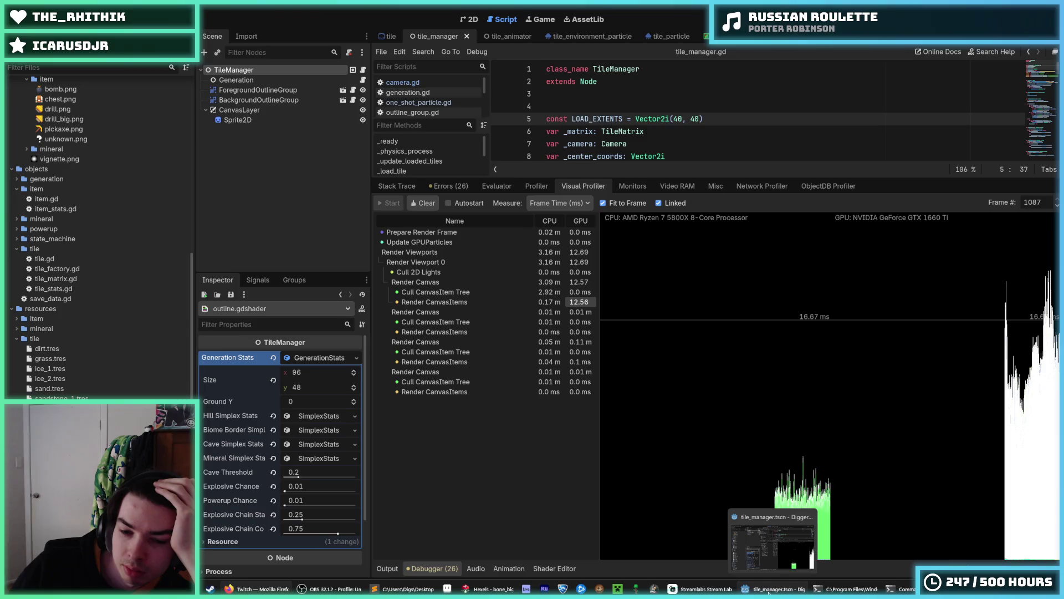
Revert circle_quality to 24.0 in outline.gdshader and save everything
click(556, 567)
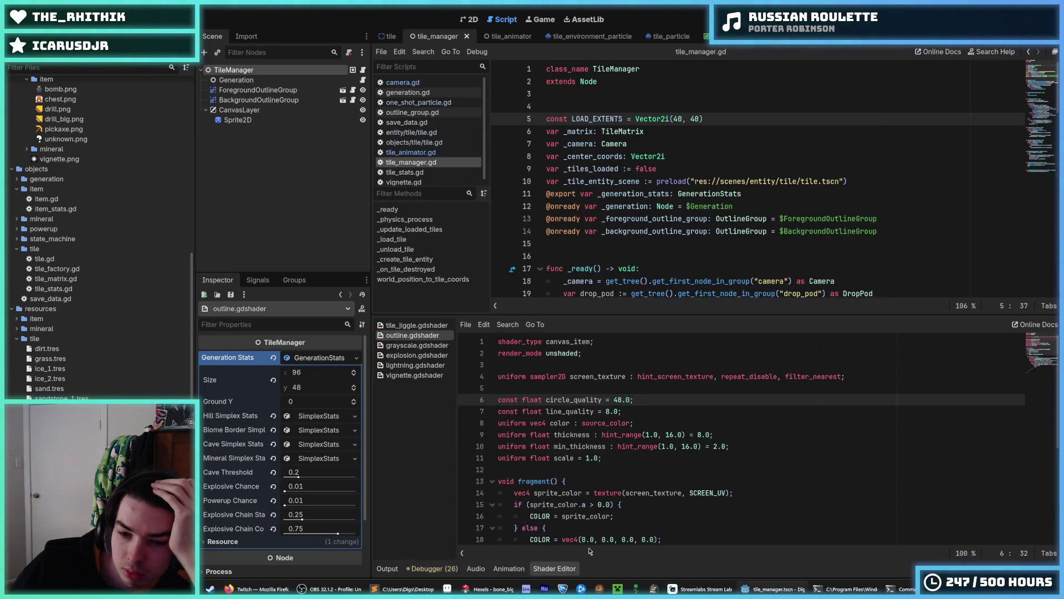
key(ctrl+z)
click(671, 400)
key(ctrl+s)
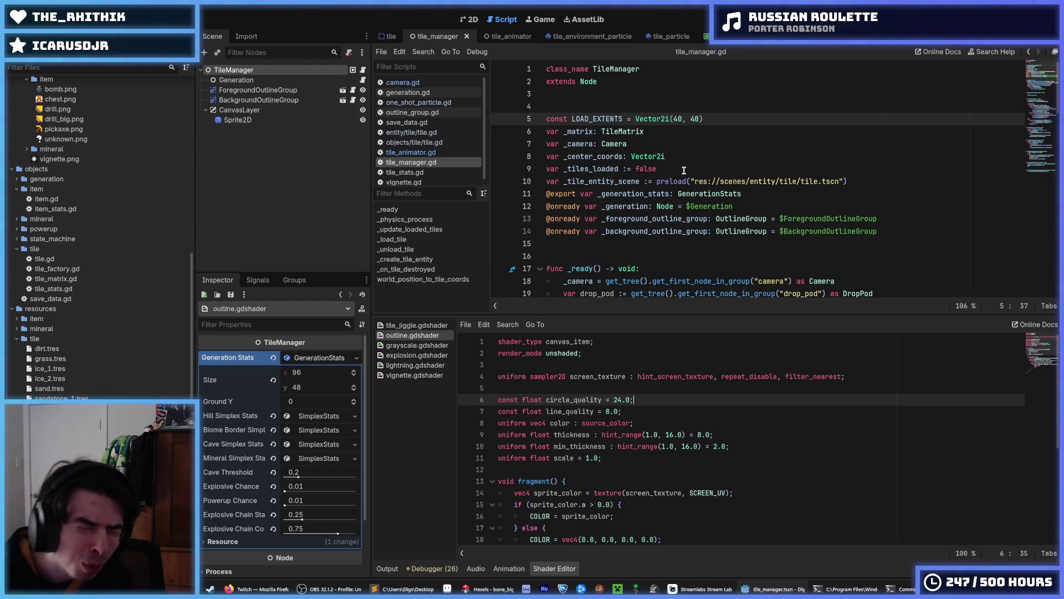
key(ctrl+s)
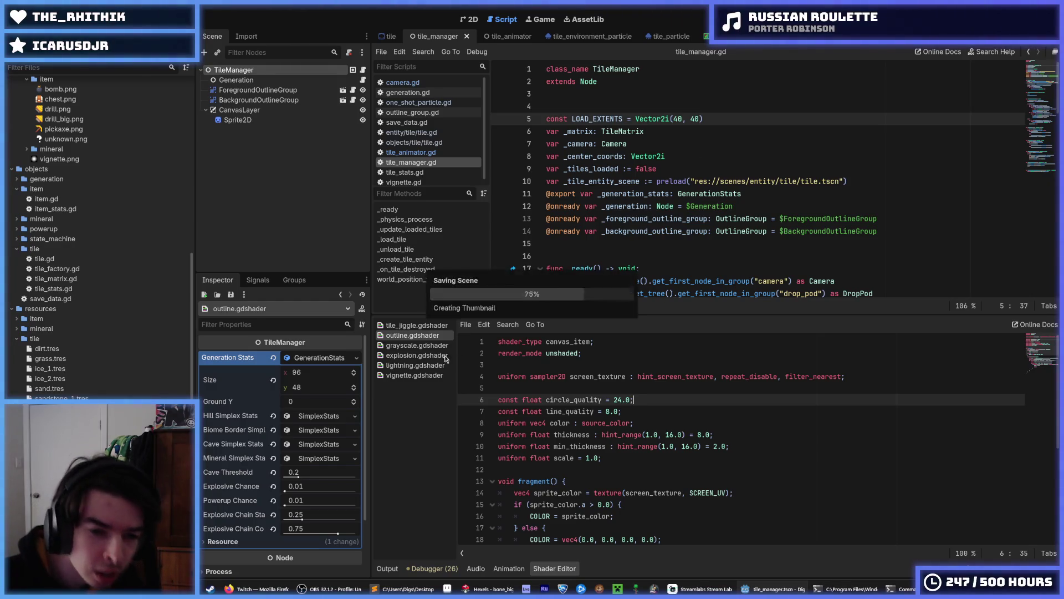
key(ctrl+s)
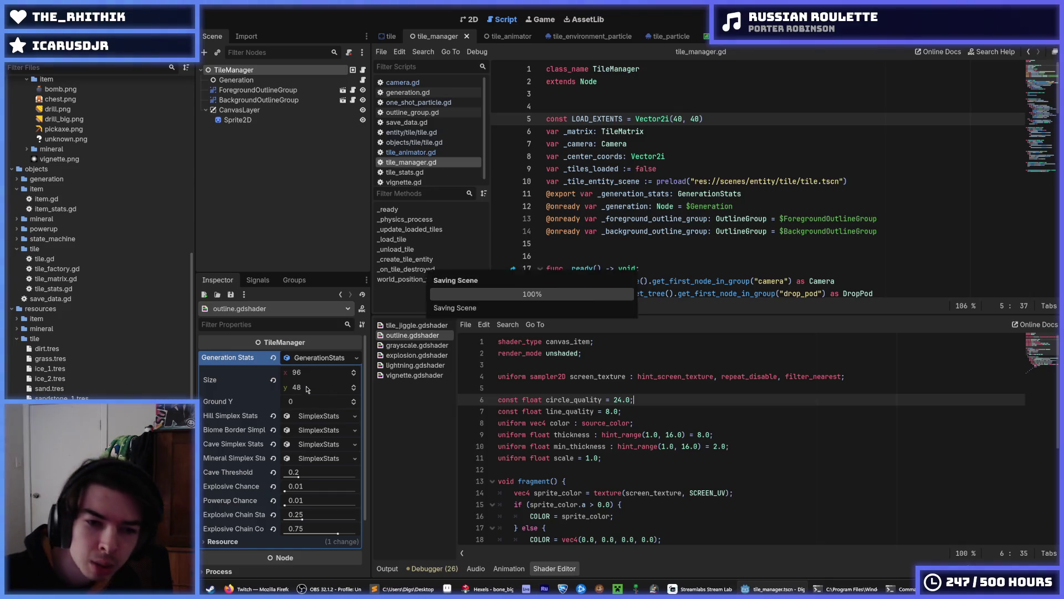
key(ctrl+s)
Set the TileManager generation Size to x 128, y 64 and launch the game
click(312, 385)
text(64)
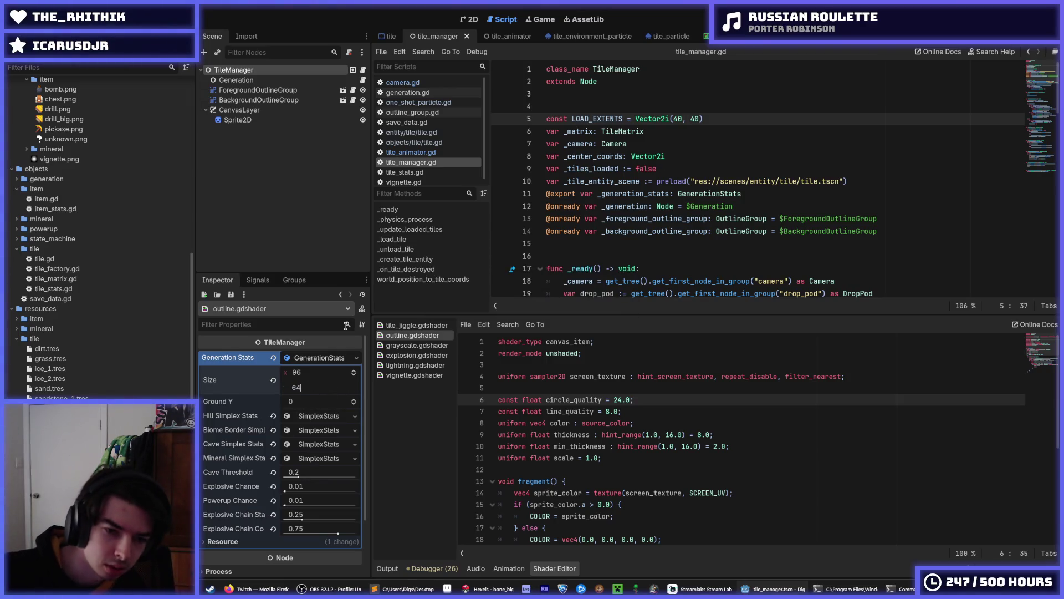
key(Return)
click(320, 375)
key(Return)
key(F5)
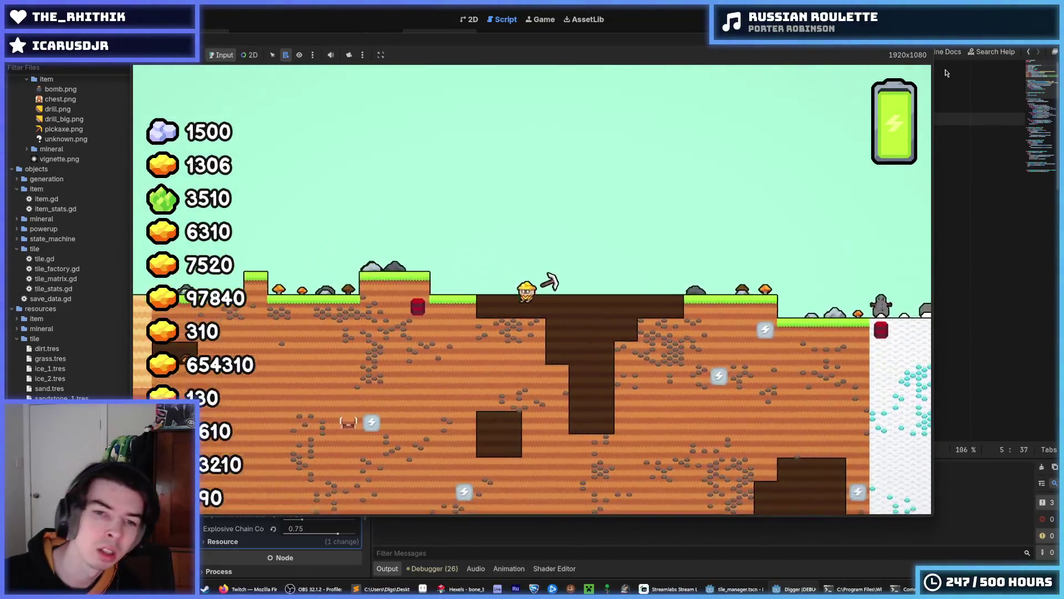
Restart the 128 by 64 world twice, then stop the game
key(F5)
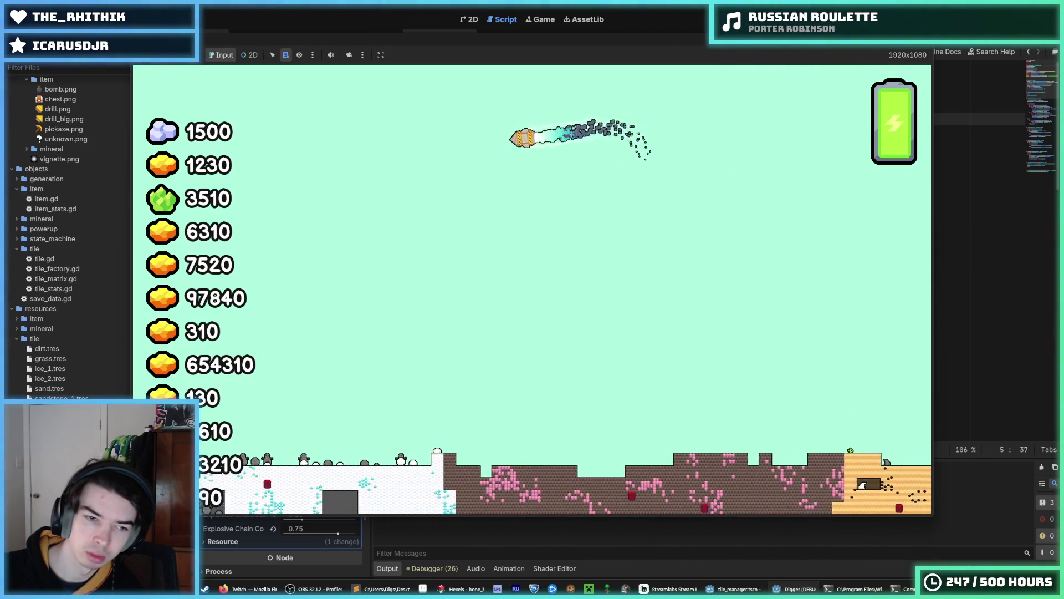
key(F5)
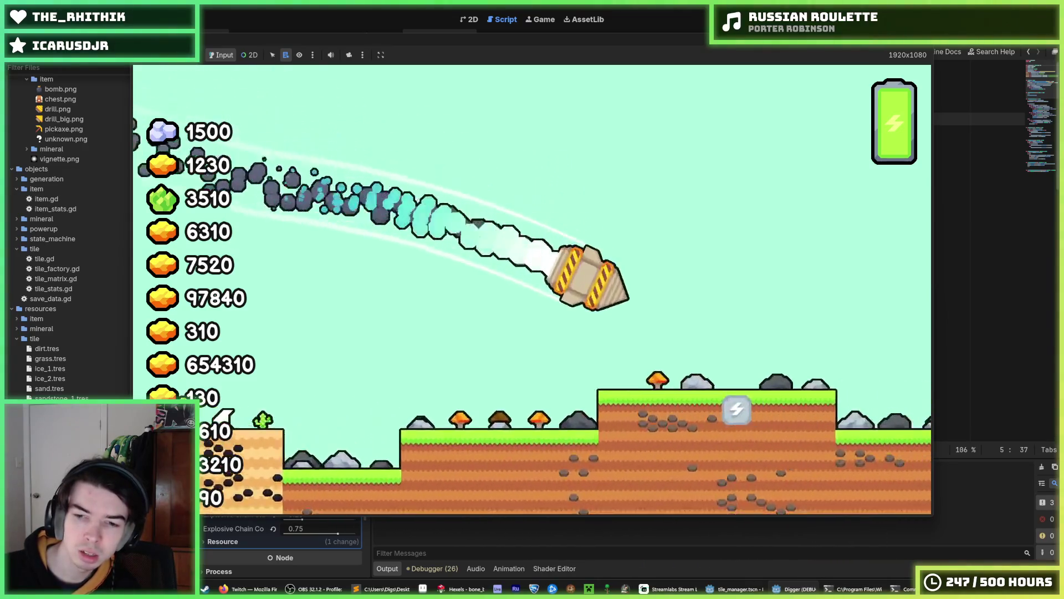
key(F8)
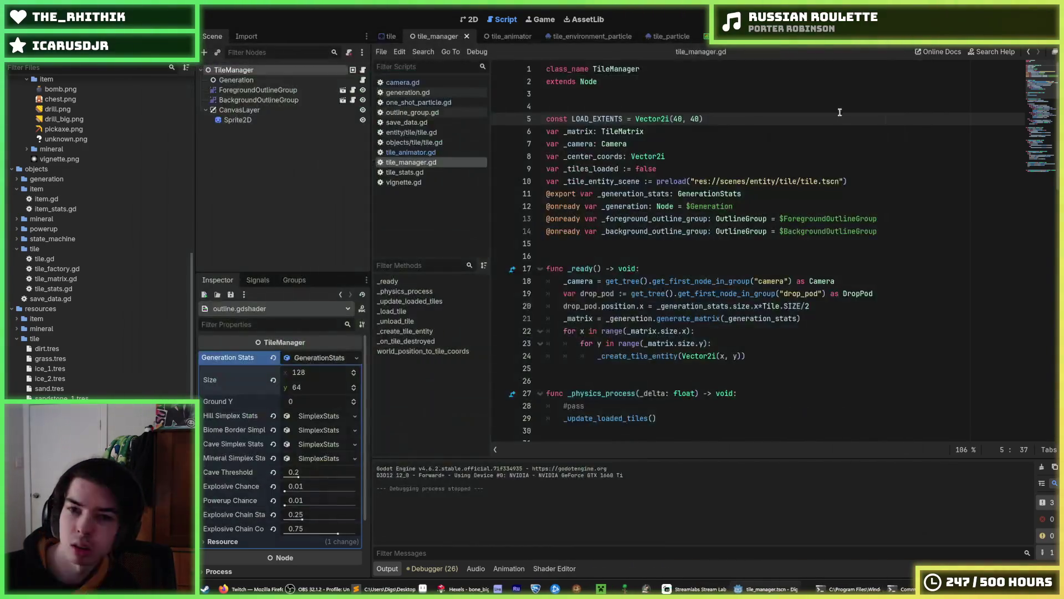
Review the member declarations at the top of tile_manager.gd (LOAD_EXTENTS through _generation)
click(735, 114)
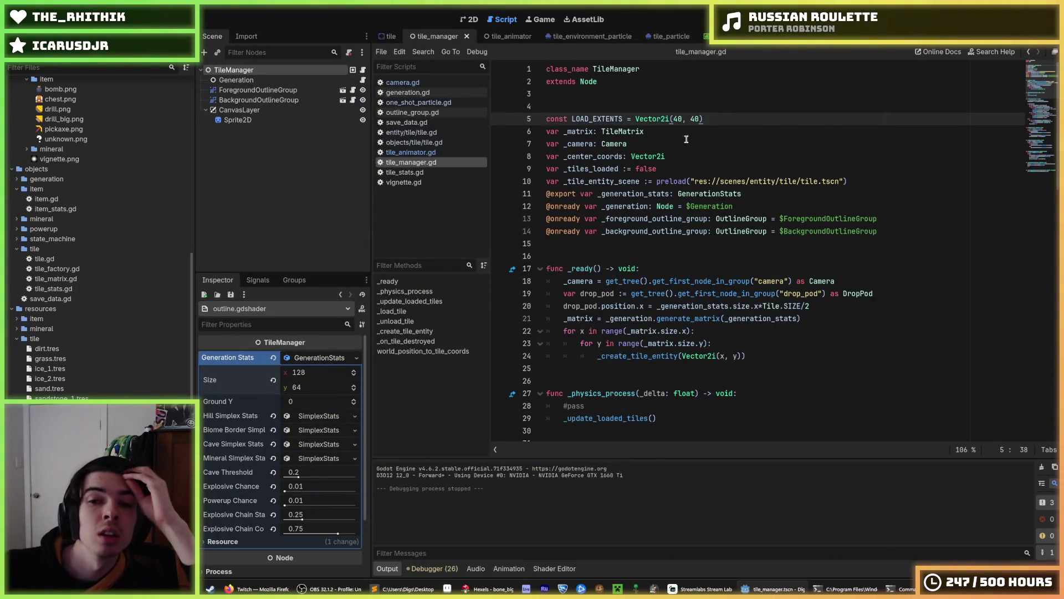
click(714, 128)
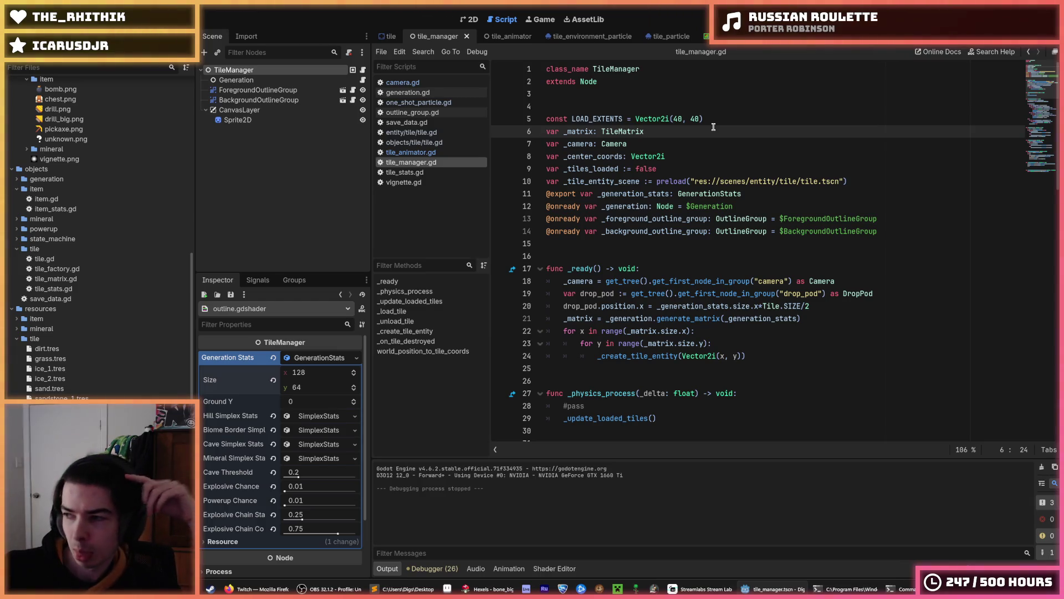
click(831, 146)
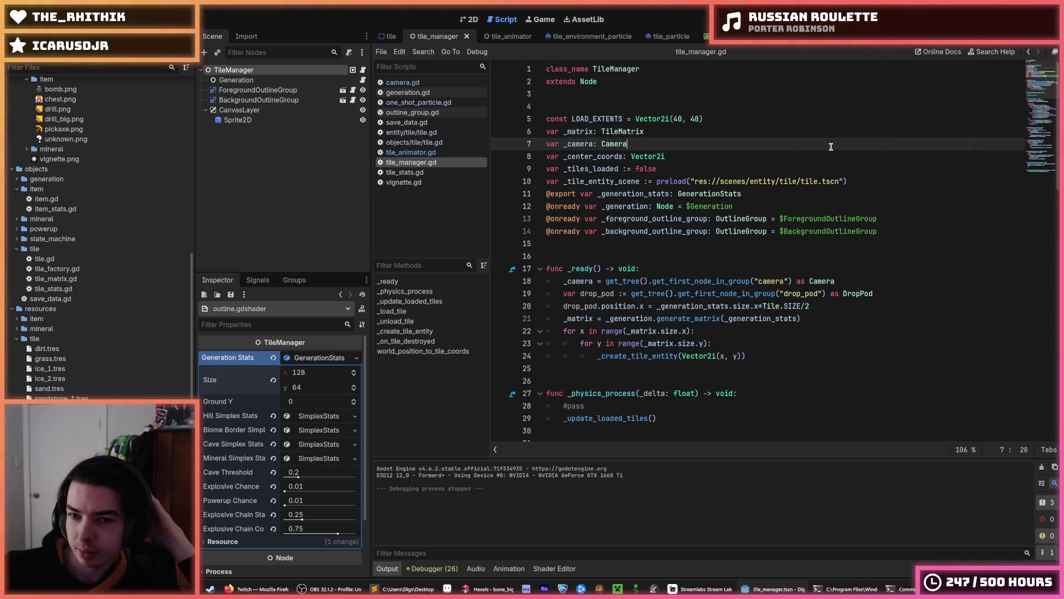
click(853, 173)
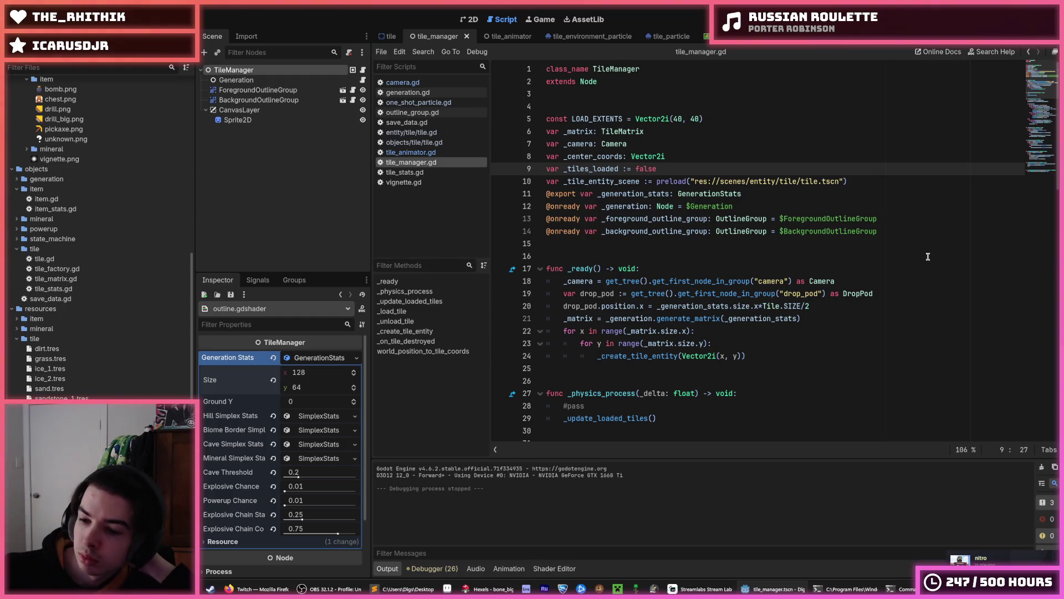
click(855, 204)
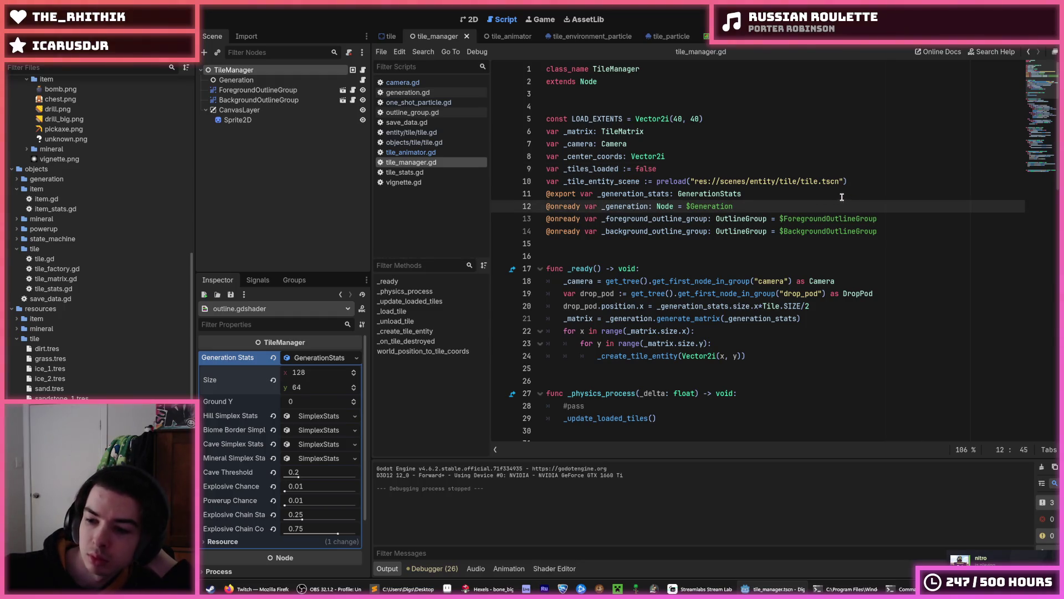
click(842, 197)
click(857, 183)
click(825, 169)
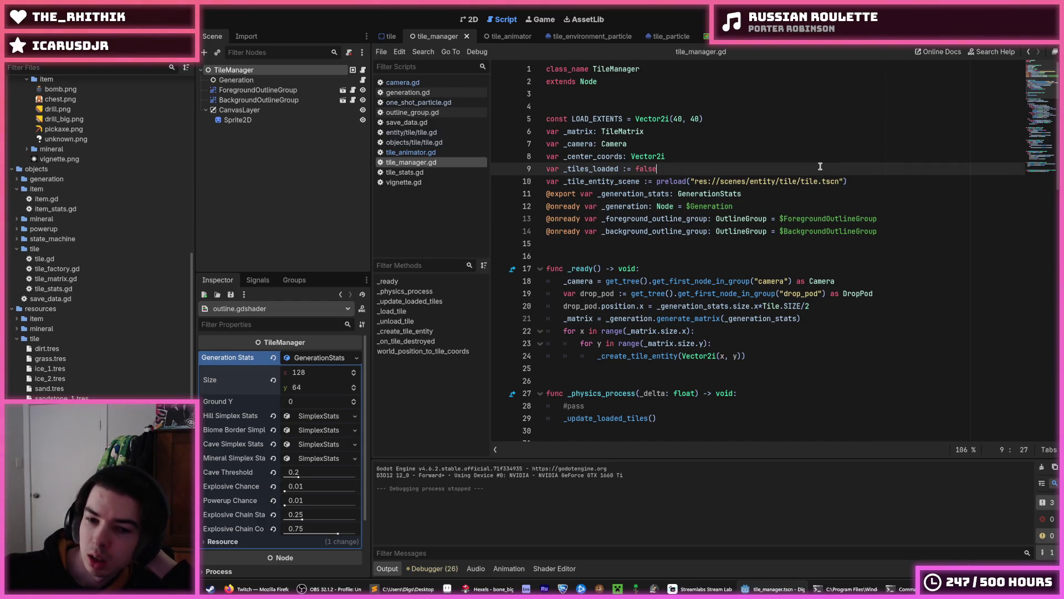
Delete the commented '#pass' line from _physics_process, tidy the blank line, and save tile_manager.gd
scroll(708, 308, down, 4)
drag(670, 256, 522, 257)
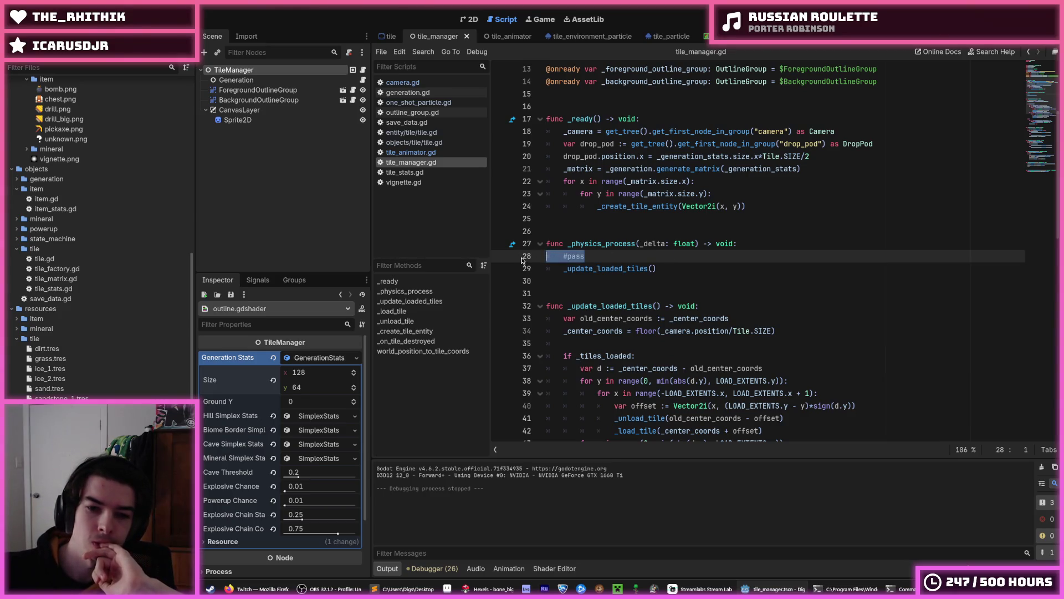
click(640, 252)
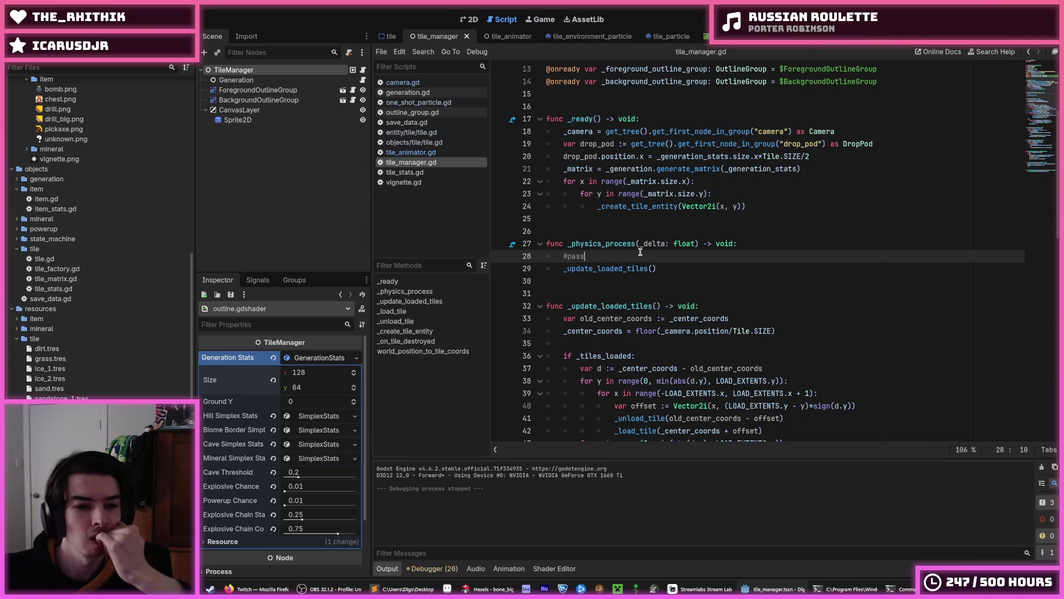
drag(640, 251, 520, 255)
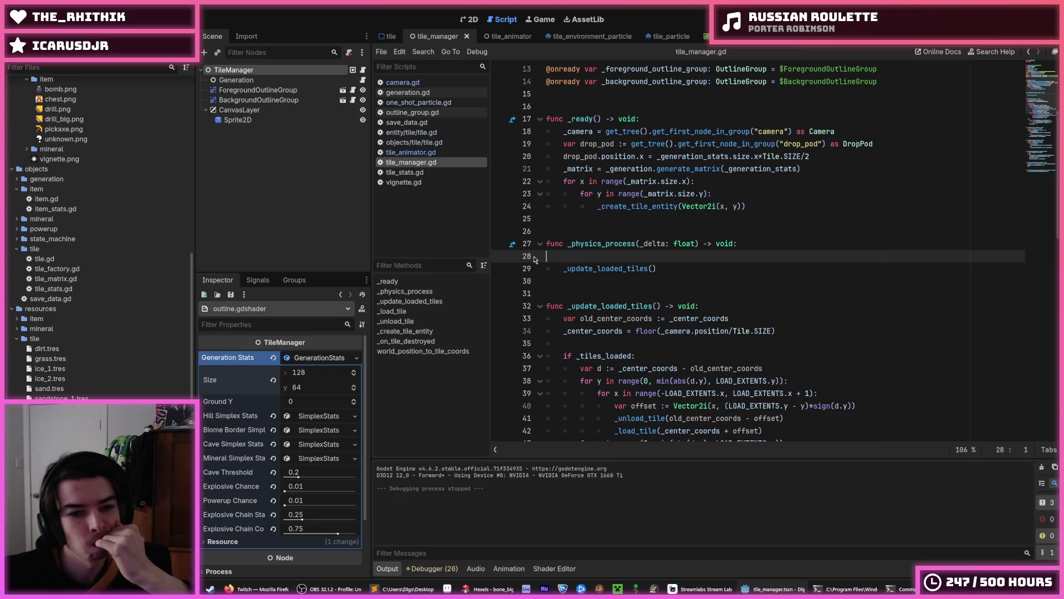
key(BackSpace)
scroll(608, 254, up, 4)
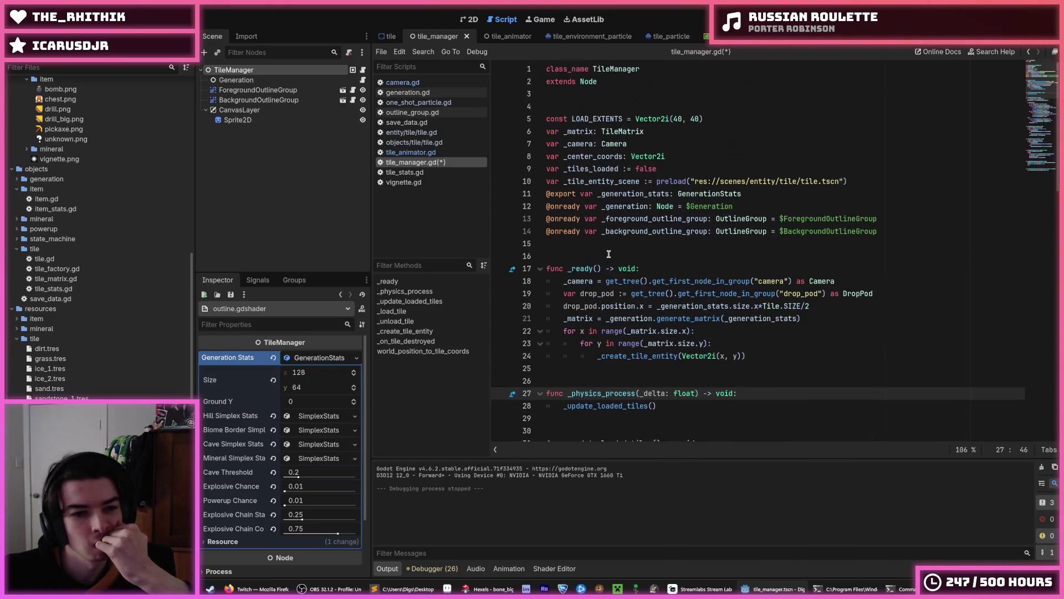
click(608, 254)
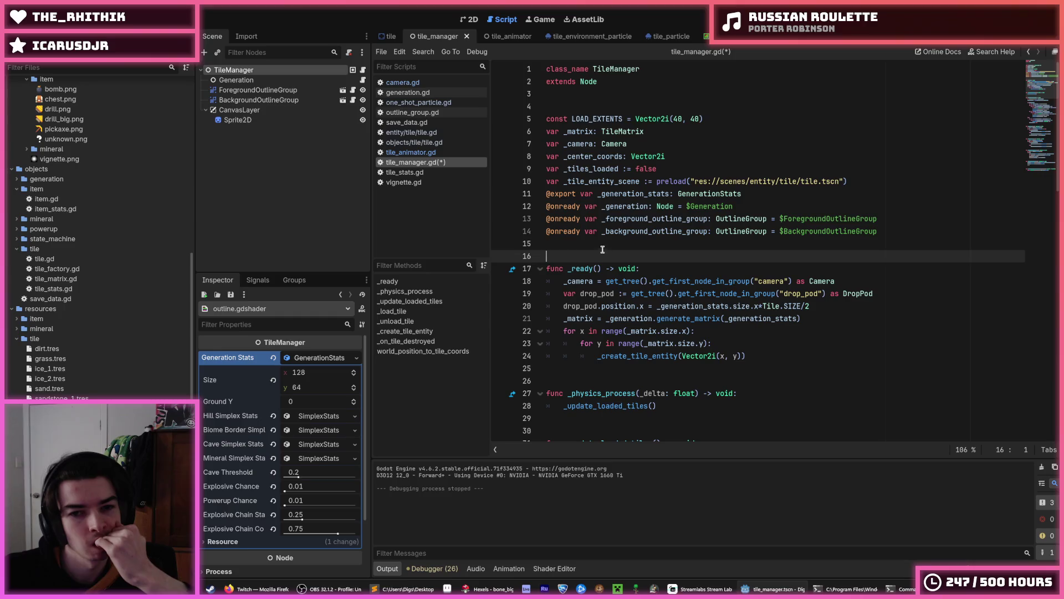
click(572, 243)
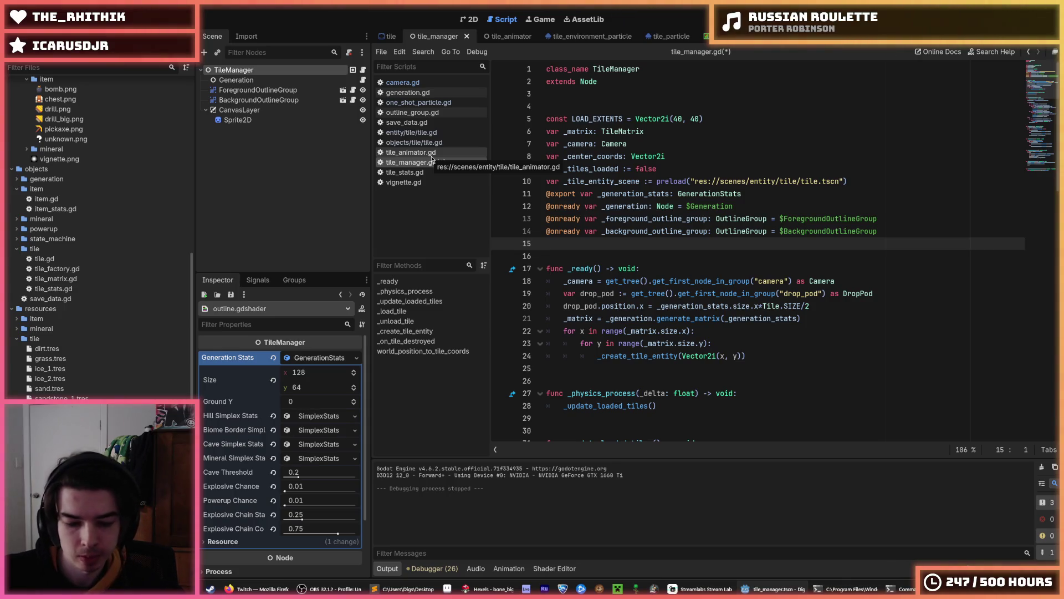
key(ctrl+s)
Glance at tile_animator.gd, return to tile_manager.gd, and launch the game
click(431, 156)
click(428, 161)
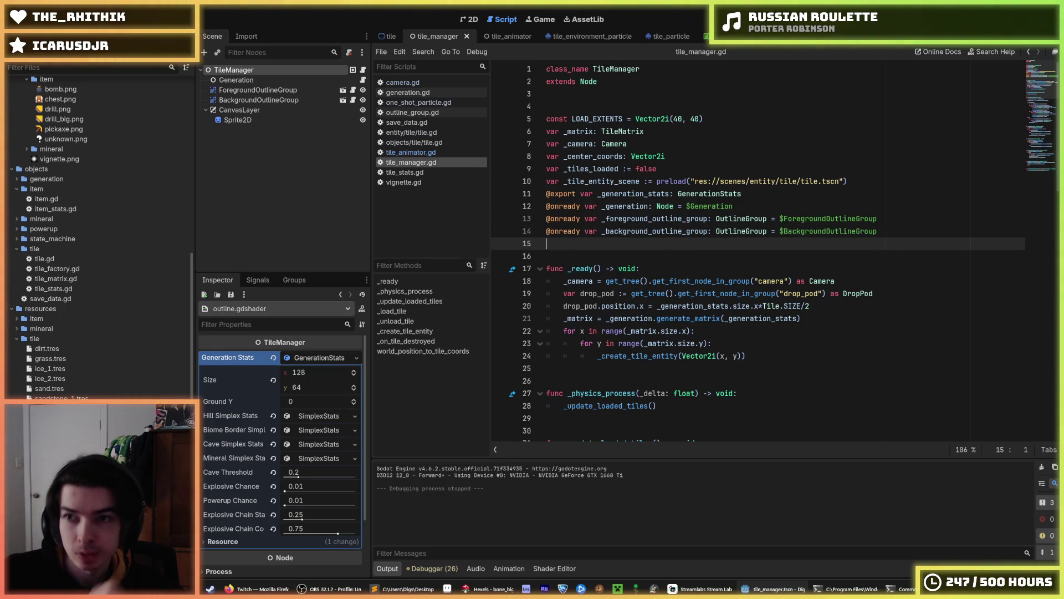
key(F5)
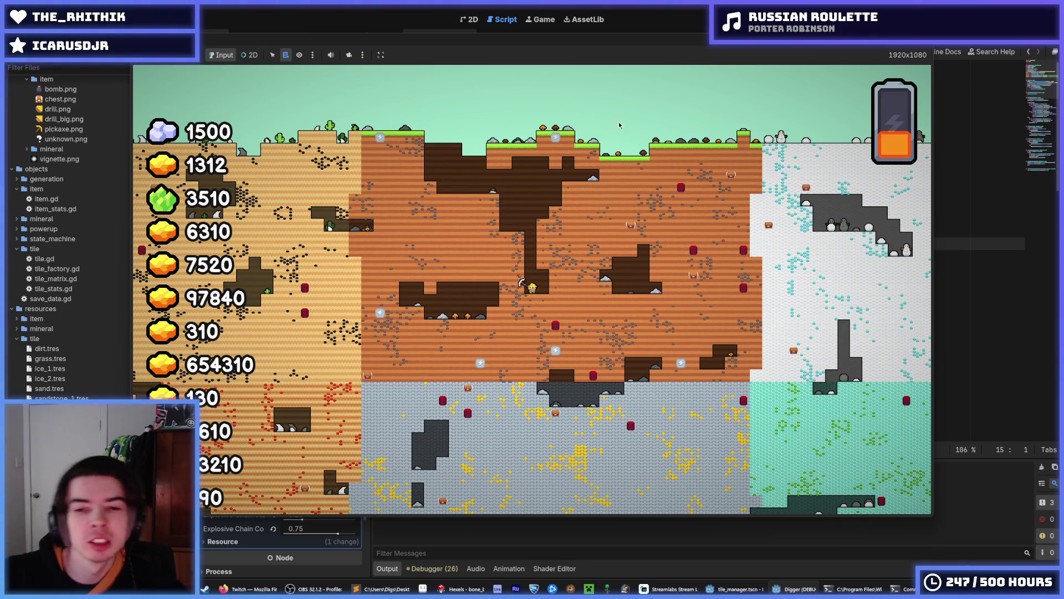
Move the miner up its shaft, dig right through the dirt, then restart the game
key(w)
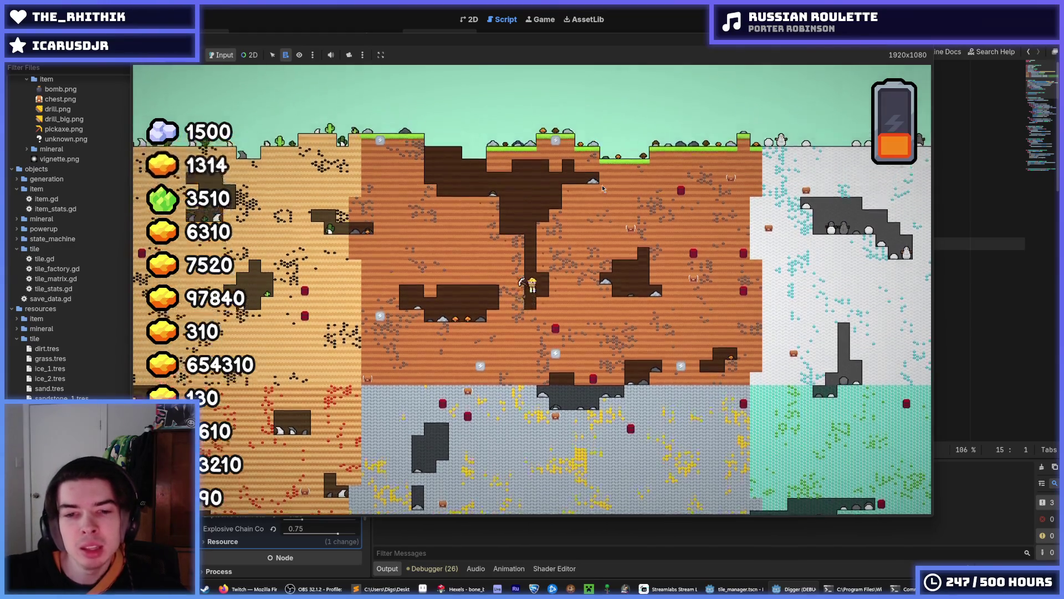
key(d)
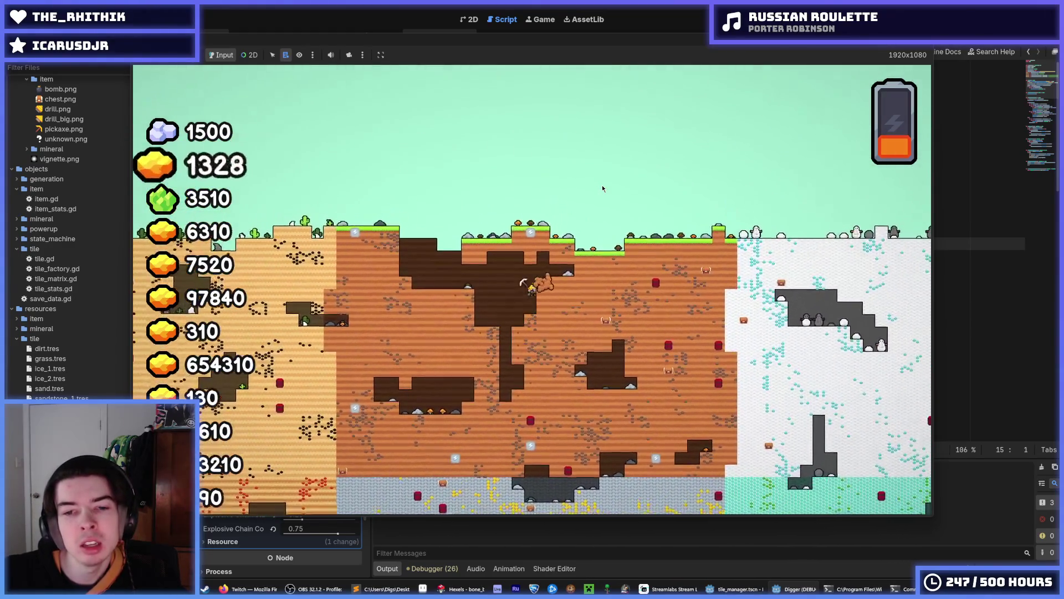
key(d)
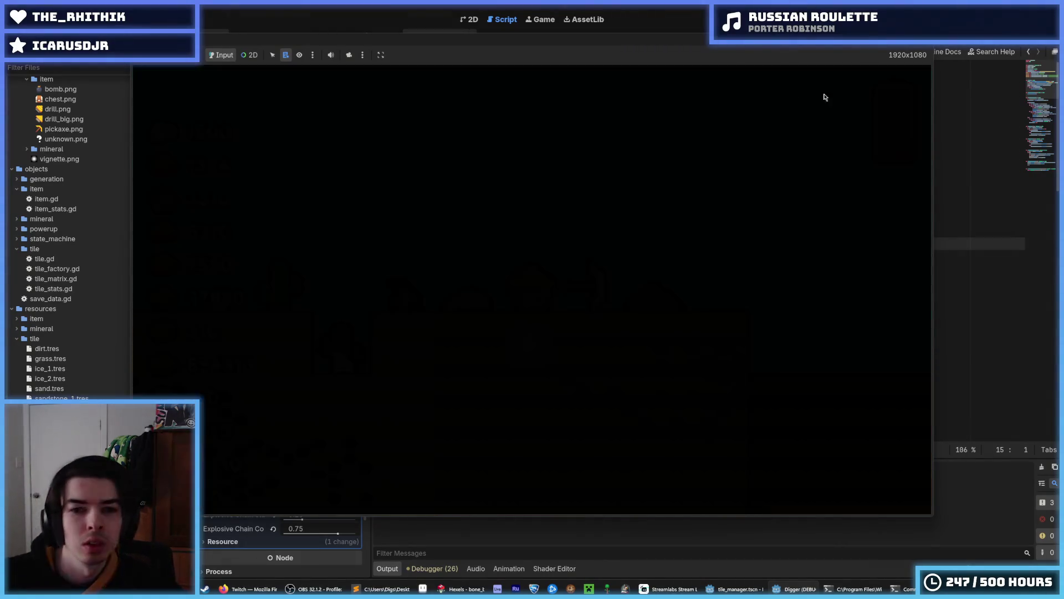
key(F5)
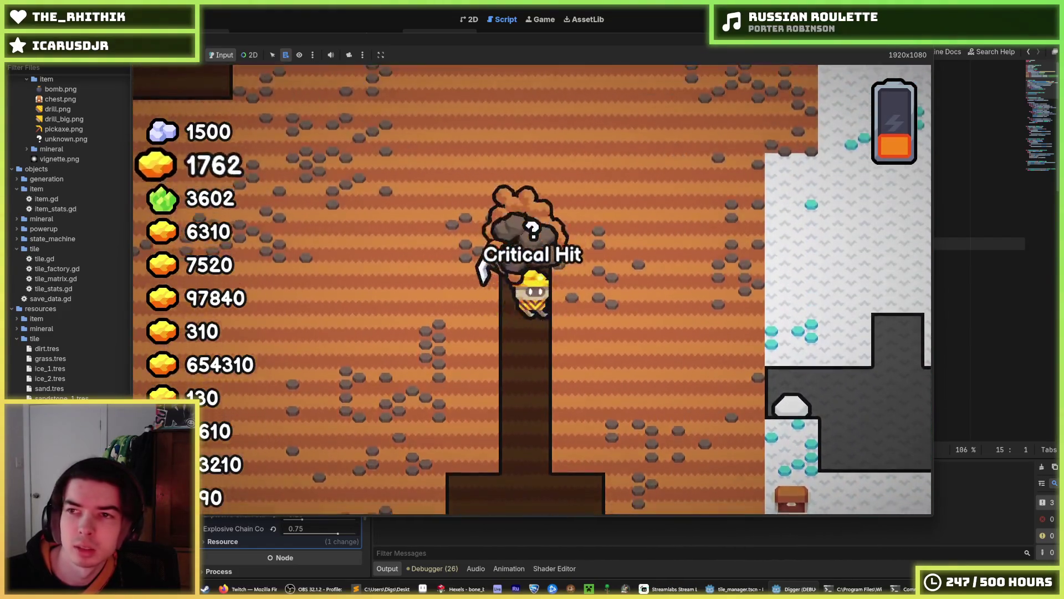
After the Critical Hit, close the game window and return to the editor
click(922, 45)
text(128+64)
key(ctrl+s)
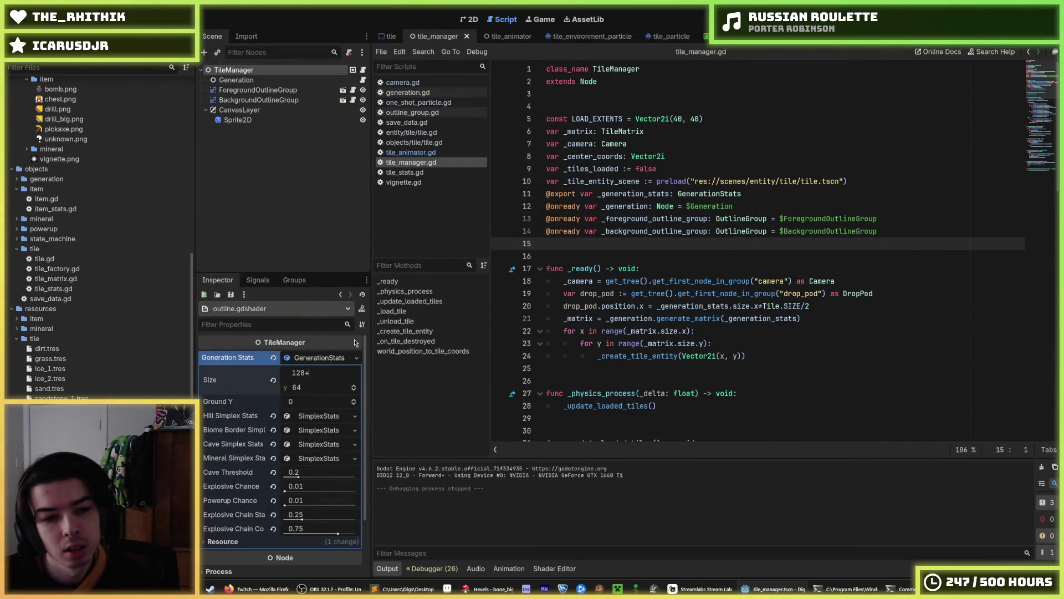
Set the generation Size to 192 by 96 and run the game to see the full map
key(Tab)
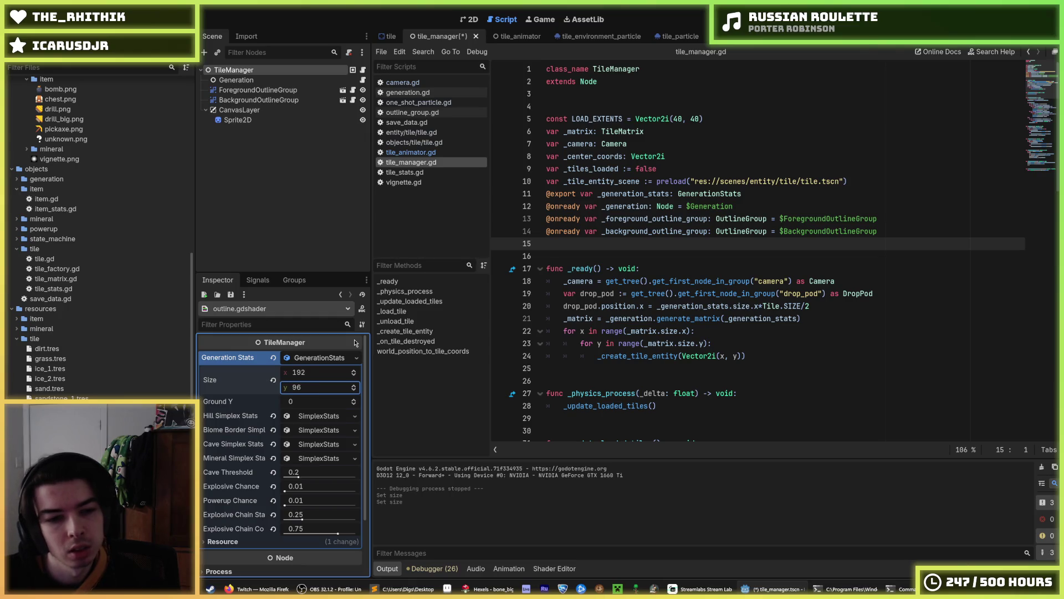
key(F5)
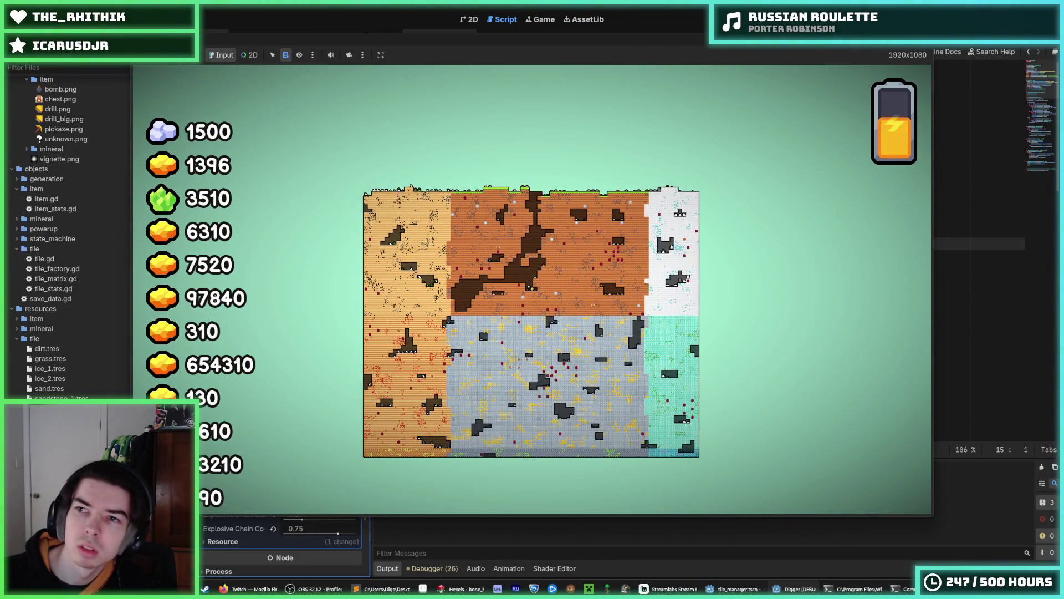
Playtest the 192 by 96 world through several restarts and relaunches, then end the run
key(F5)
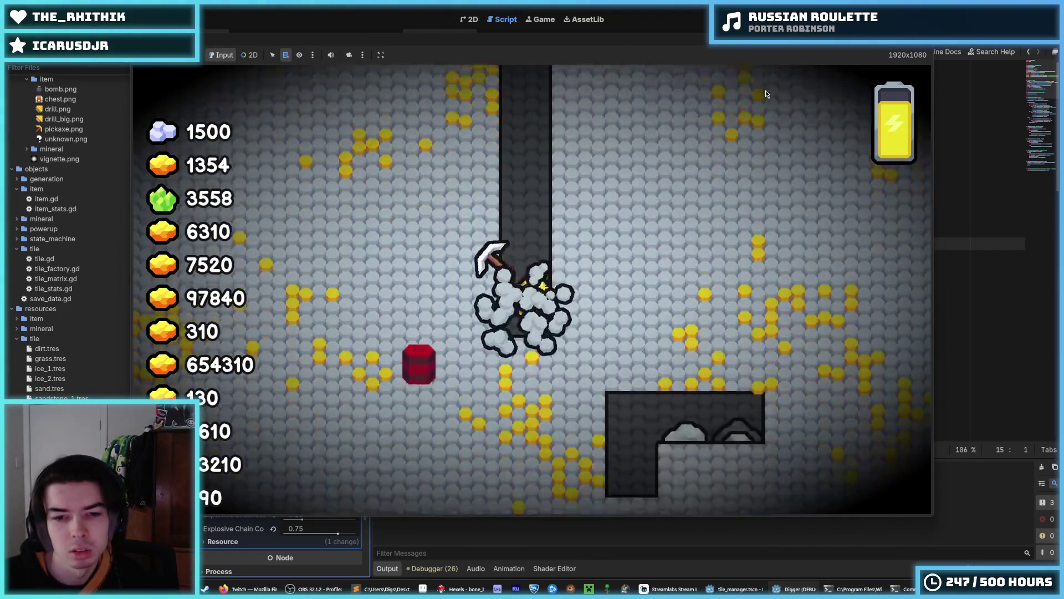
key(F5)
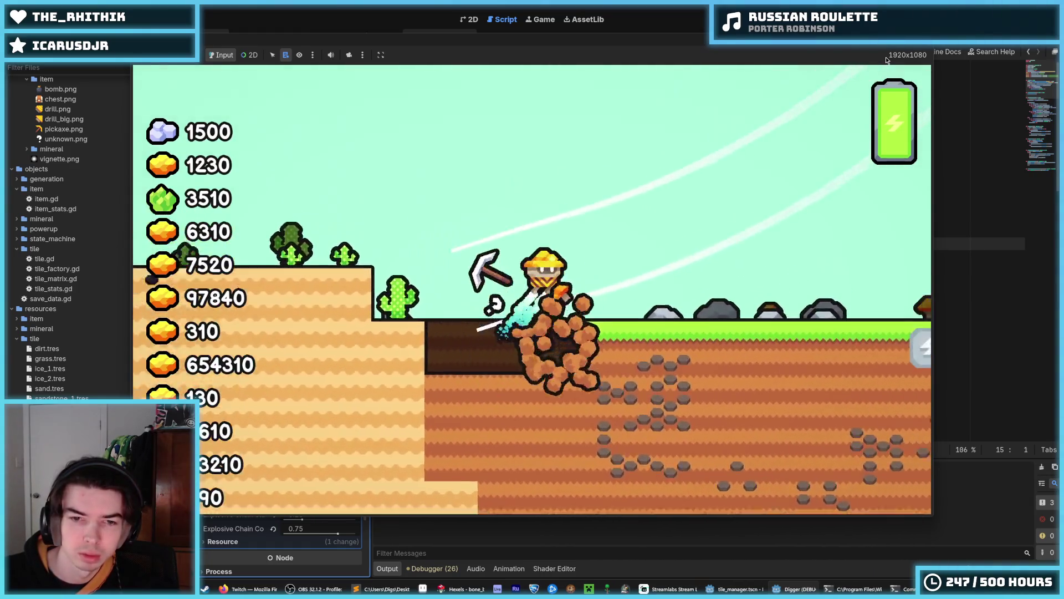
key(F5)
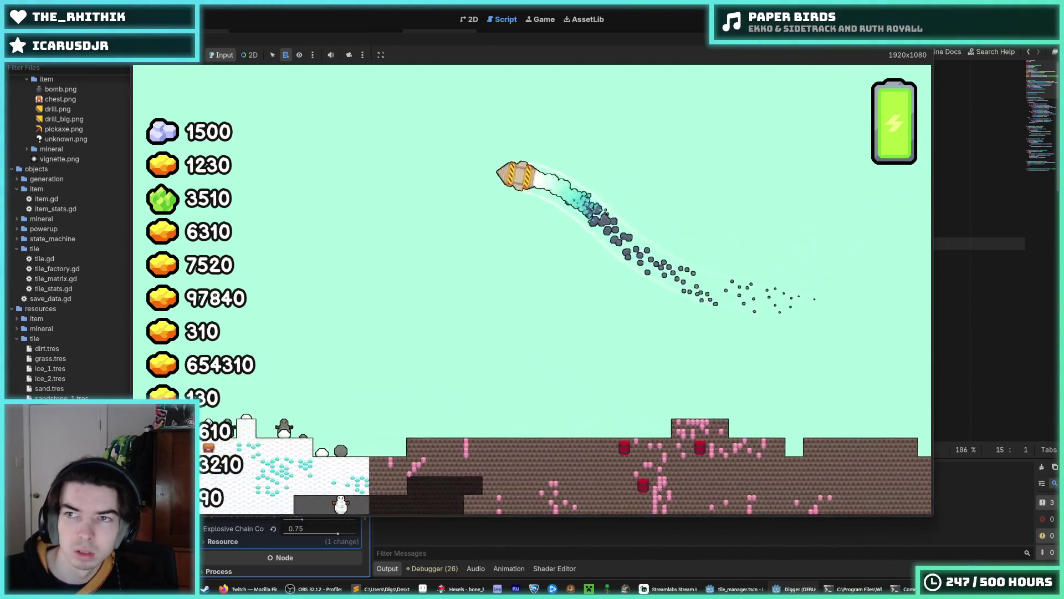
key(F5)
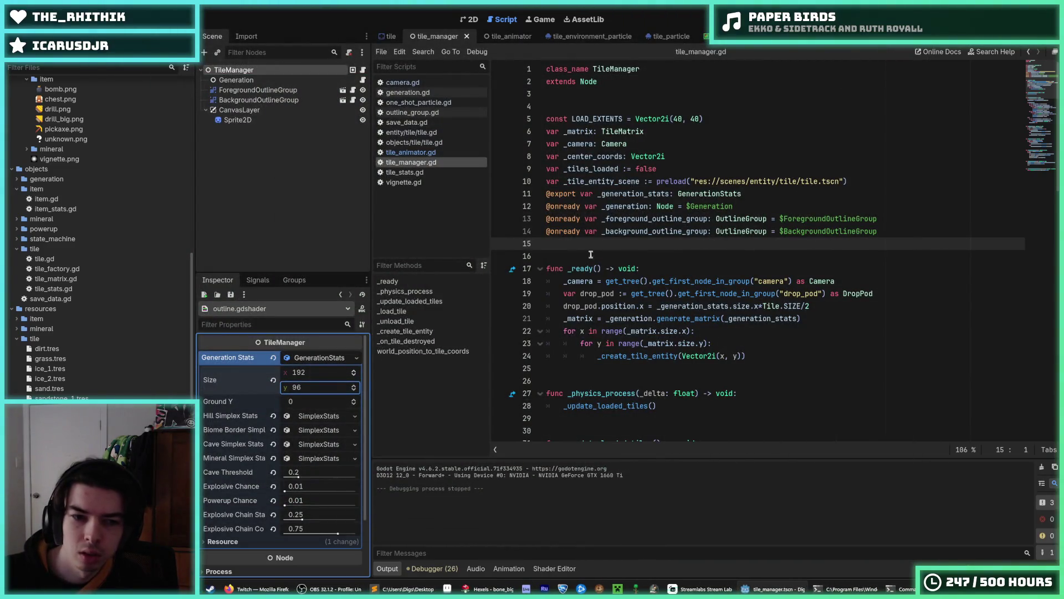
key(F5)
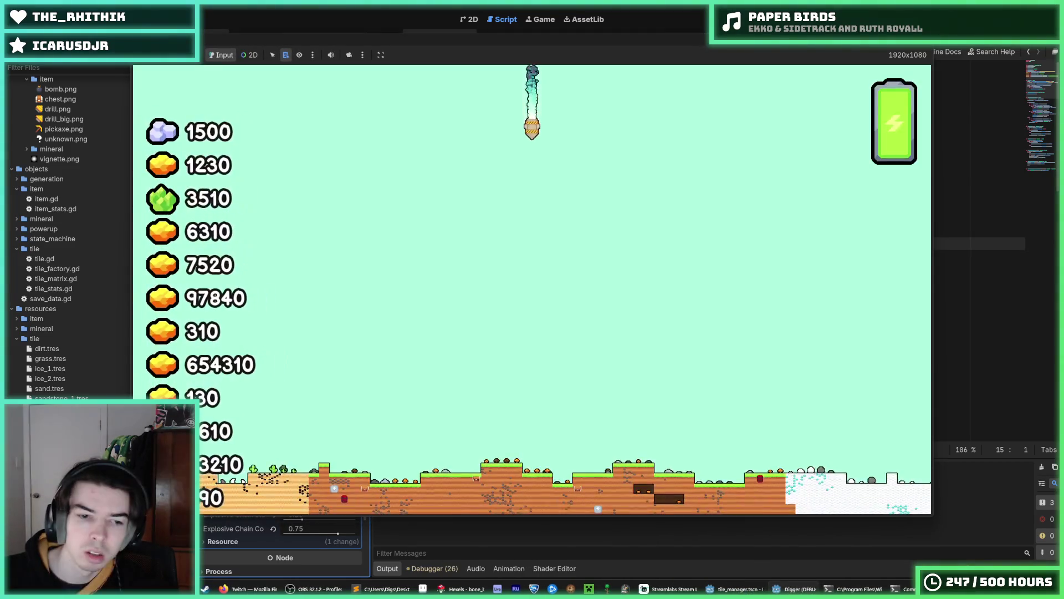
key(F5)
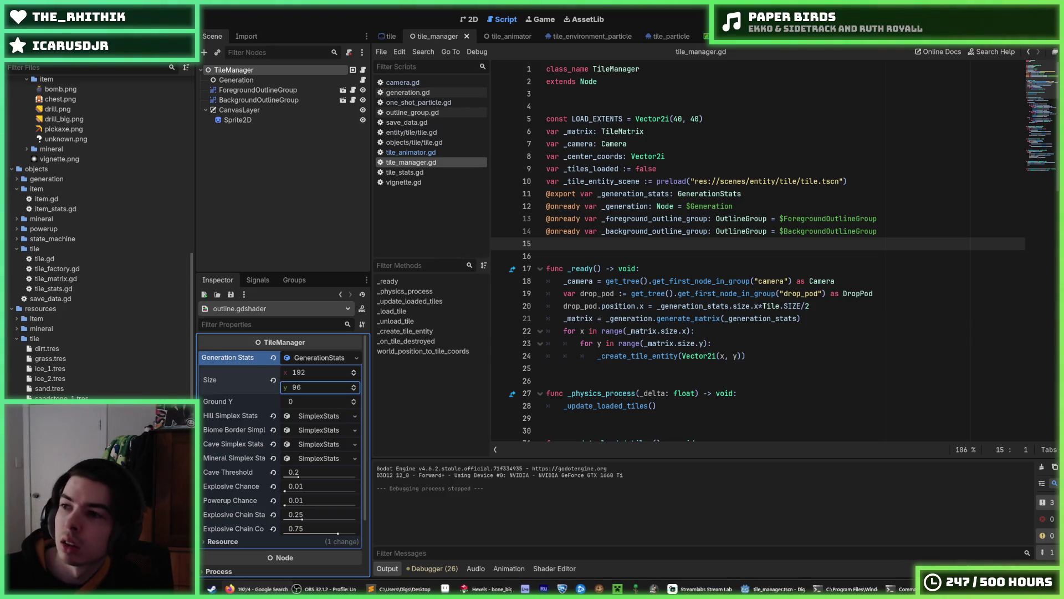
Set Generation Stats Size y to 144, save, and run the game with the taller world
click(314, 387)
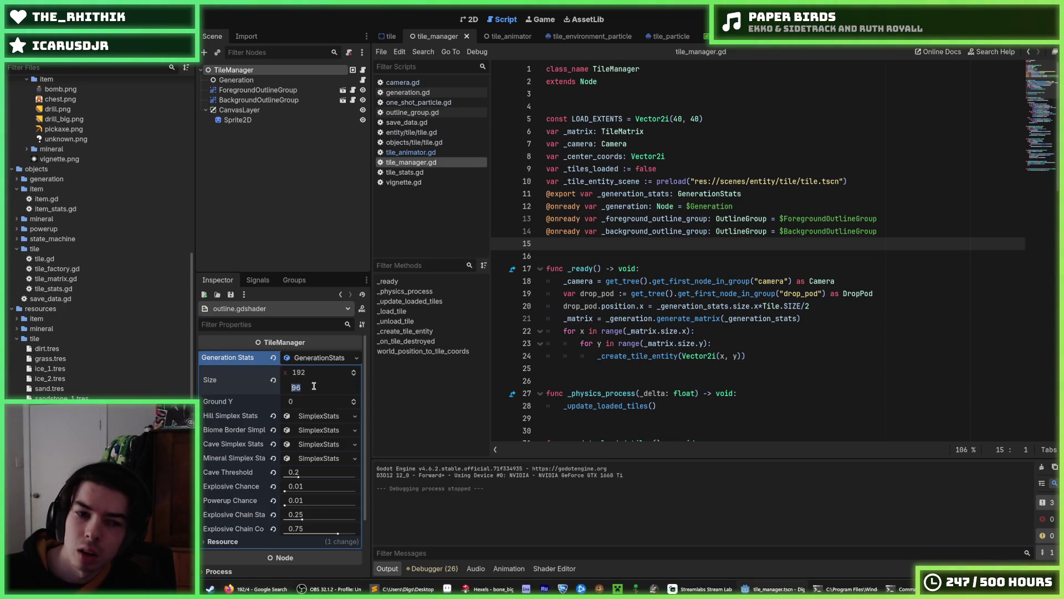
text(128)
key(Return)
key(ctrl+s)
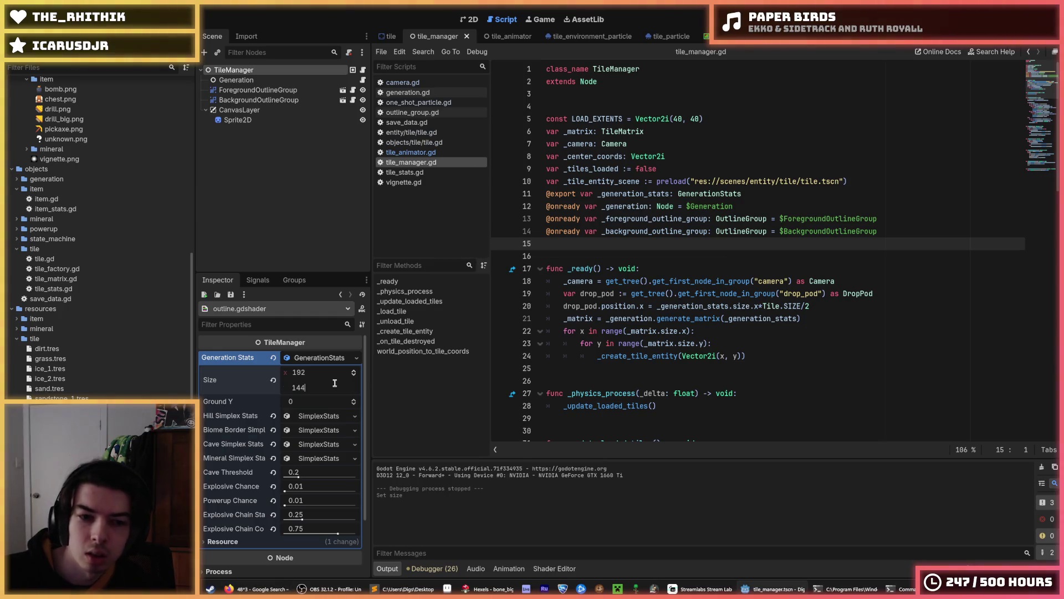
key(F5)
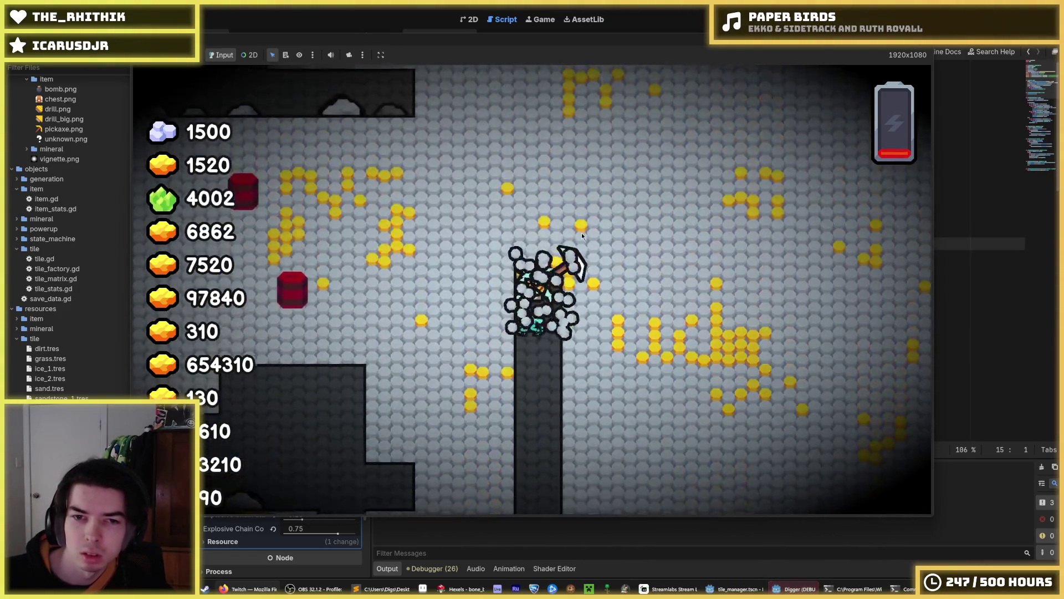
Stop the game, relaunch it once more, then stop and return to tile_manager.gd's $Generation line
key(F8)
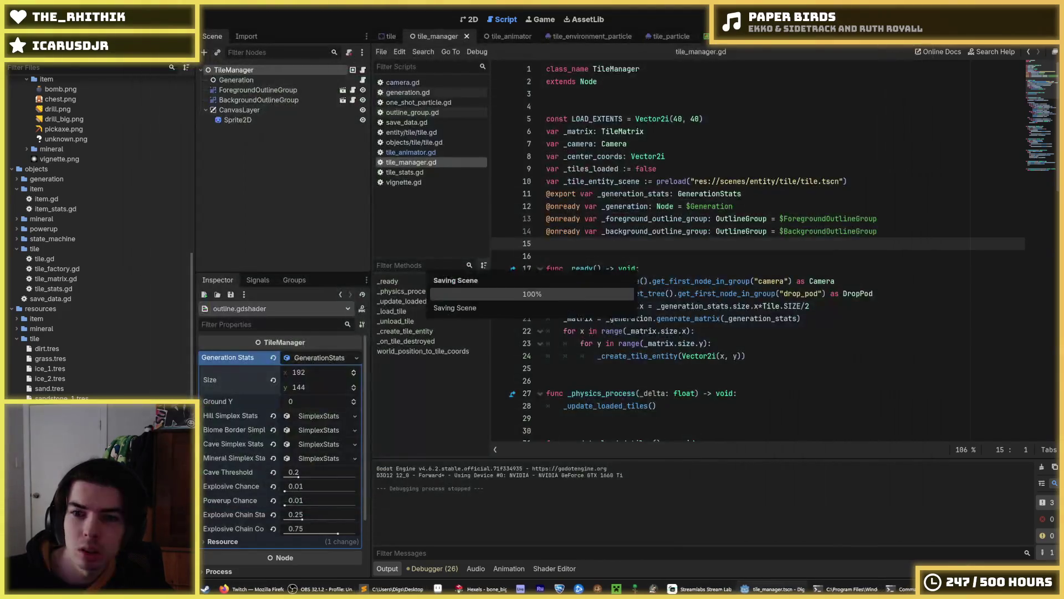
key(F5)
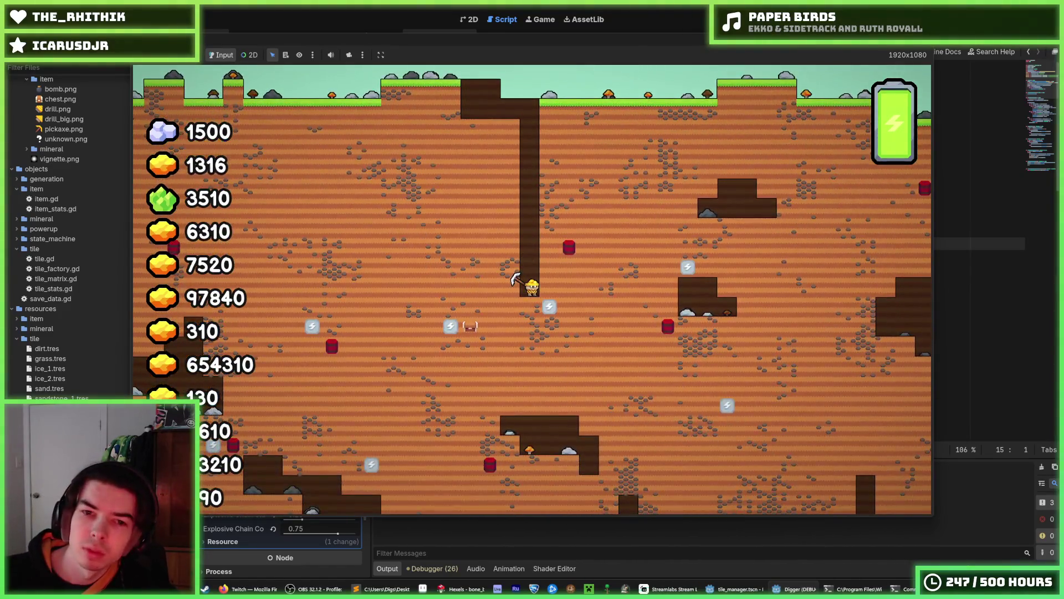
key(F8)
click(728, 209)
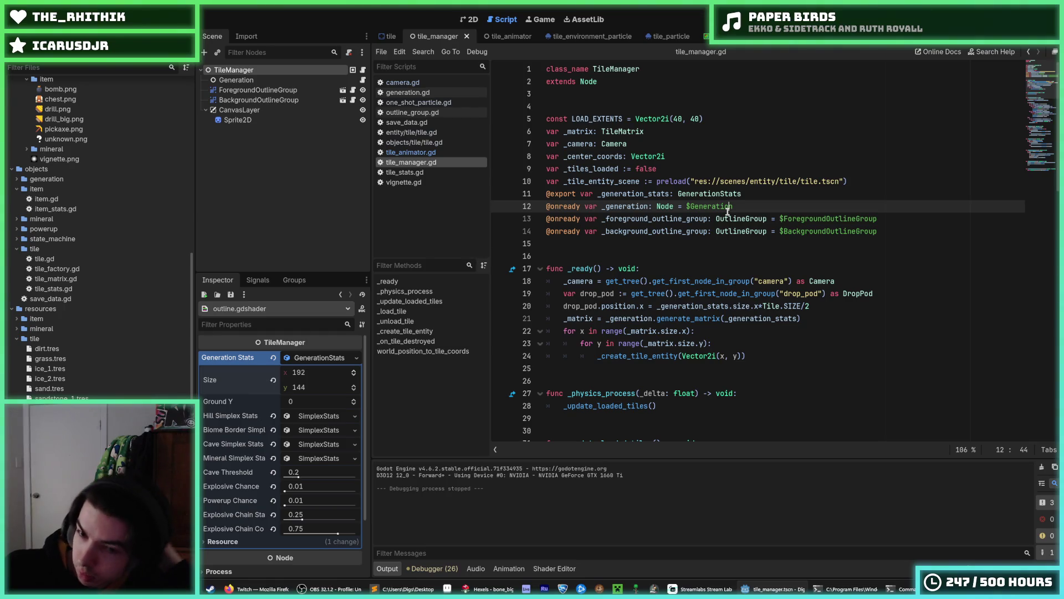
Look through tile_stats.gd and tile.gd, checking the sprite creation and random flip lines
click(703, 245)
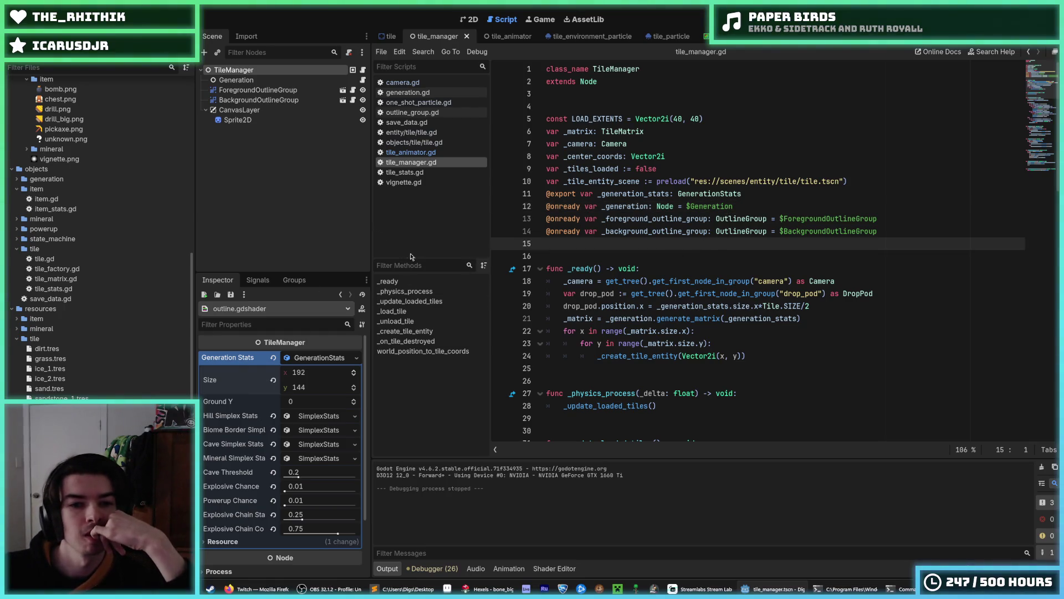
click(404, 172)
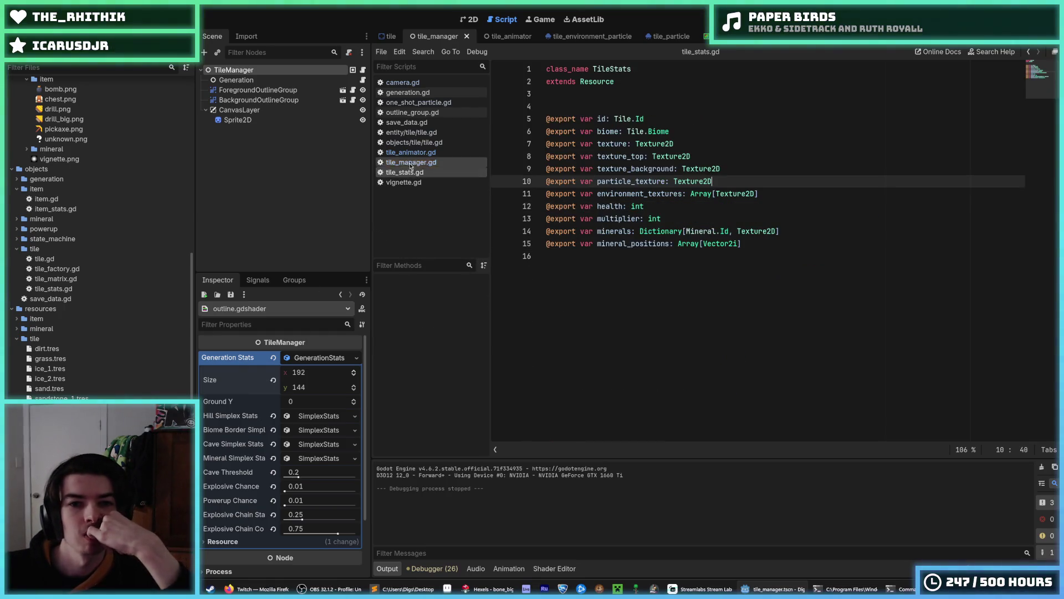
click(421, 134)
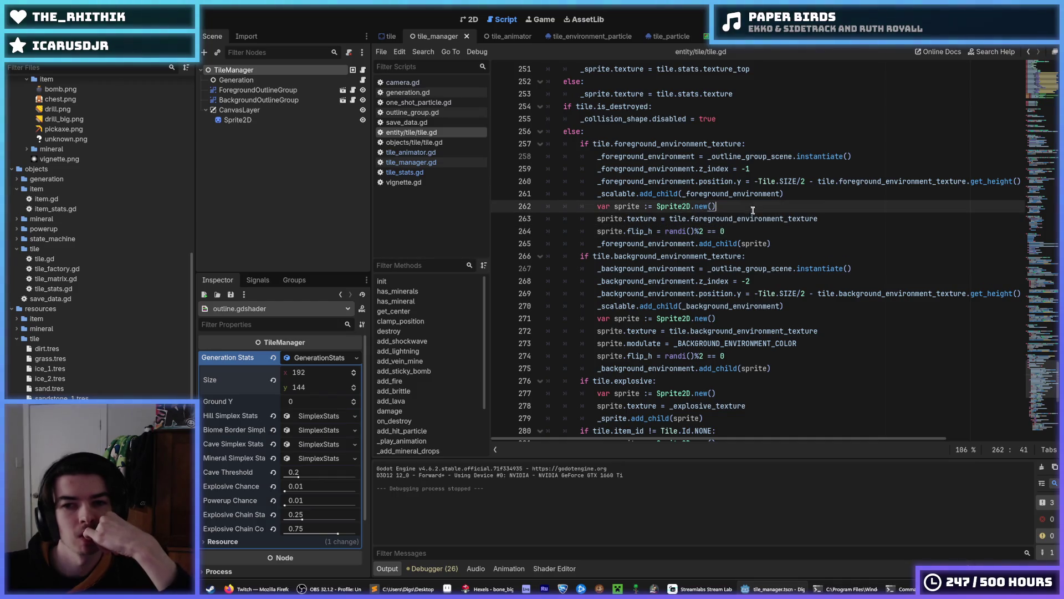
click(724, 206)
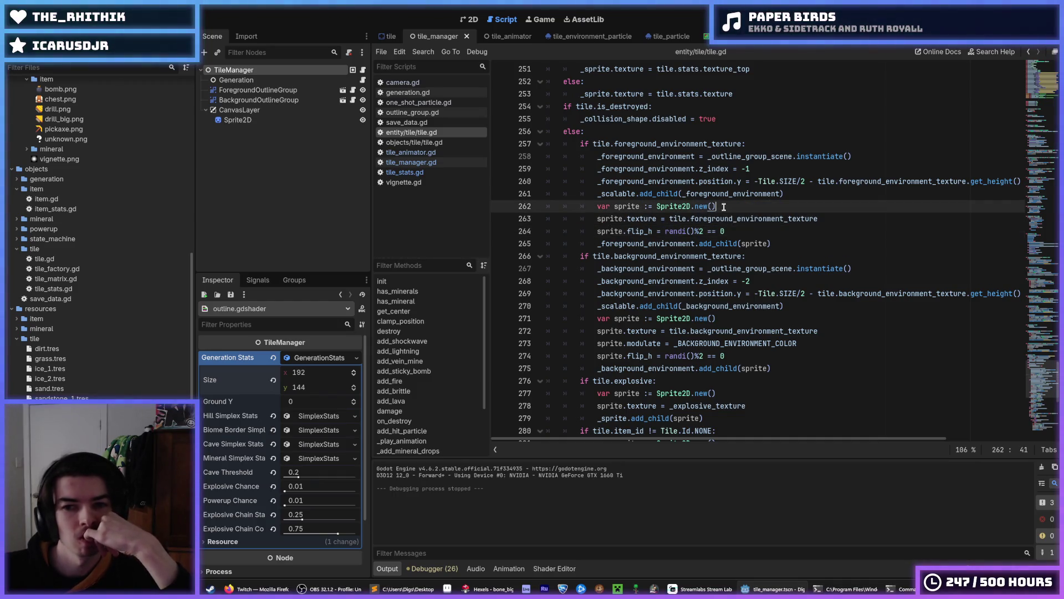
click(735, 229)
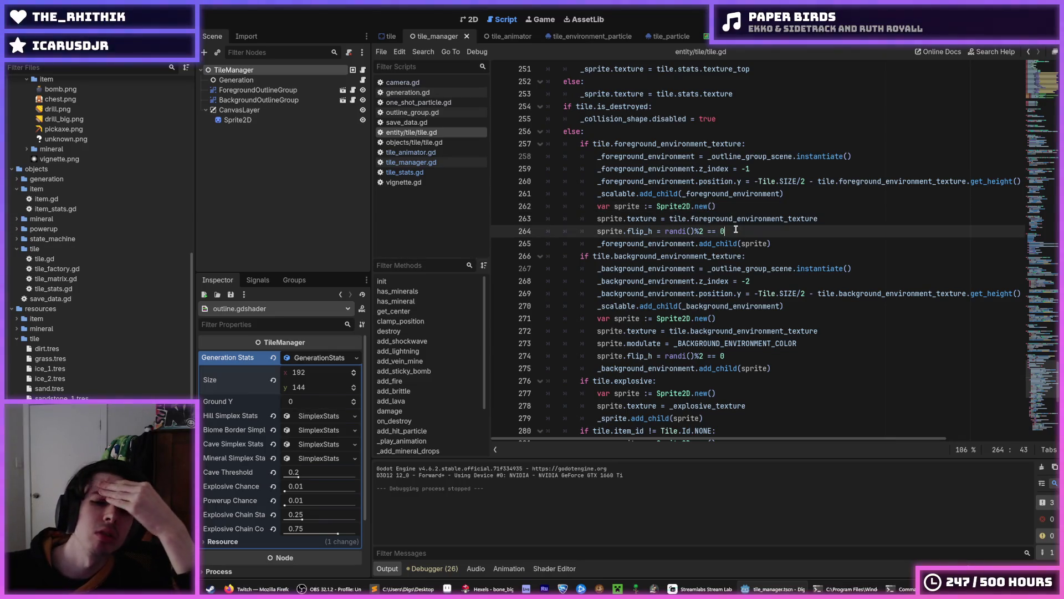
click(769, 243)
click(767, 229)
click(429, 171)
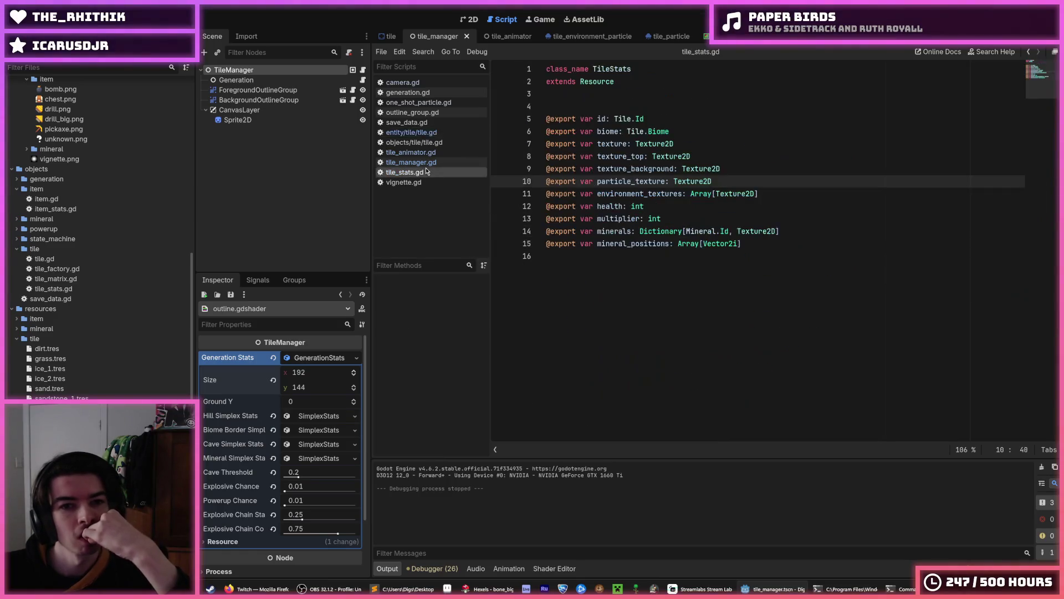
In save_data.gd, change the starting pickaxe's mineral from VOLCANO_1 to NONE
click(430, 123)
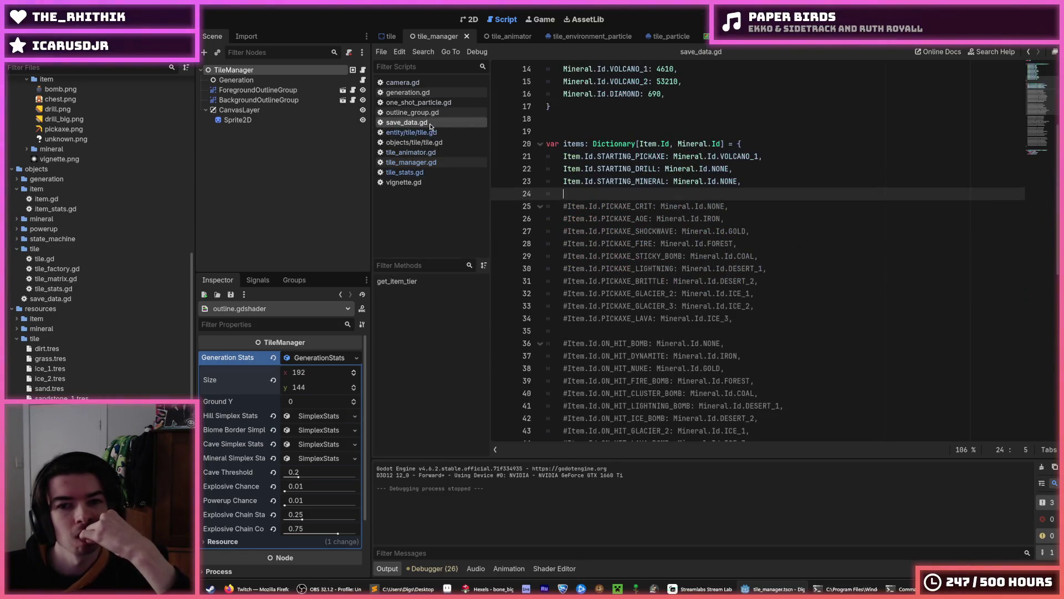
scroll(714, 215, up, 2)
double_click(736, 229)
text(NO)
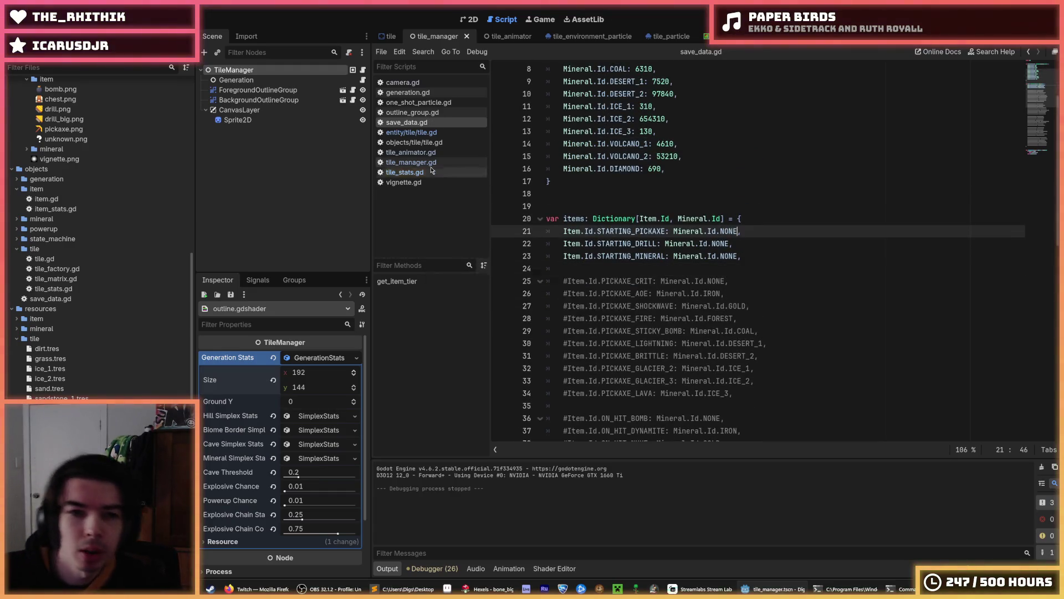
click(413, 162)
scroll(118, 291, up, 6)
scroll(116, 288, up, 5)
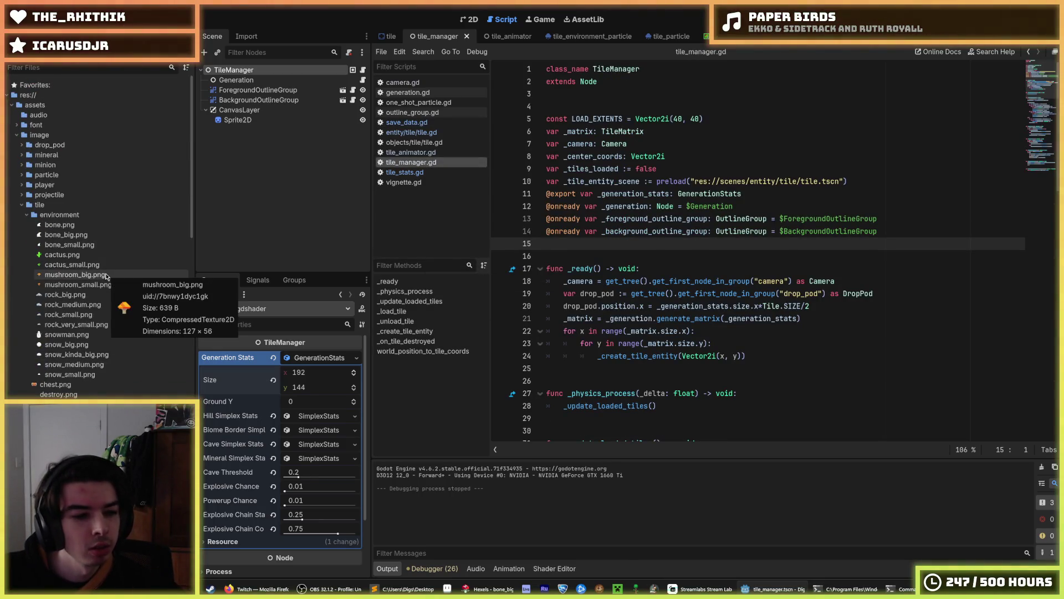
Collapse the tile and ui image folders in the FileSystem dock
scroll(105, 288, down, 5)
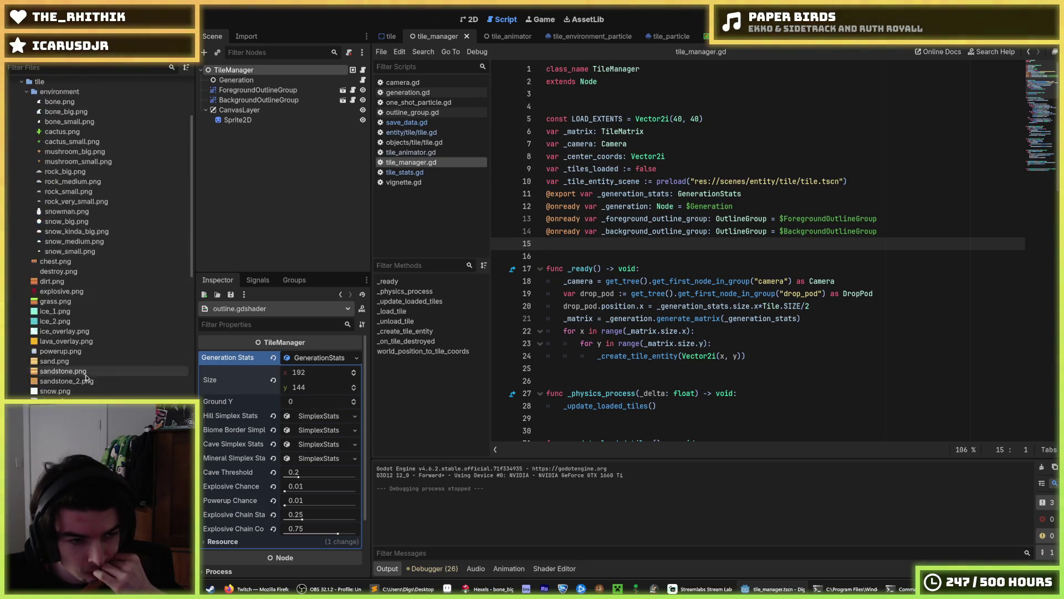
scroll(86, 378, up, 5)
click(22, 205)
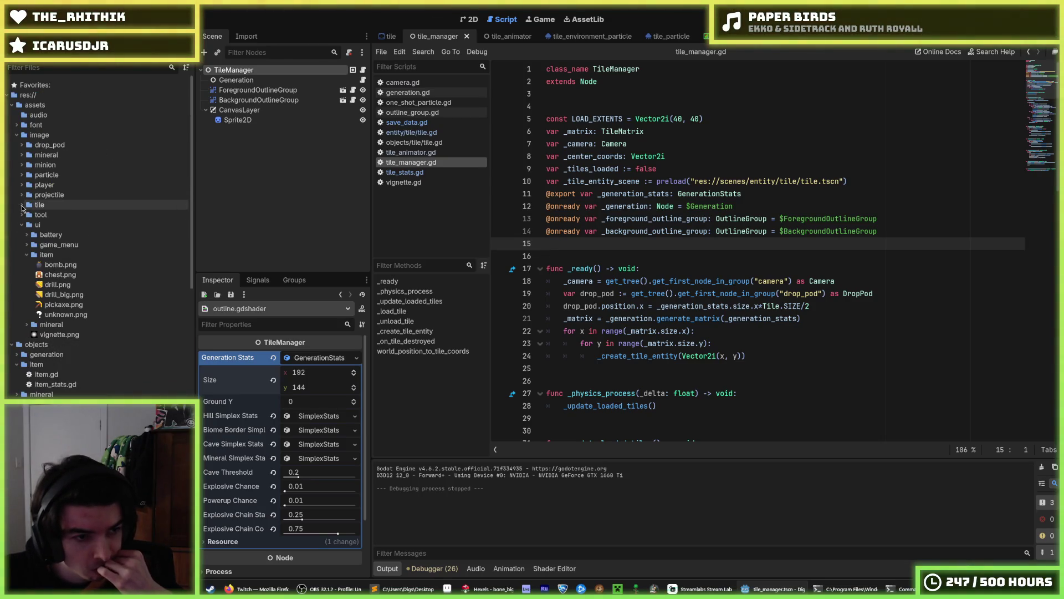
click(21, 224)
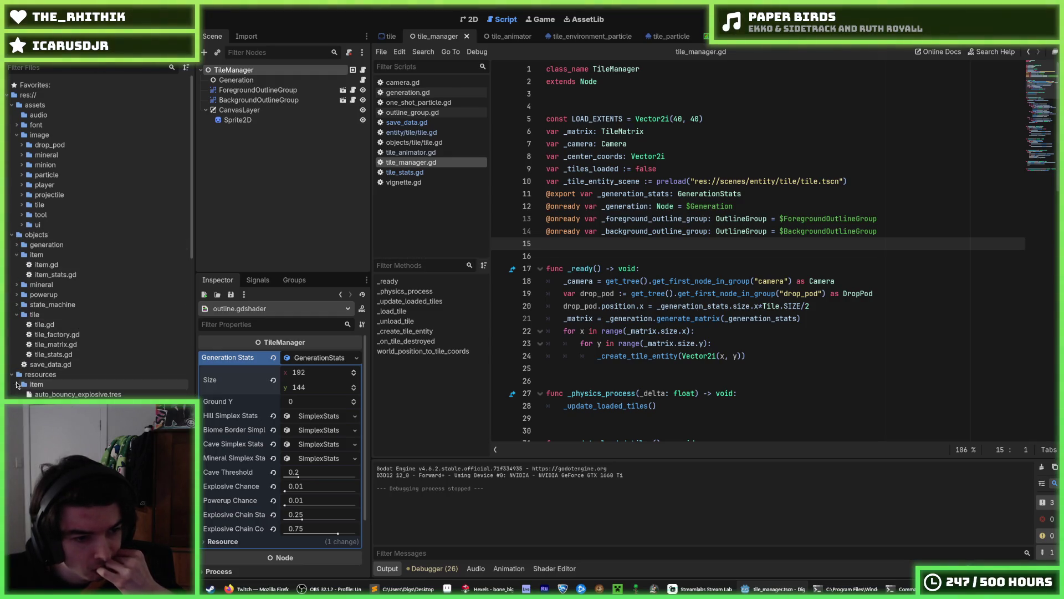
scroll(17, 385, down, 5)
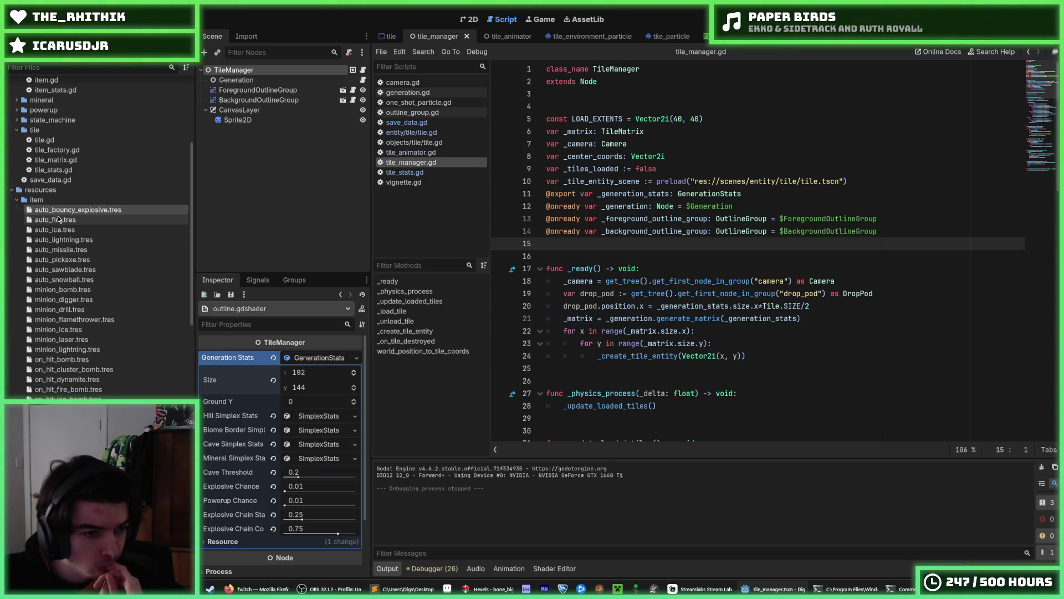
Show auto_missile's stats, then auto_pickaxe's Powerup settings with Powerup Cooldown 0.1
click(58, 222)
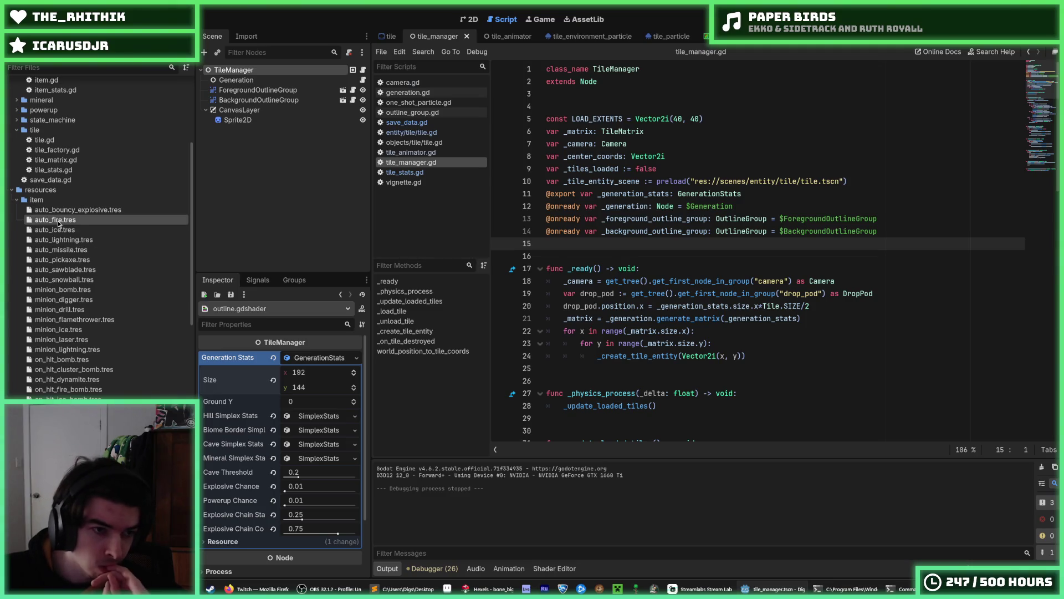
click(75, 250)
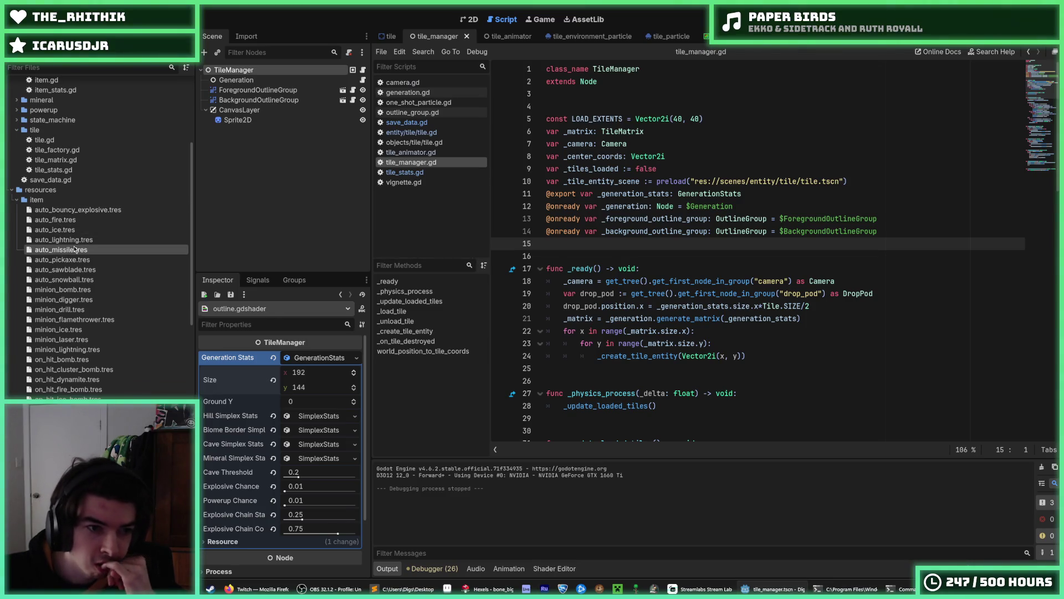
double_click(74, 249)
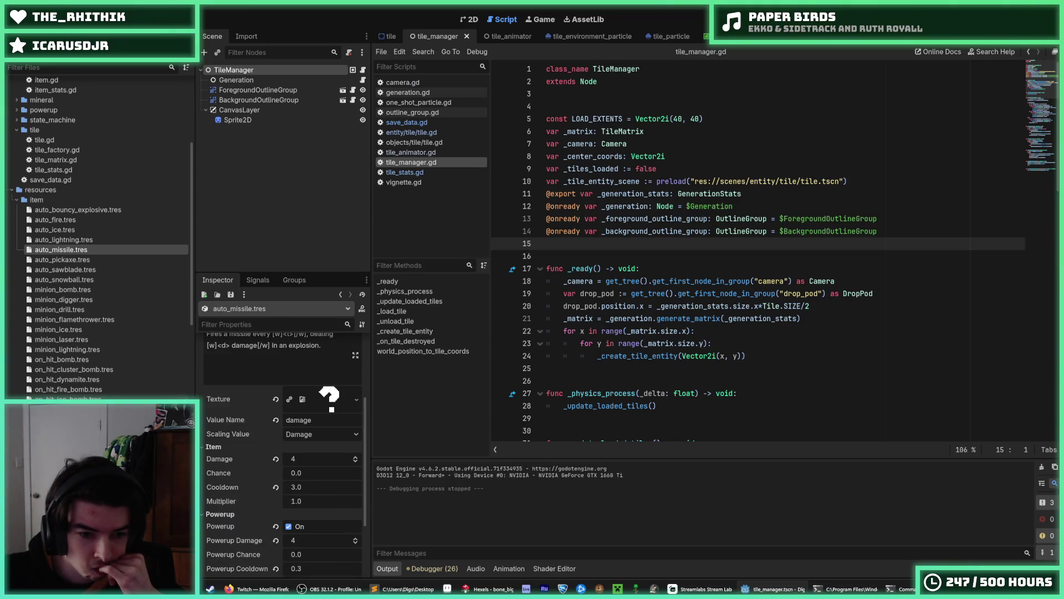
scroll(283, 443, down, 2)
scroll(137, 375, up, 5)
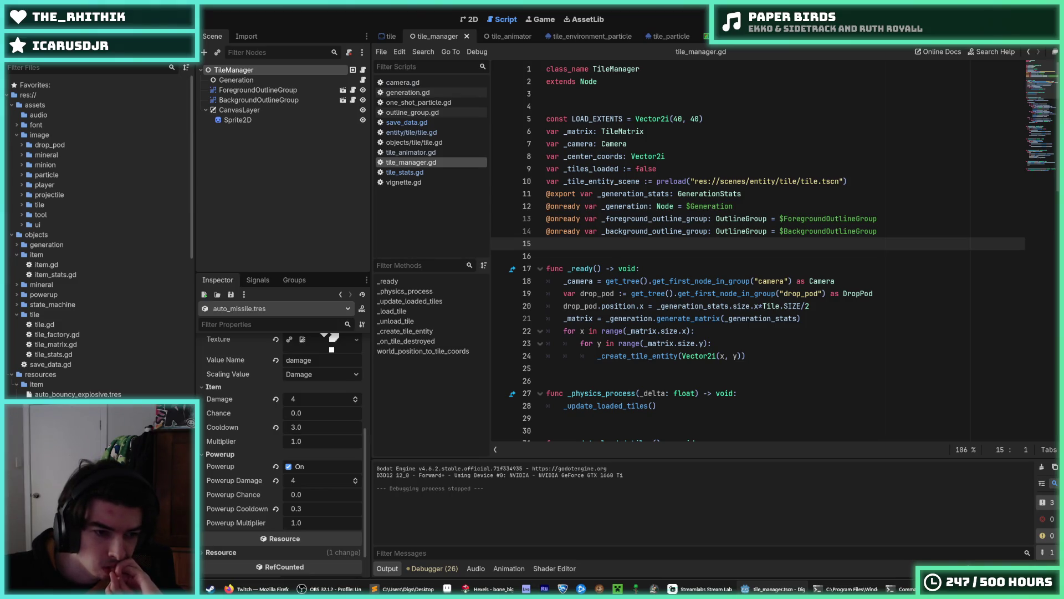
key(Down)
scroll(230, 455, down, 4)
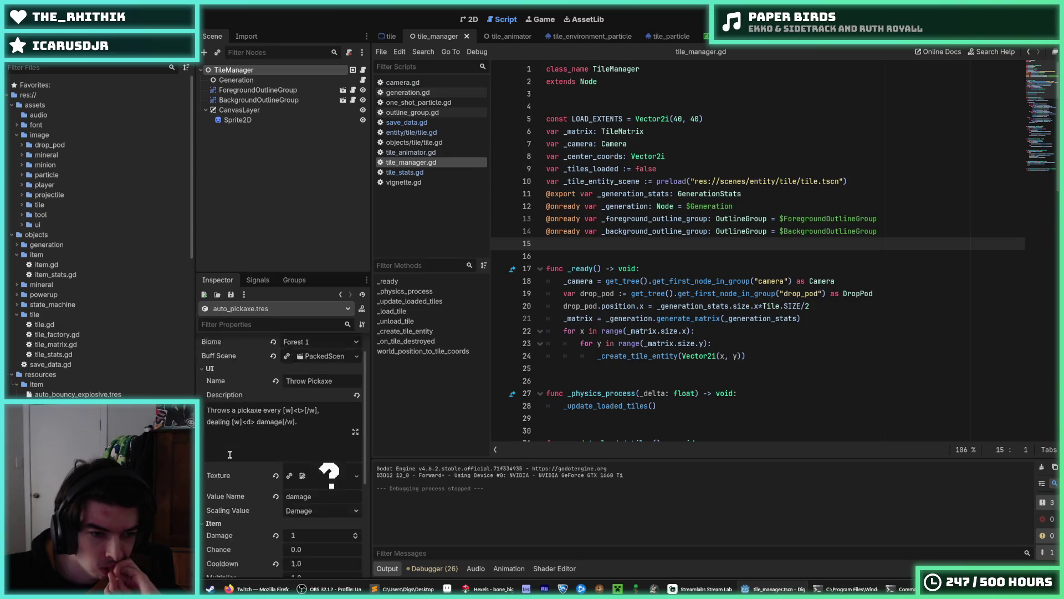
scroll(229, 455, down, 1)
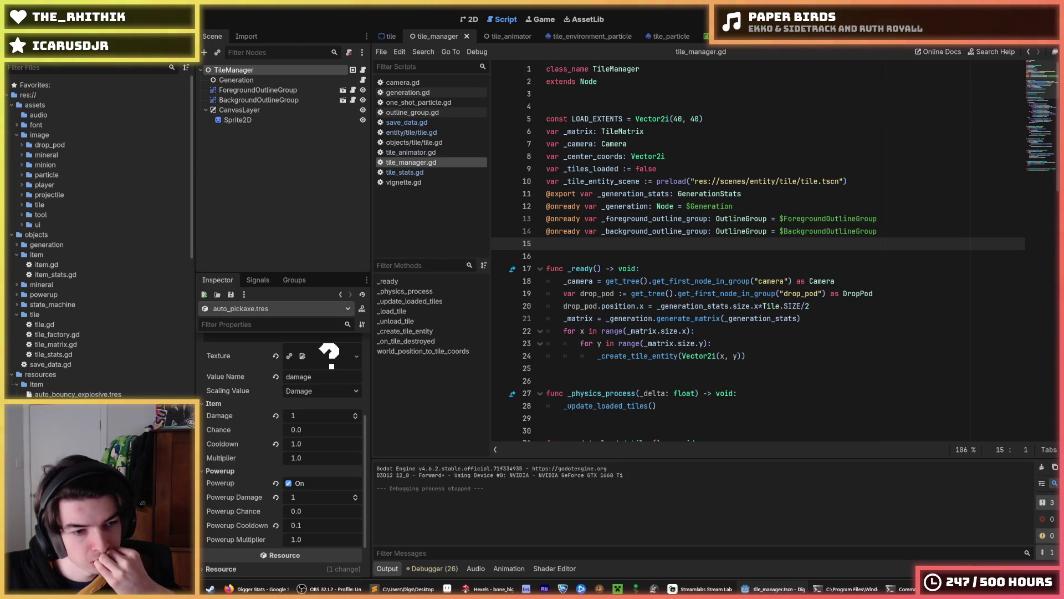
Compare auto_missile, auto_pickaxe and auto_sawblade powerup values, then show minion_bomb's stats
key(Up)
key(Down)
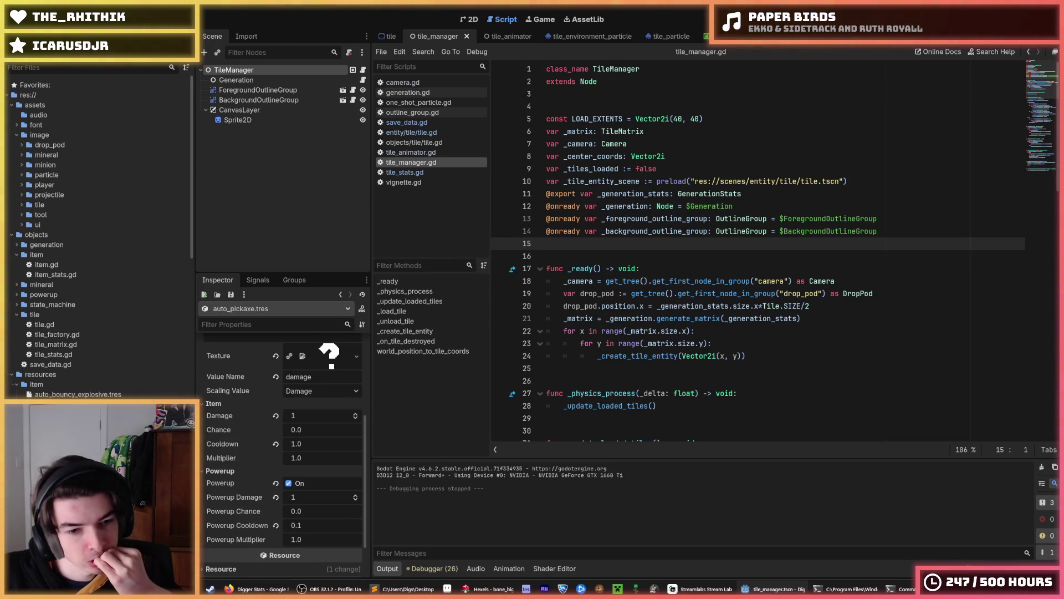
key(Up)
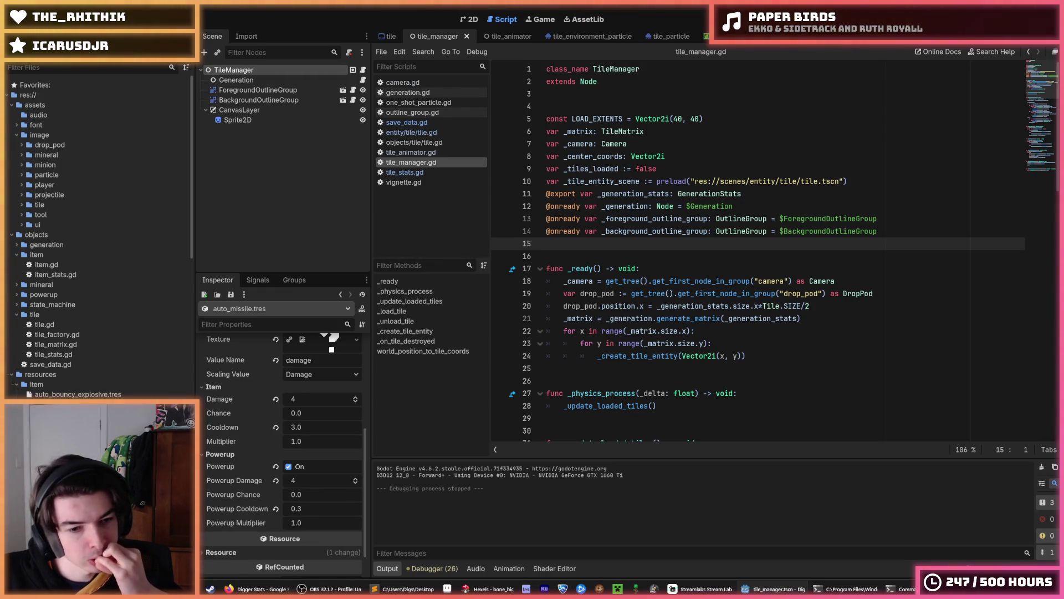
key(Down)
key(Down)
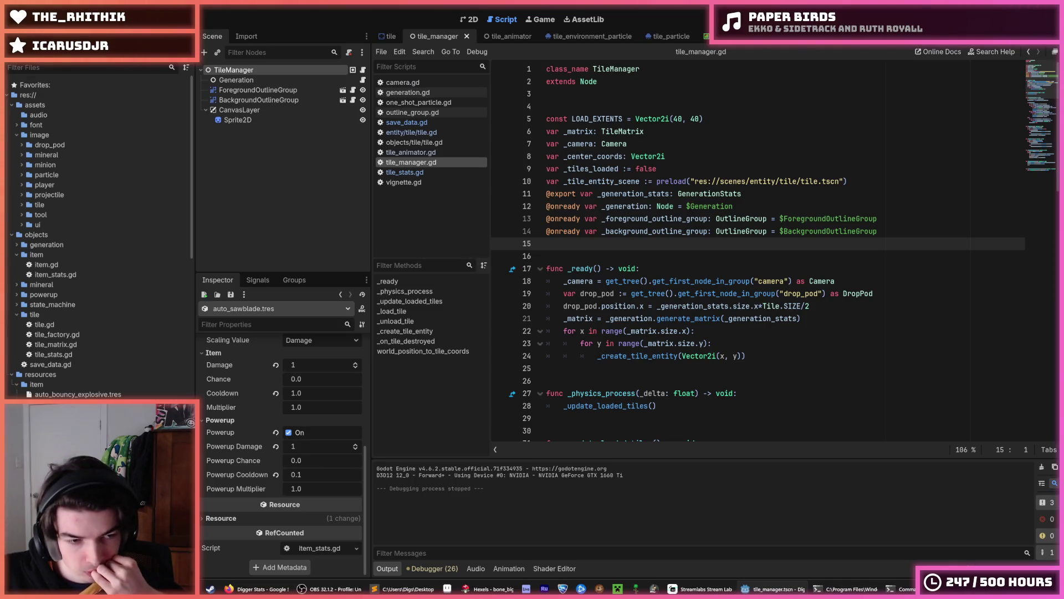
scroll(100, 249, down, 5)
click(62, 351)
scroll(207, 440, down, 3)
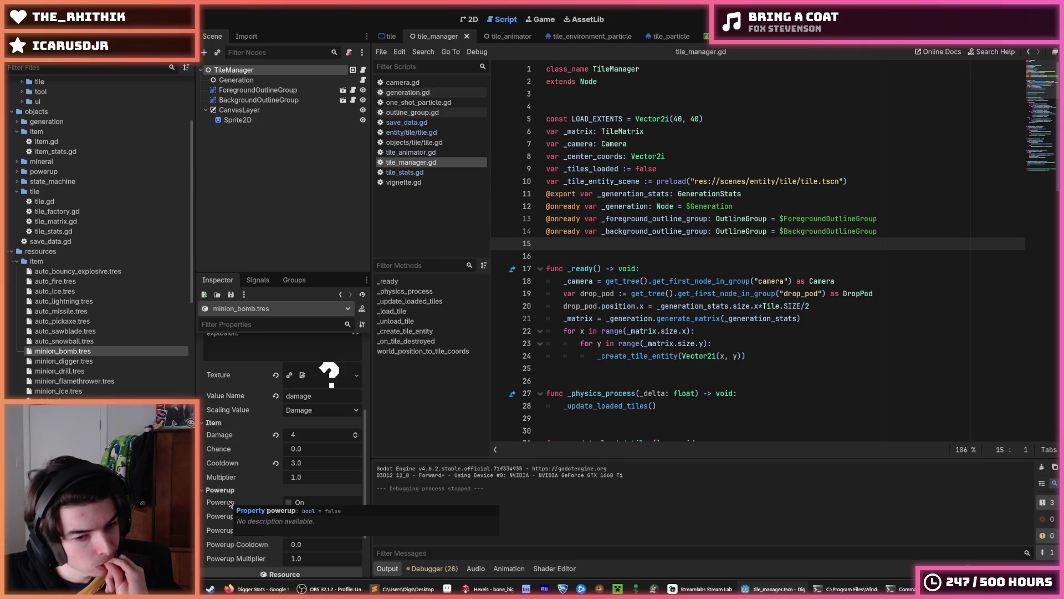
Enable minion_bomb's powerup with damage 4 and powerup cooldown 0.3
click(289, 502)
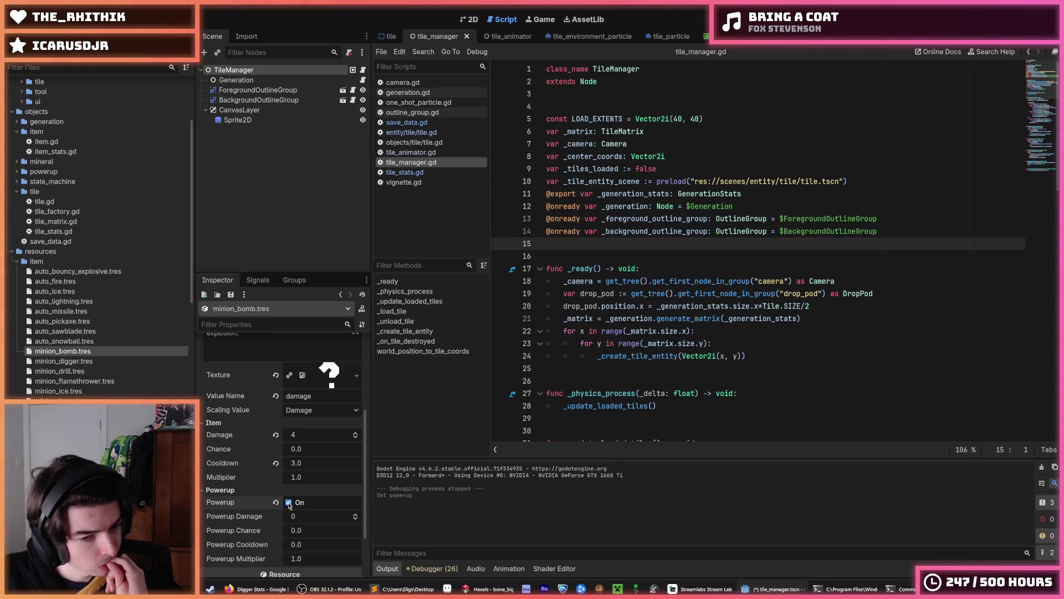
click(302, 521)
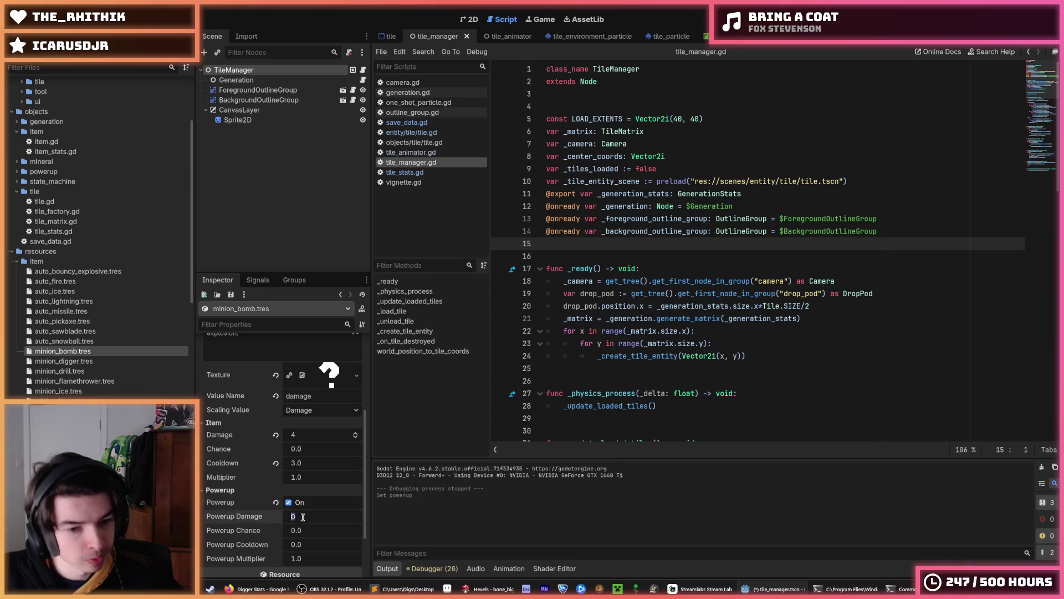
text(4)
click(304, 545)
text(0.3)
key(Return)
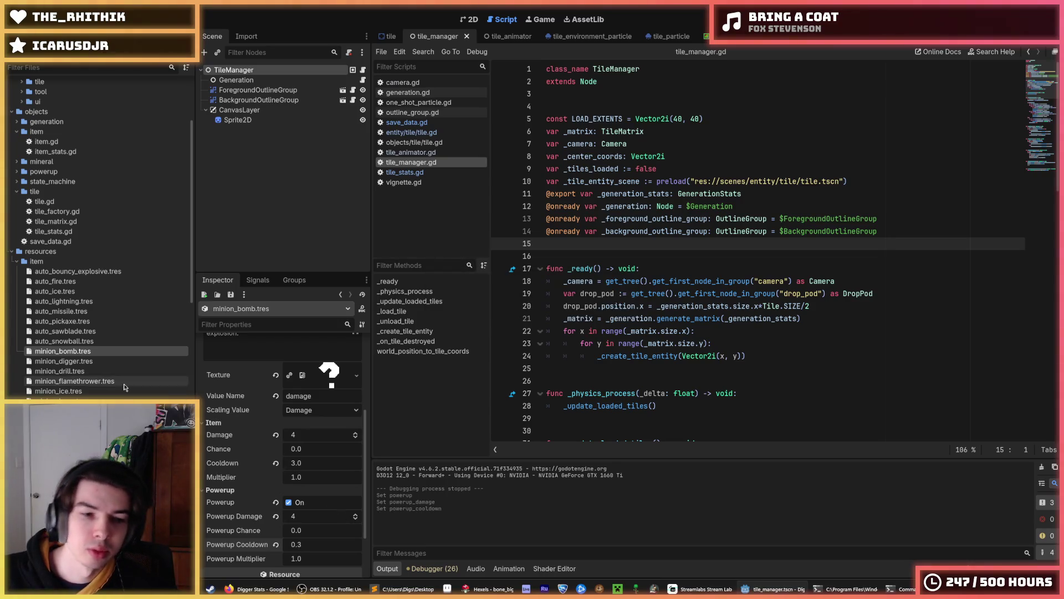
Turn on minion_digger's powerup with cooldown 0.1 and damage 1, and save
click(86, 362)
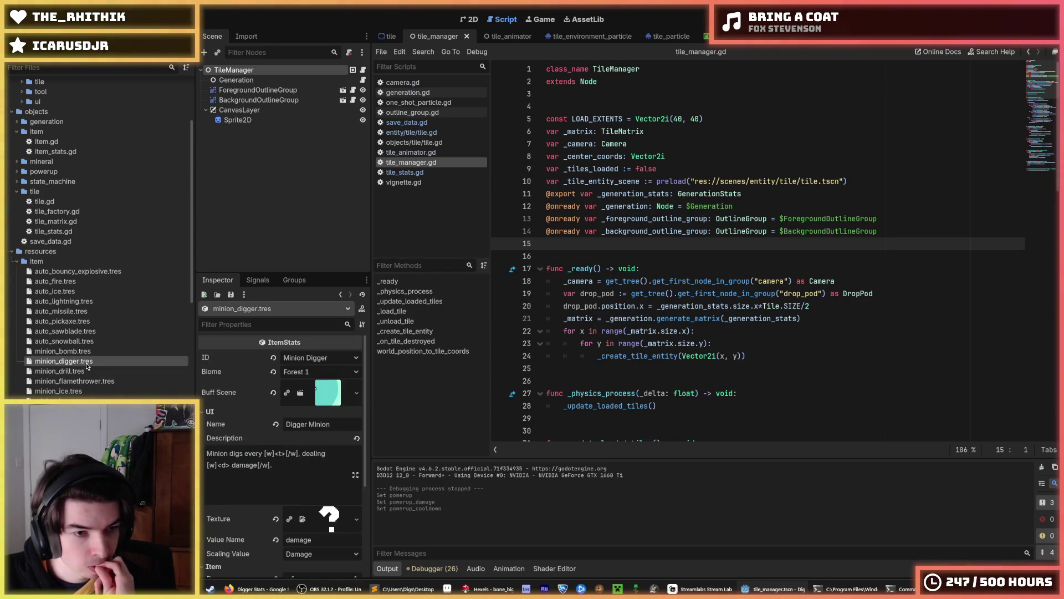
scroll(230, 488, down, 2)
scroll(229, 488, down, 2)
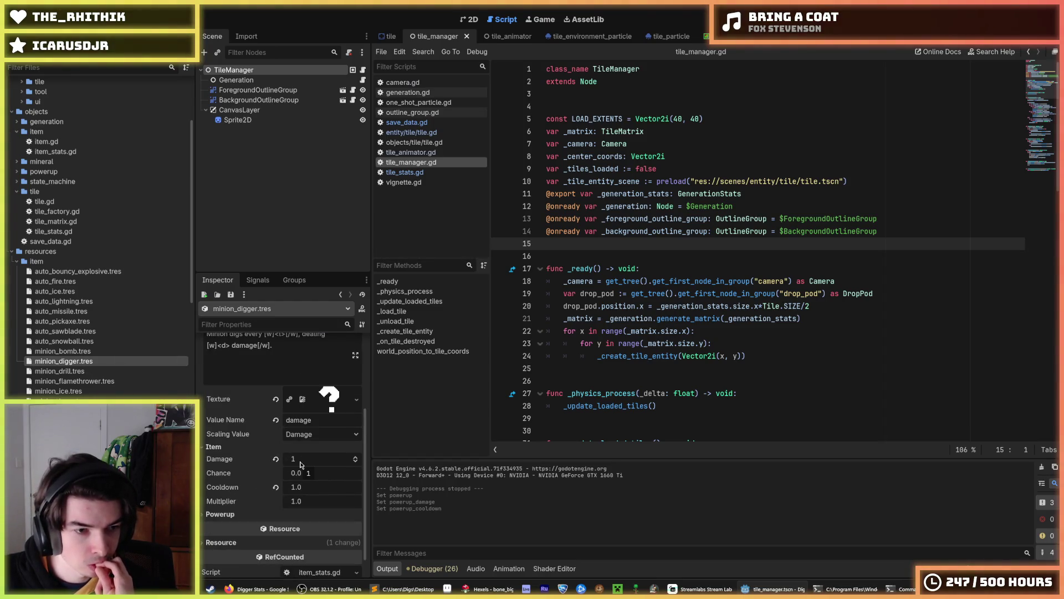
click(220, 514)
click(289, 527)
scroll(283, 486, down, 3)
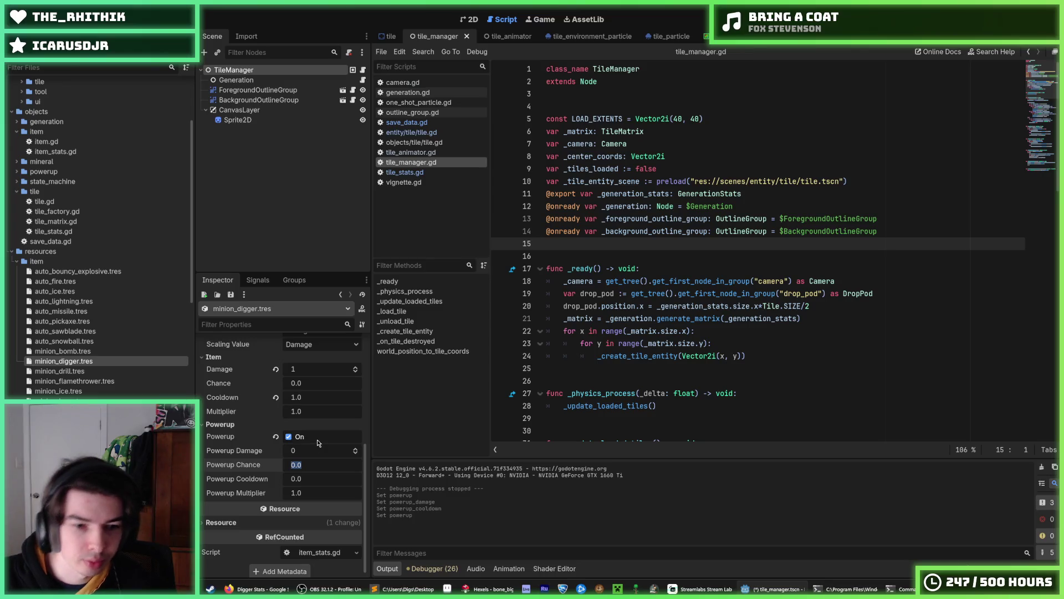
click(309, 482)
text(0.1)
key(Return)
click(313, 450)
text(1)
key(Return)
key(ctrl+s)
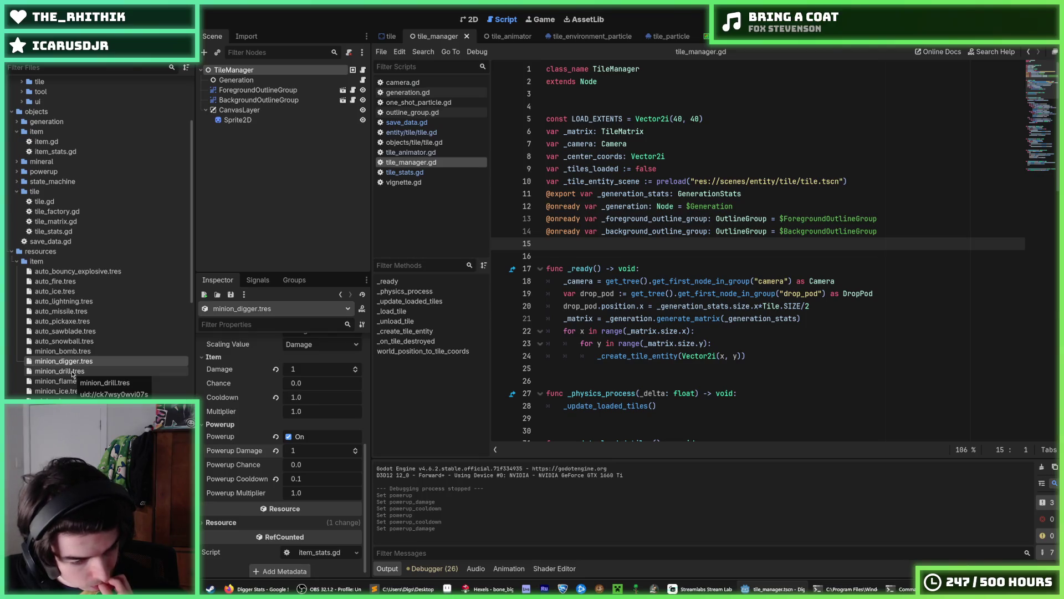
After glancing at minion_drill, set auto_fire's powerup damage to 5 and save
click(72, 372)
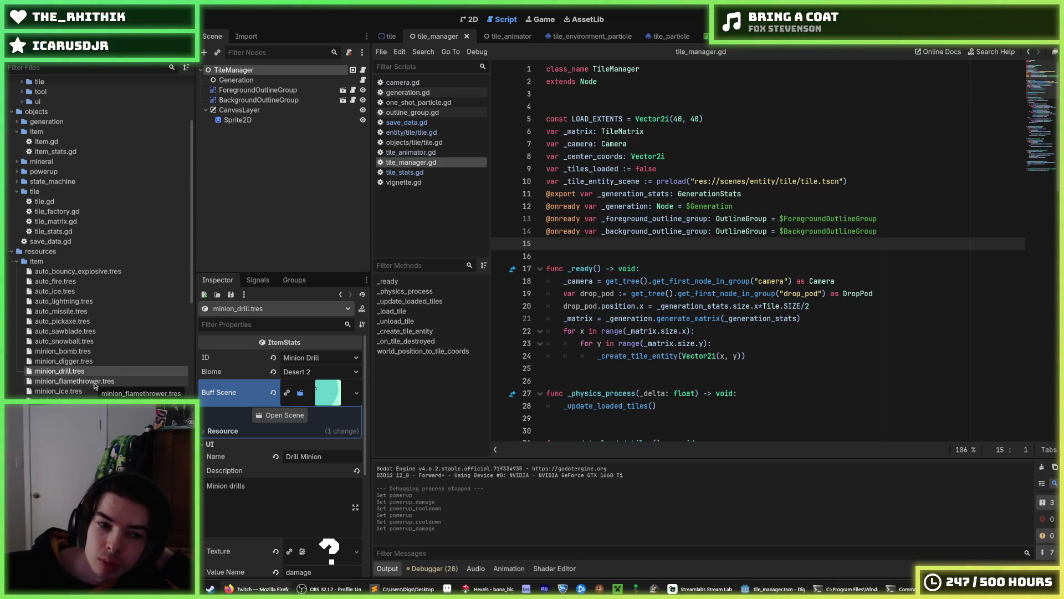
scroll(227, 424, down, 6)
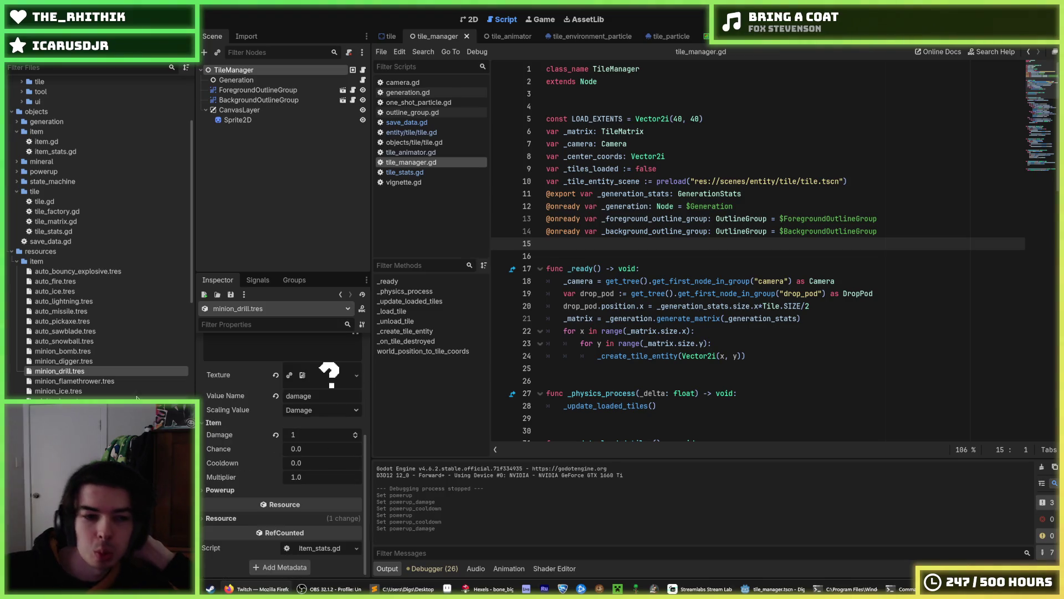
click(58, 281)
scroll(229, 424, down, 5)
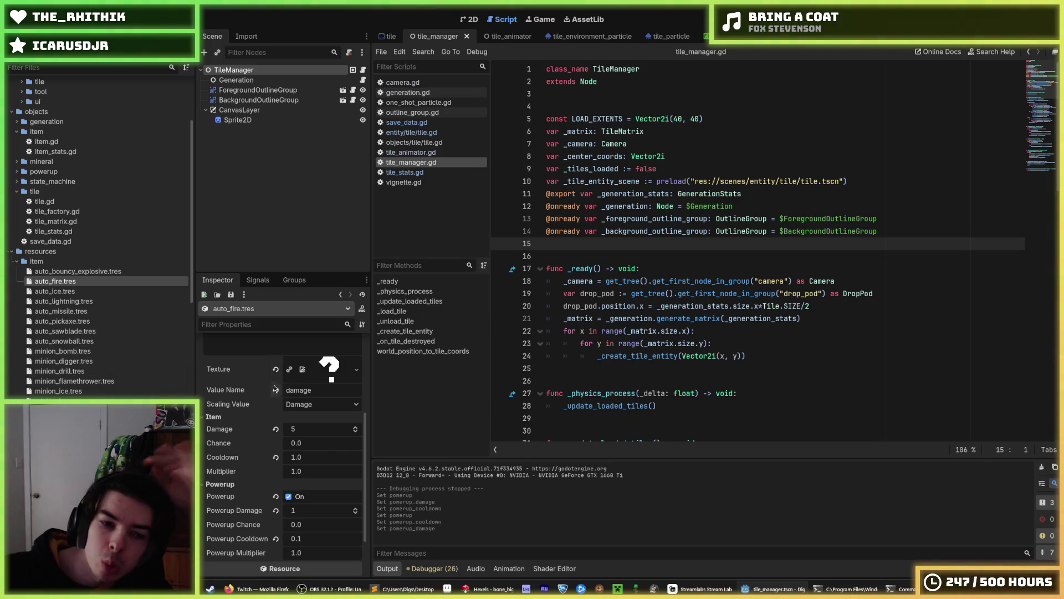
click(308, 509)
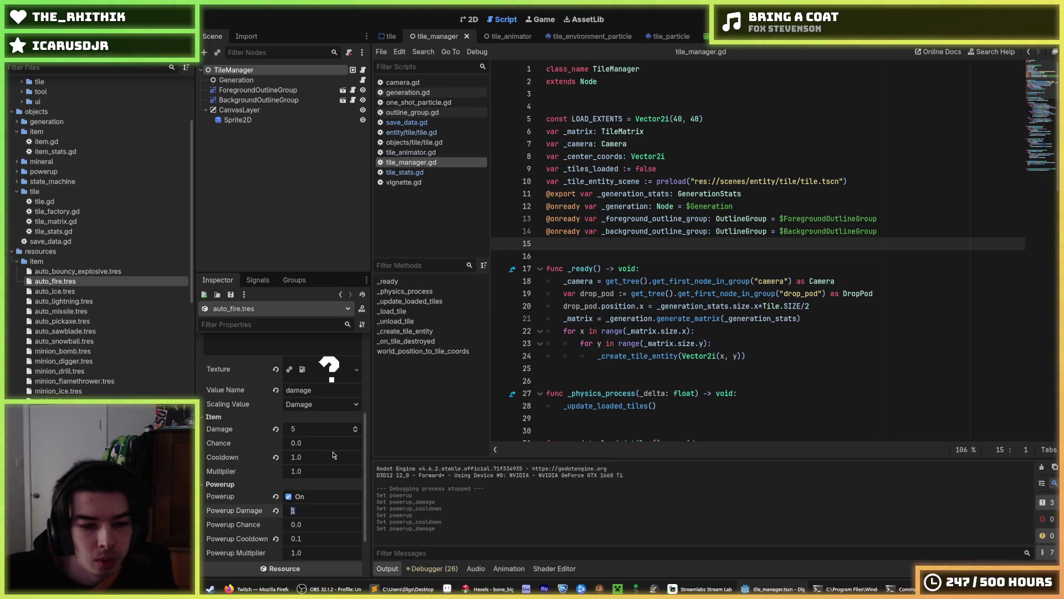
text(5)
key(Return)
key(ctrl+s)
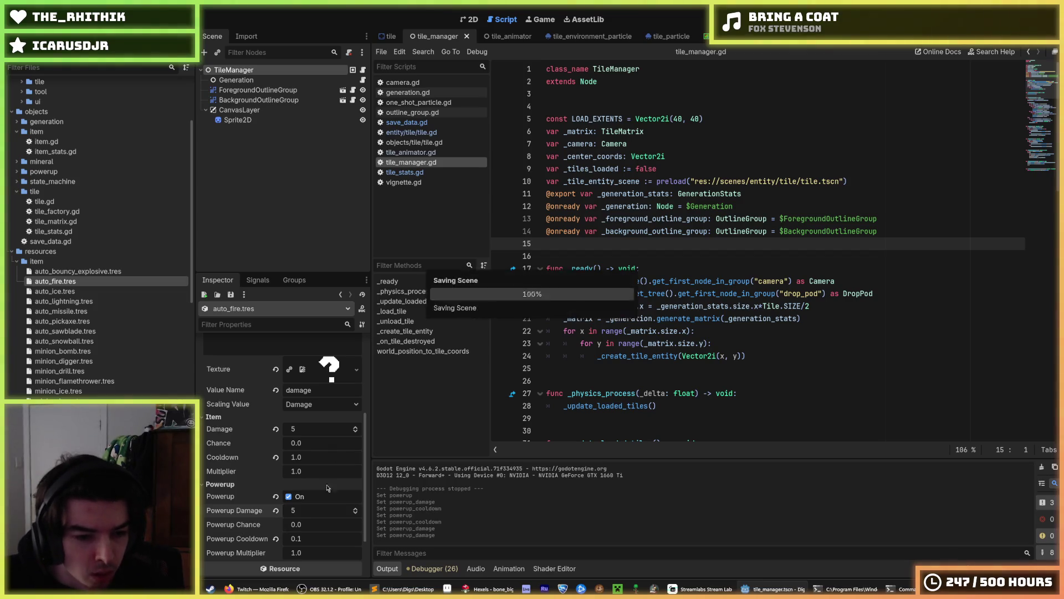
Review auto_bouncy_explosive, auto_ice, minion_flamethrower, minion_lightning and on_hit_bomb resources
click(78, 274)
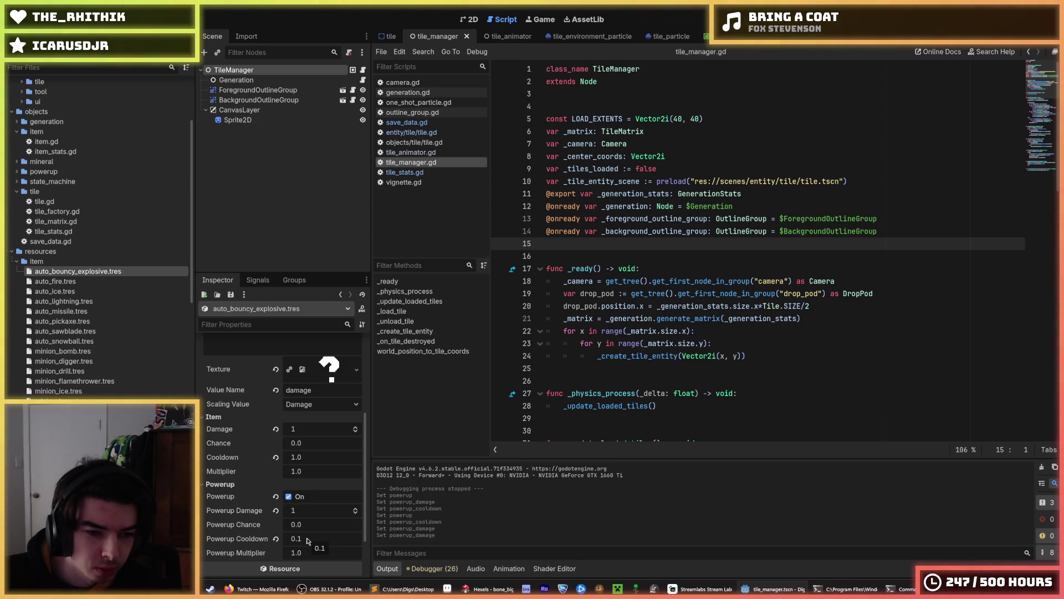
click(56, 293)
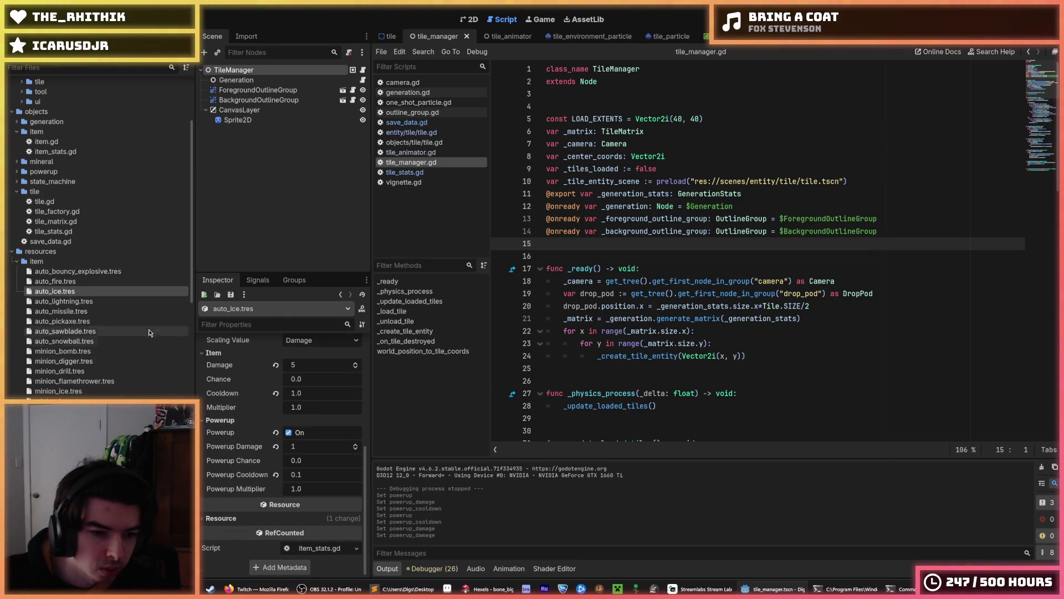
click(82, 381)
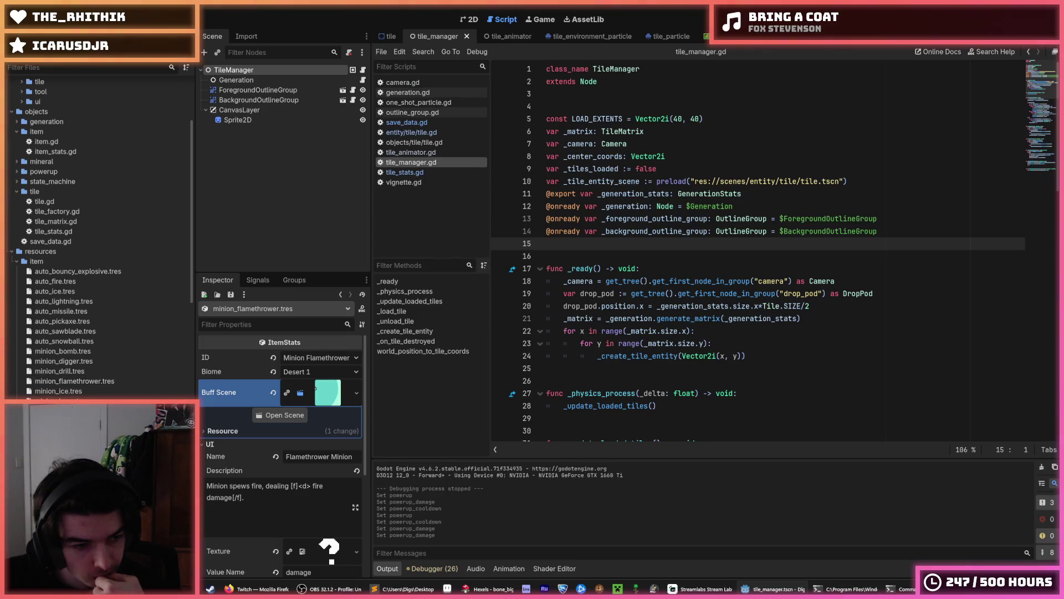
click(69, 401)
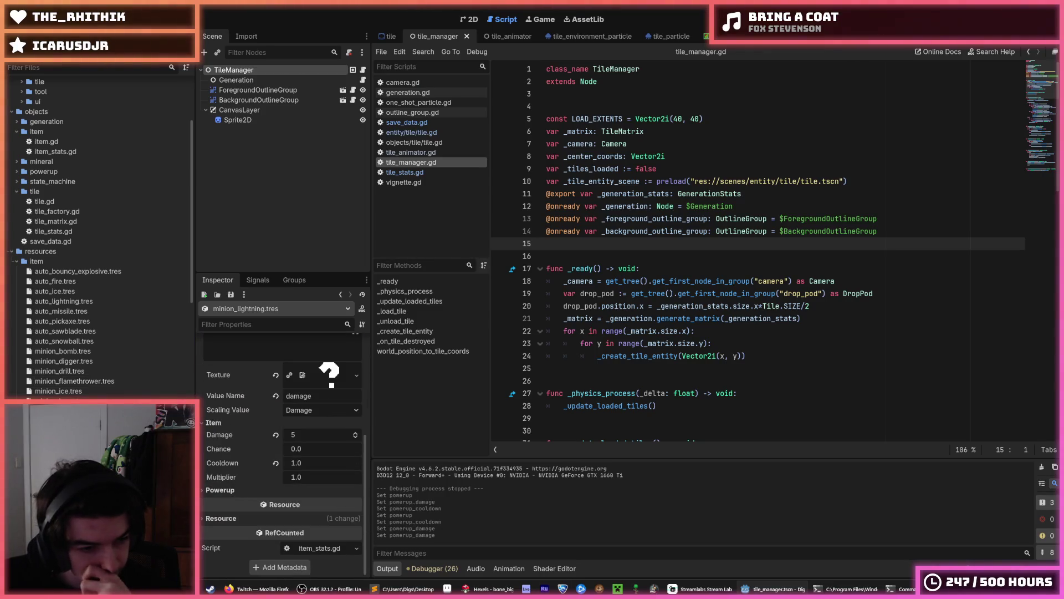
click(216, 490)
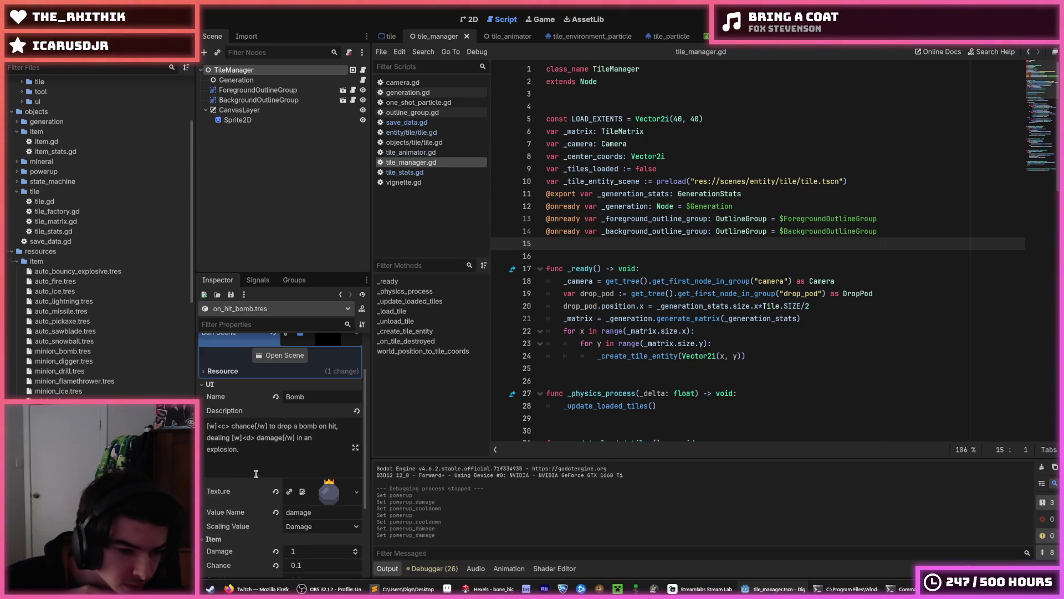
Turn on the Bomb item's powerup with damage 1 and chance 1, and save
scroll(253, 474, down, 3)
click(288, 529)
scroll(294, 529, down, 1)
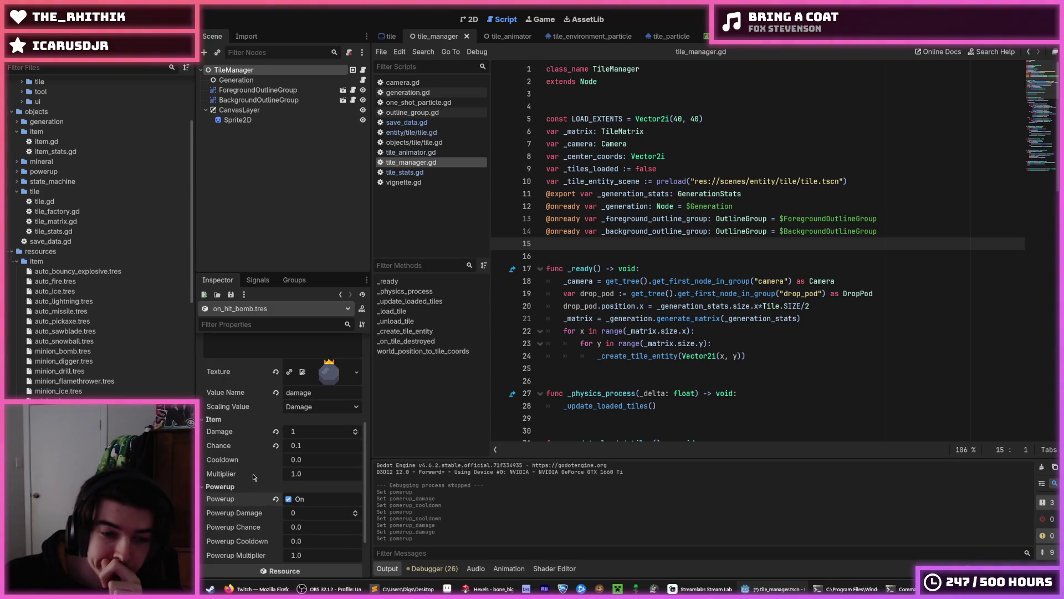
click(302, 515)
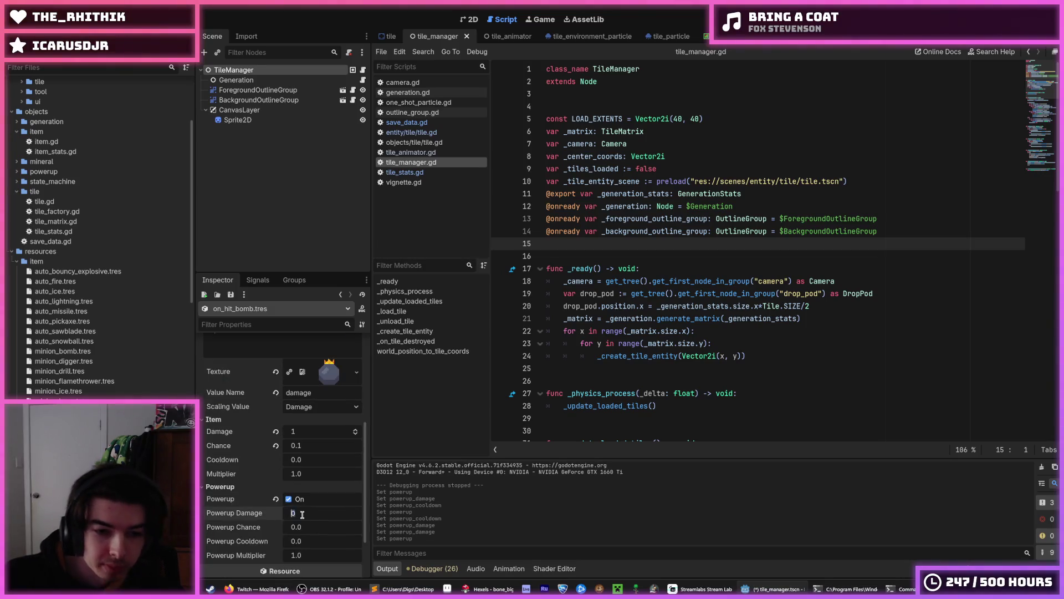
text(1)
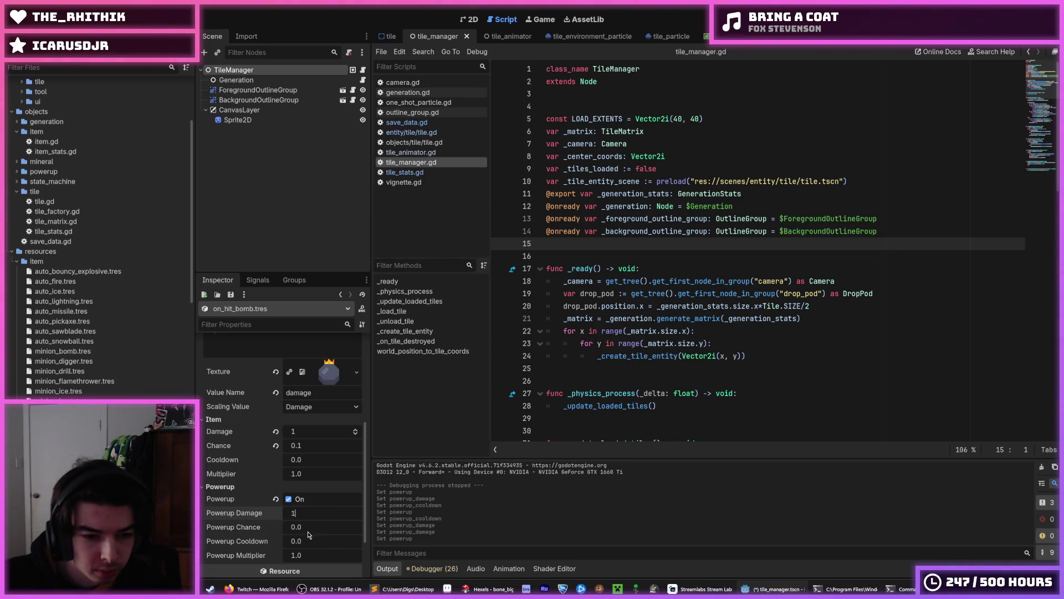
click(309, 532)
text(1)
click(272, 551)
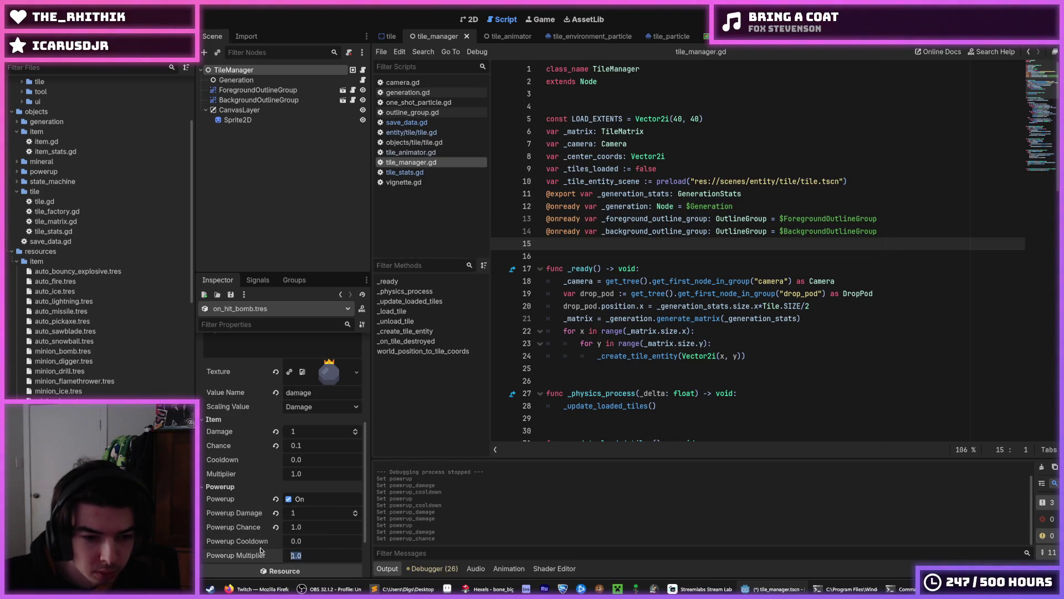
key(ctrl+s)
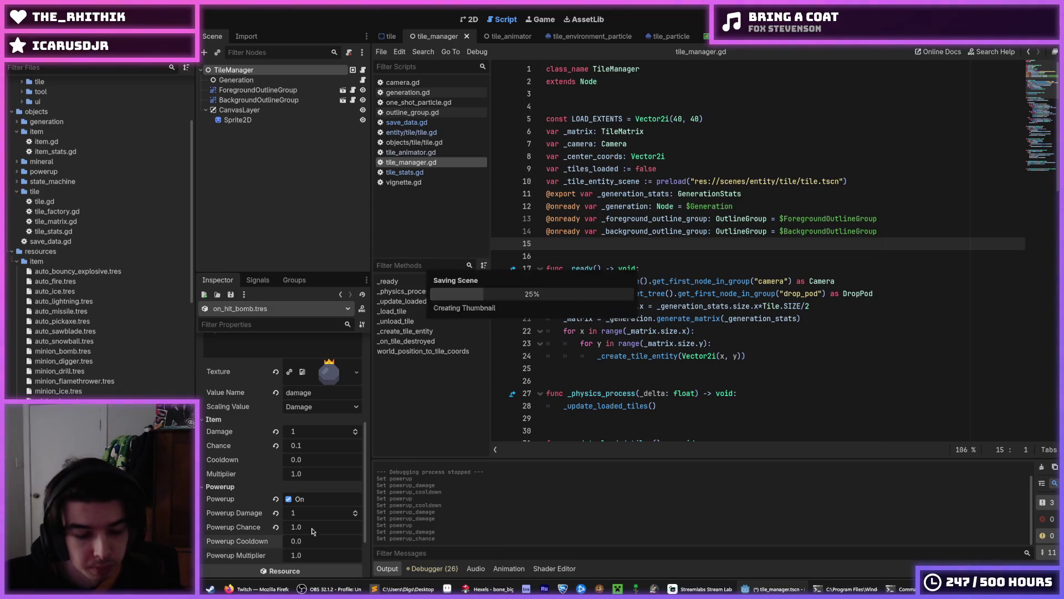
key(ctrl+s)
key(ctrl+s)
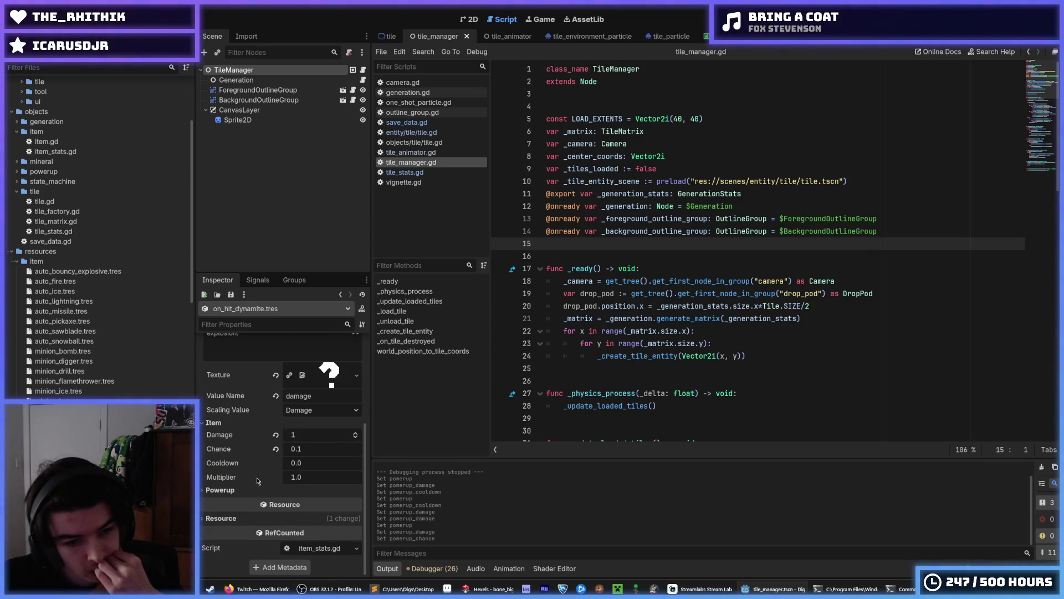
Turn on on_hit_dynamite's powerup with damage 1 and chance 1.0, and save
click(288, 502)
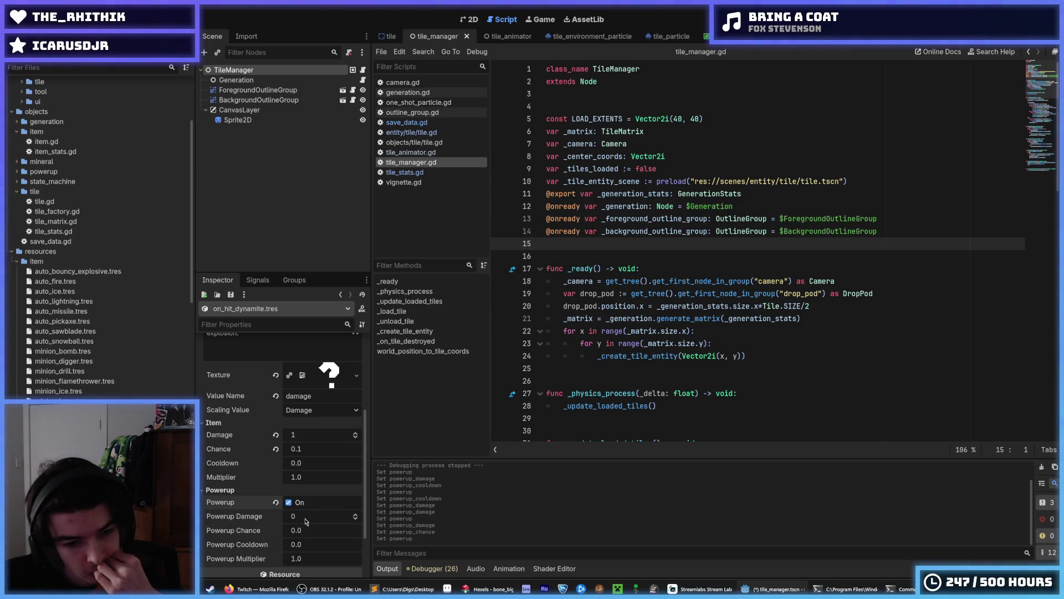
click(303, 517)
text(1)
click(309, 531)
text(1)
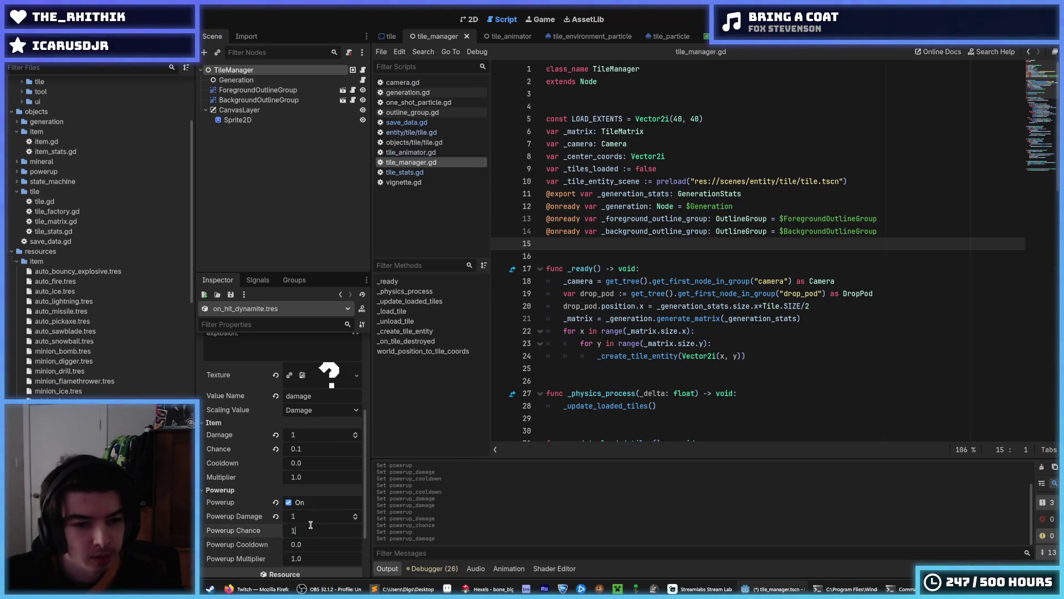
key(Return)
key(ctrl+s)
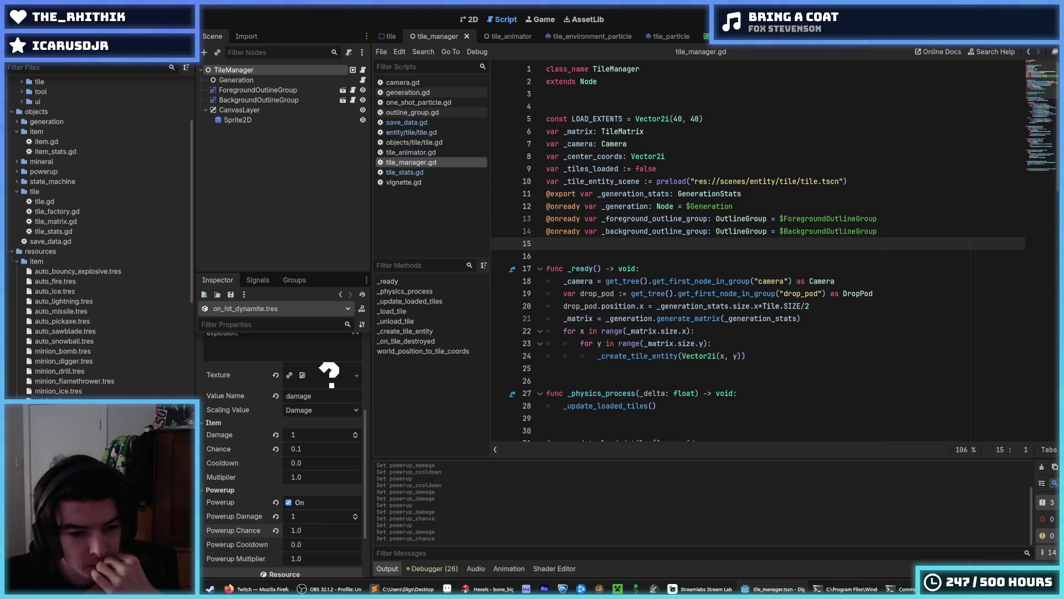
Turn on the Nuke's powerup with damage 1 and chance 1.0, save, then view other_drill_explosion
click(340, 294)
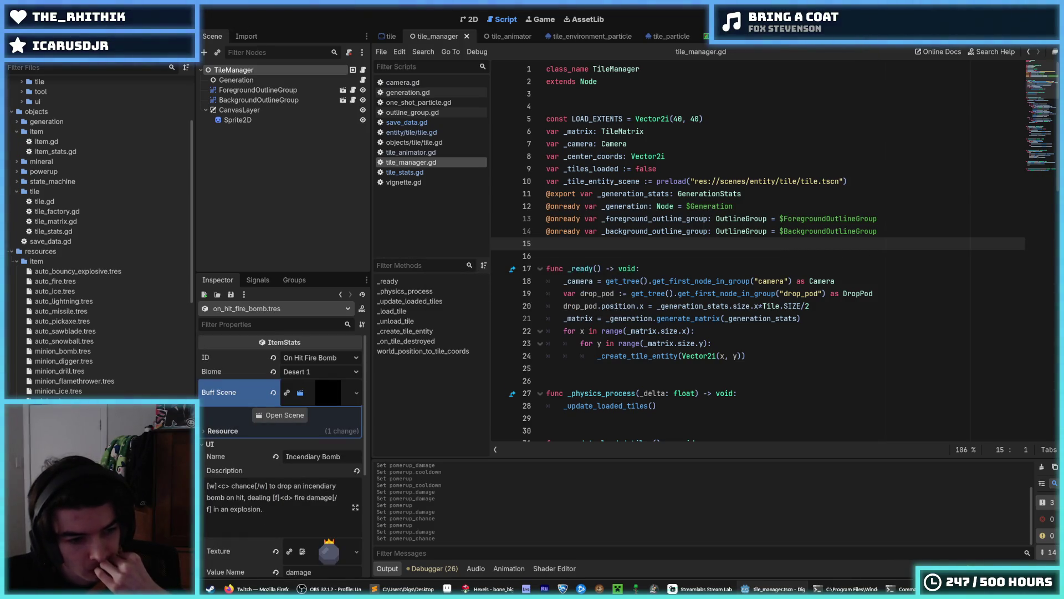
click(340, 294)
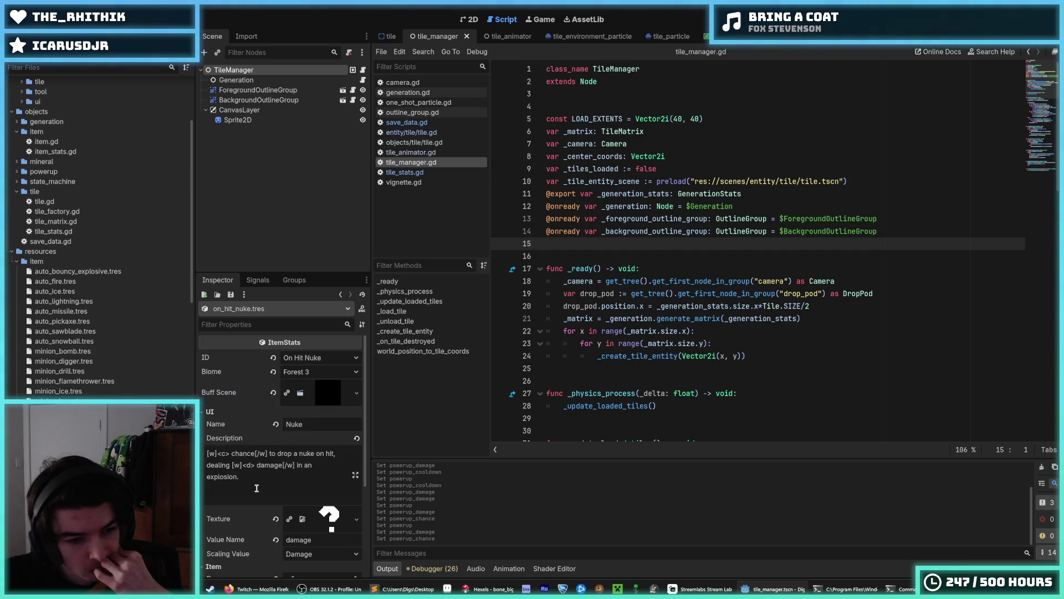
scroll(258, 488, down, 5)
click(298, 514)
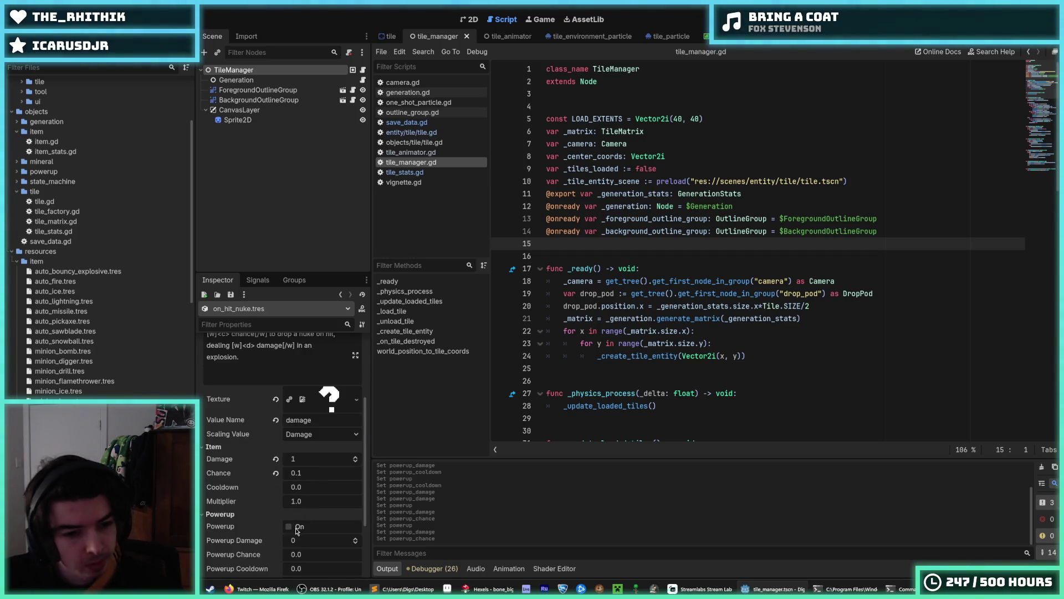
click(288, 526)
click(306, 537)
text(1)
scroll(313, 564, down, 2)
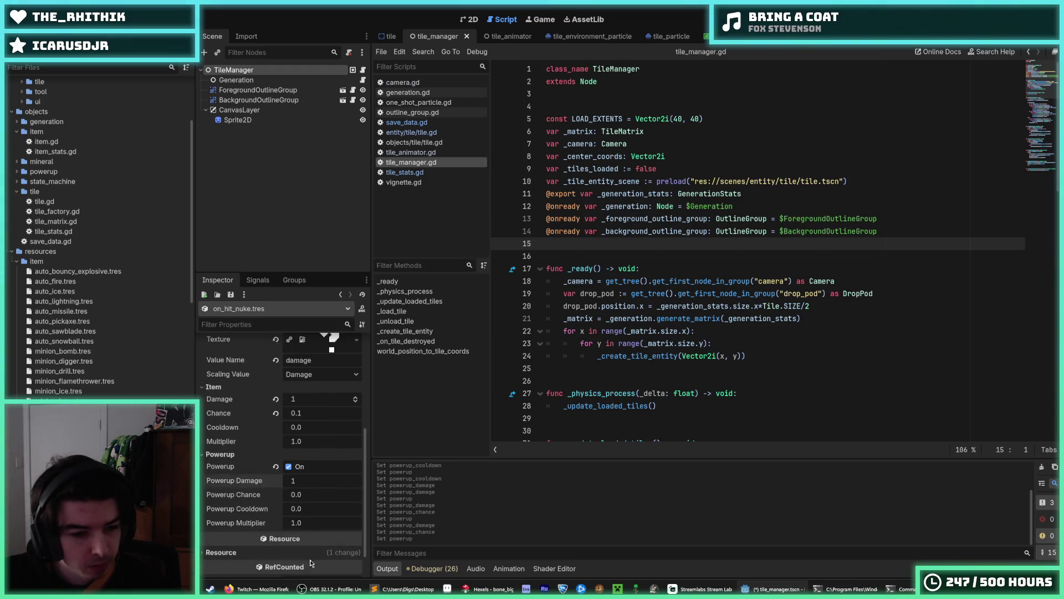
click(304, 500)
text(1)
key(Return)
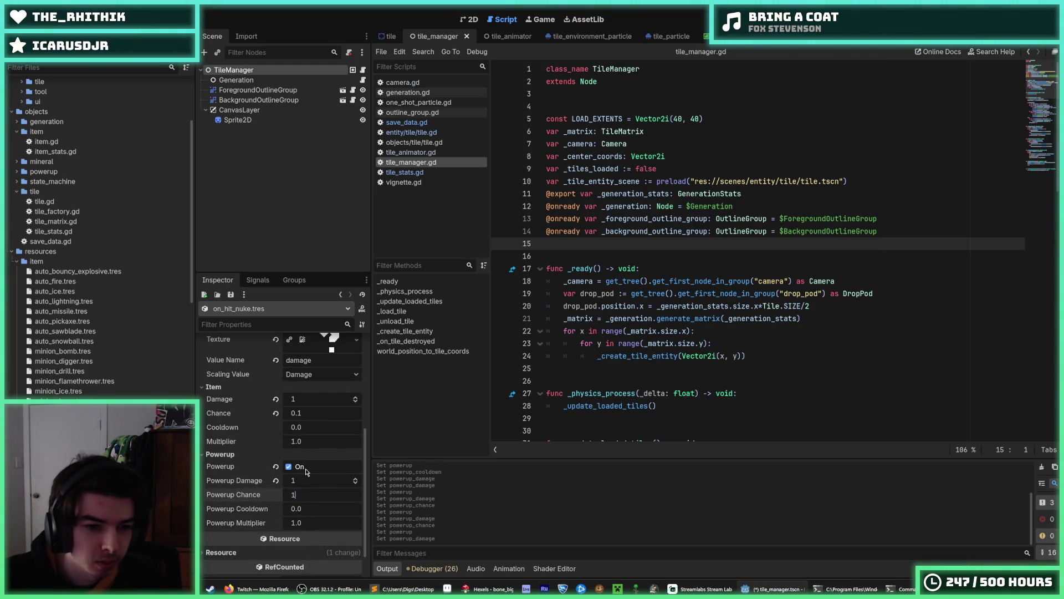
key(ctrl+s)
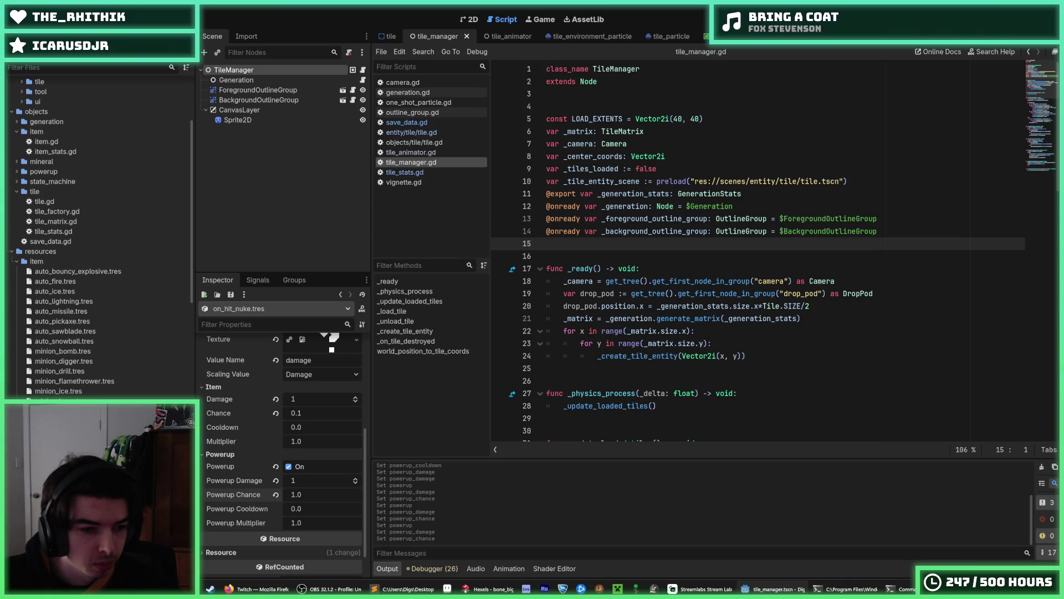
key(Up)
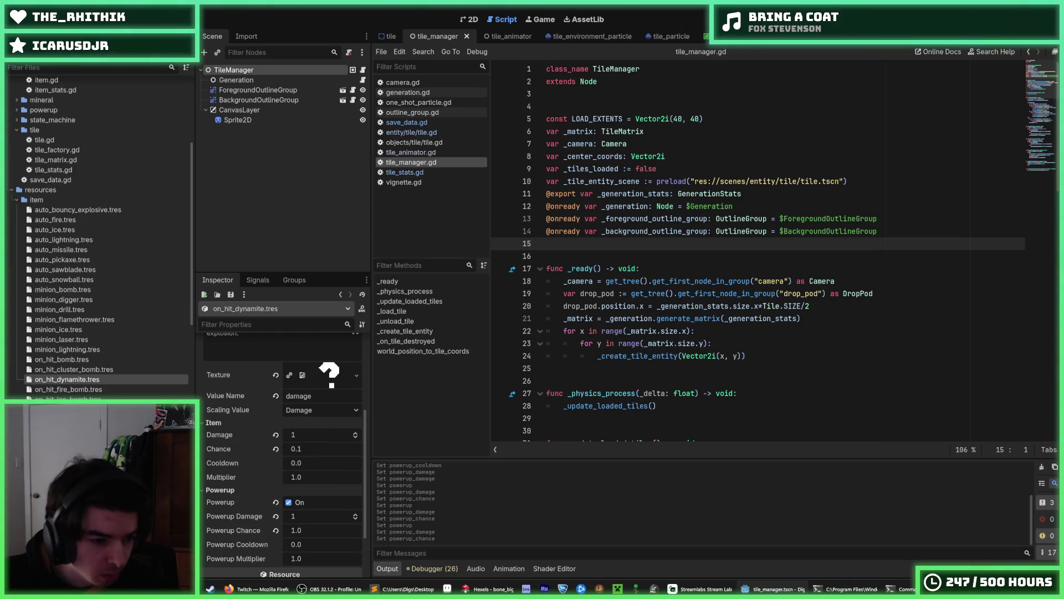
key(Down)
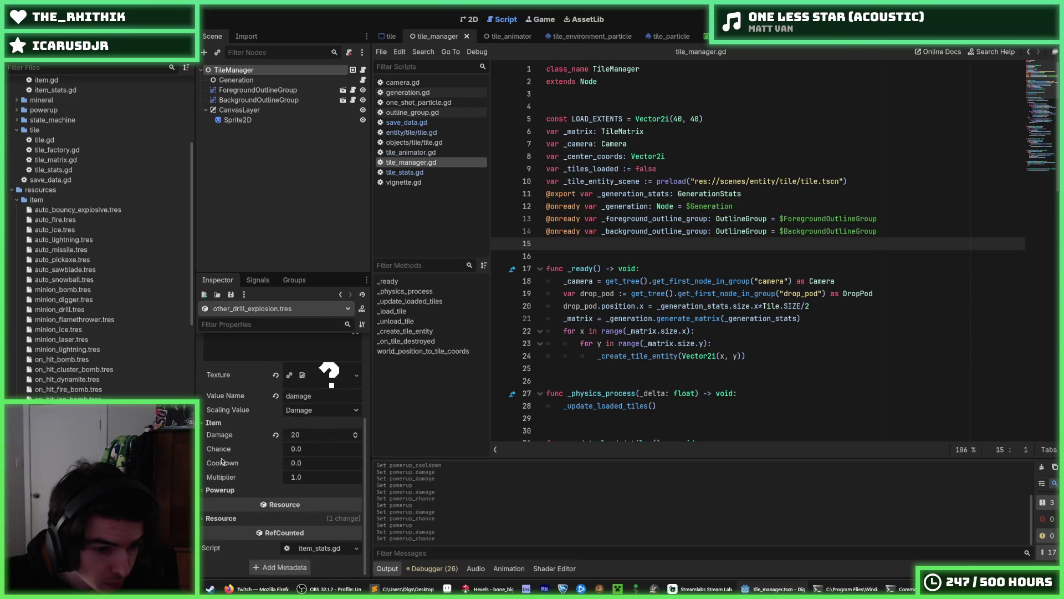
Step past other_fire_boots and other_self_destruct to other_vein_mine's stats, Chance 1.0
click(221, 490)
click(220, 490)
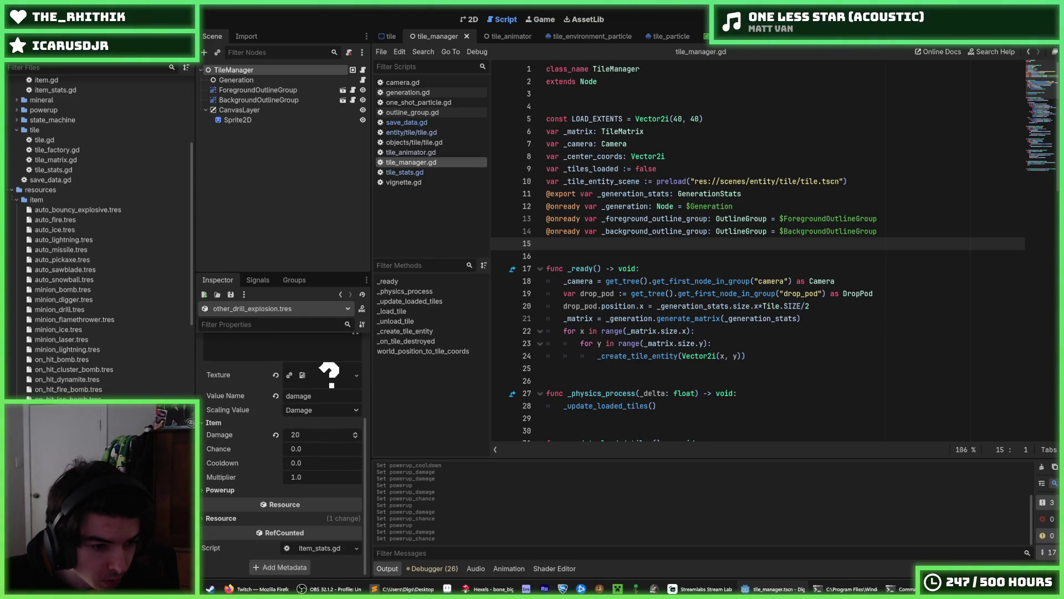
key(Down)
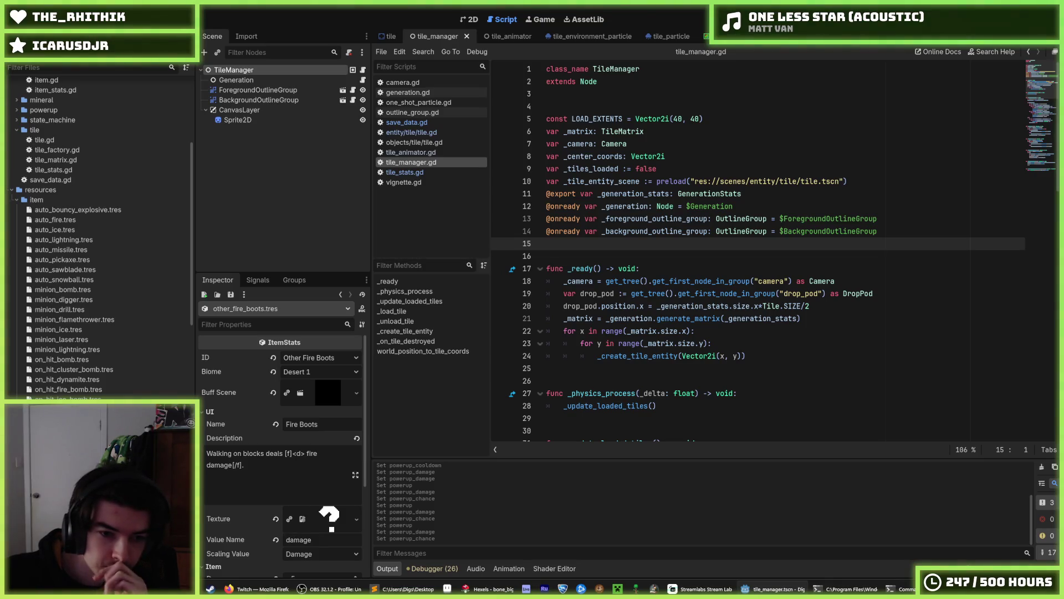
key(Down)
scroll(282, 444, down, 3)
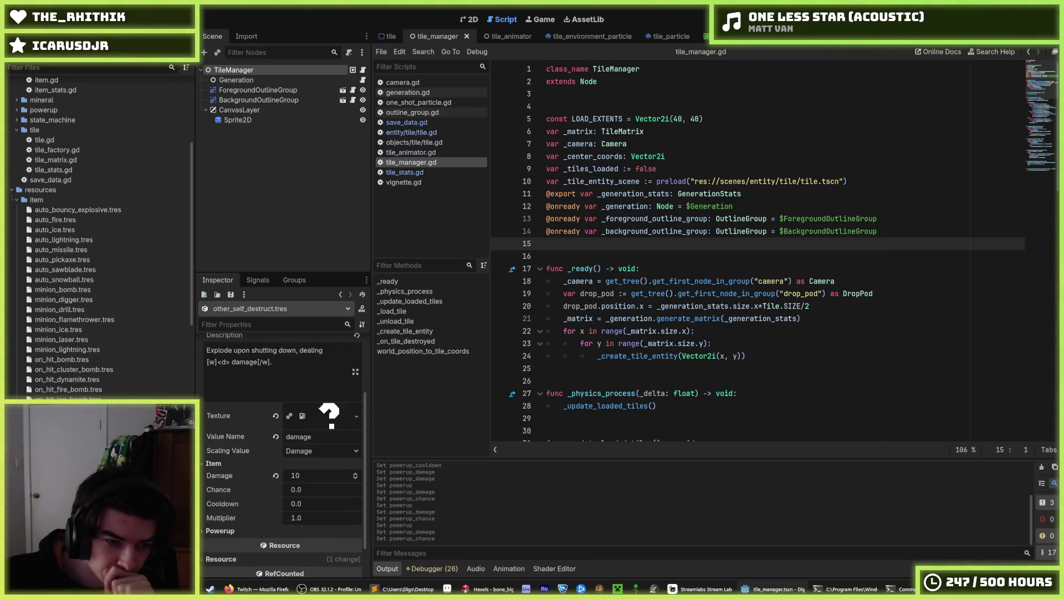
key(Down)
scroll(313, 460, down, 2)
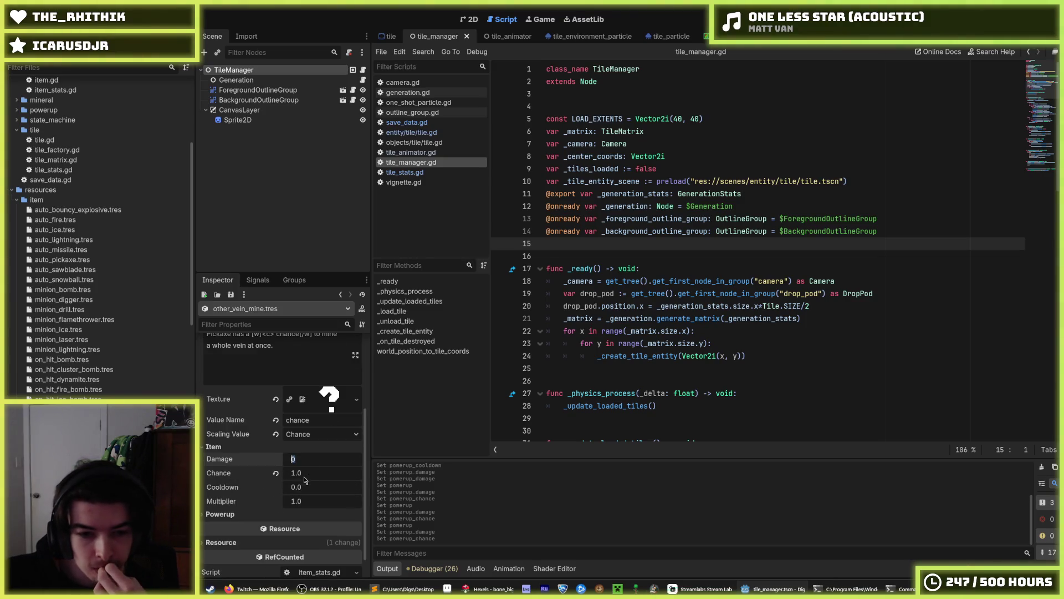
Turn Vein Mine into a powerup with Chance 0.01, Powerup Damage 0 and Powerup Chance 1.0
click(227, 515)
click(289, 527)
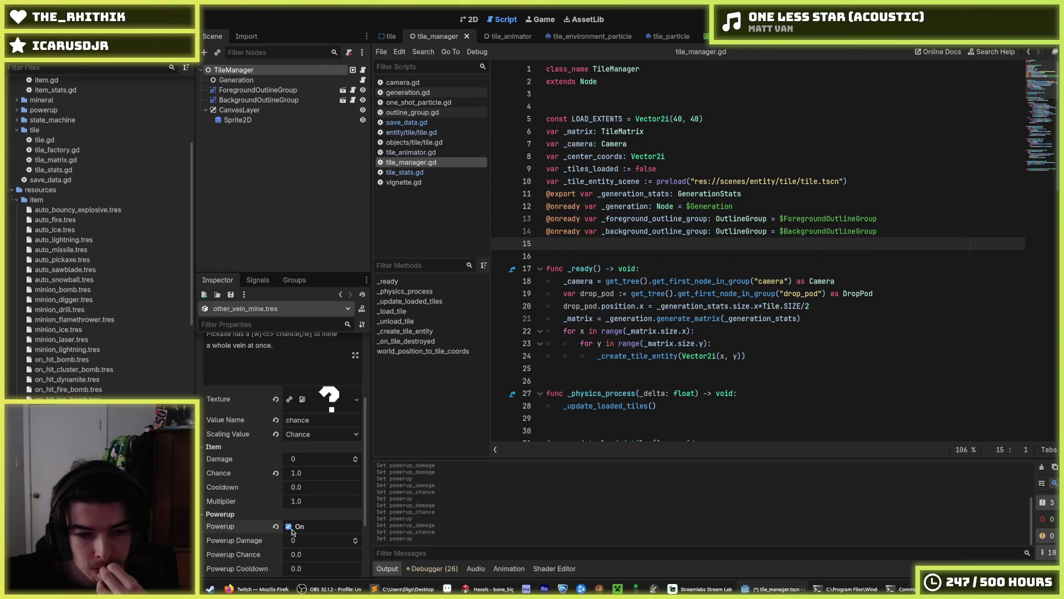
click(308, 473)
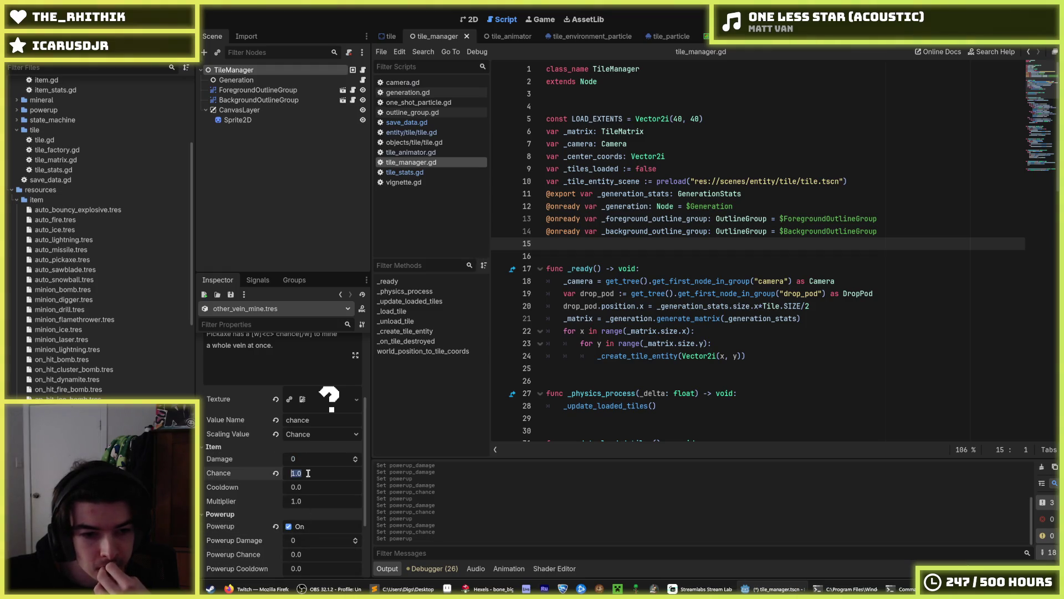
text(0.)
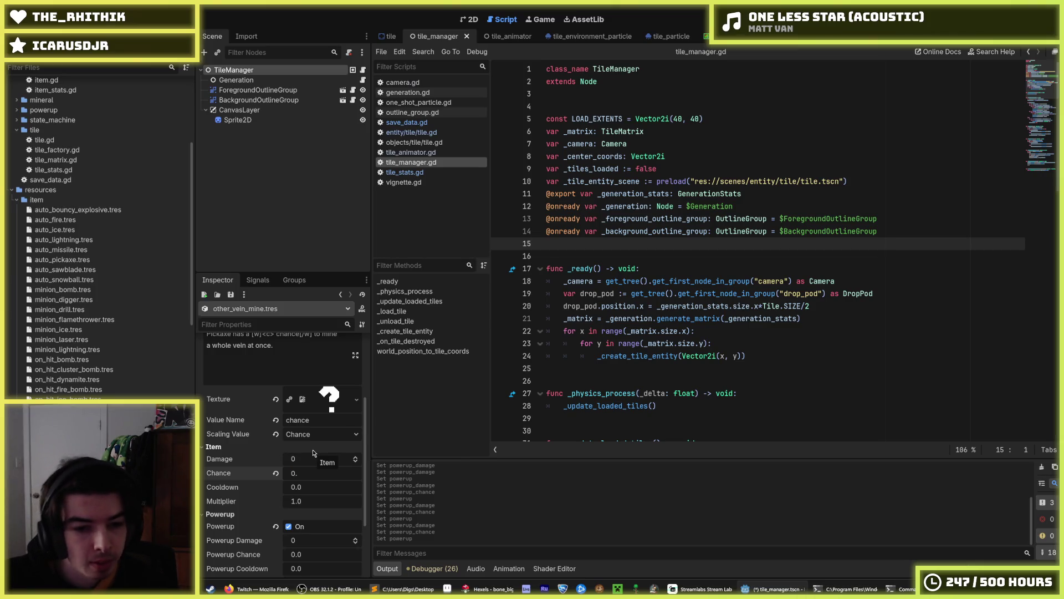
key(Return)
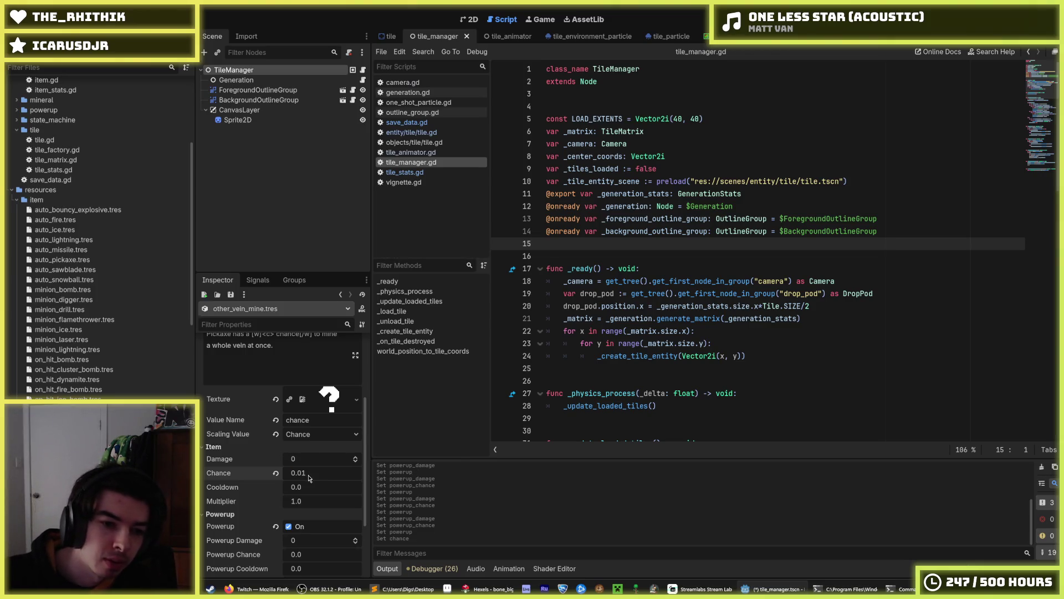
scroll(303, 504, down, 1)
click(303, 507)
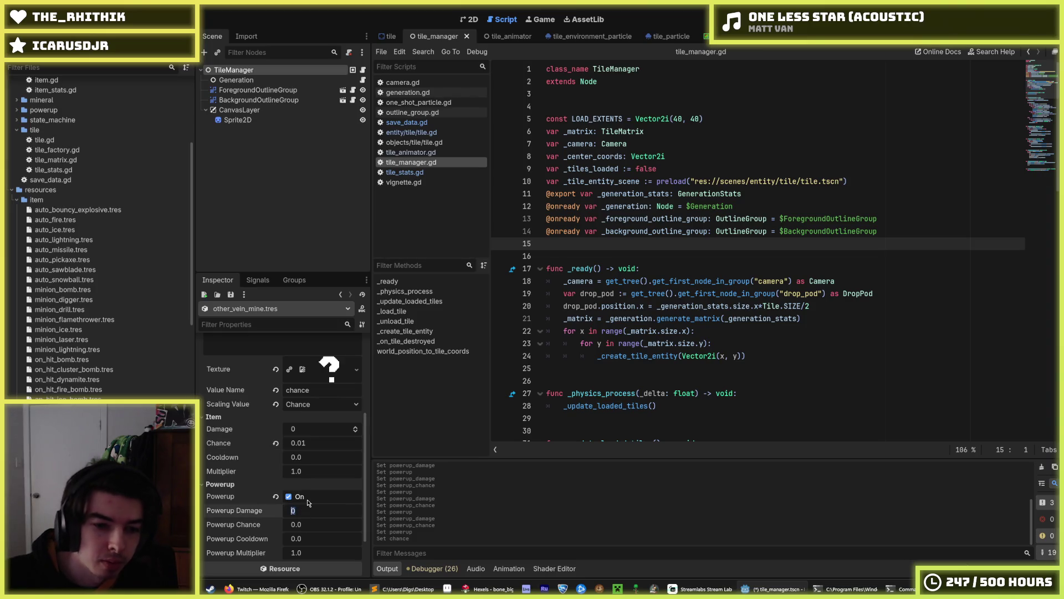
key(Tab)
text(1.0)
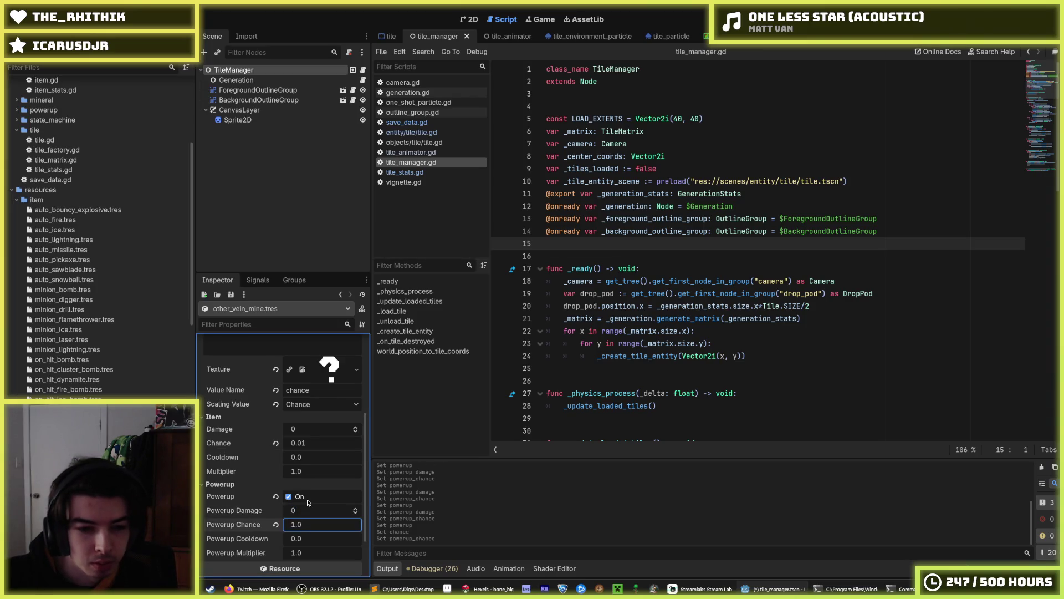
scroll(275, 478, up, 2)
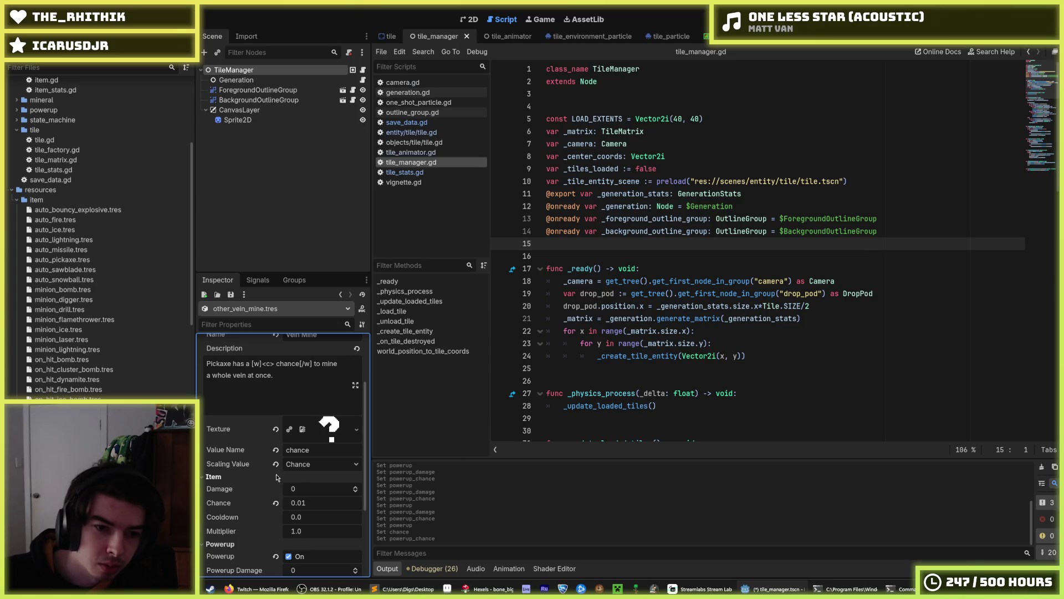
Reword the Vein Mine description to begin 'Upon destroying a mineral,' and save it
click(309, 503)
double_click(229, 365)
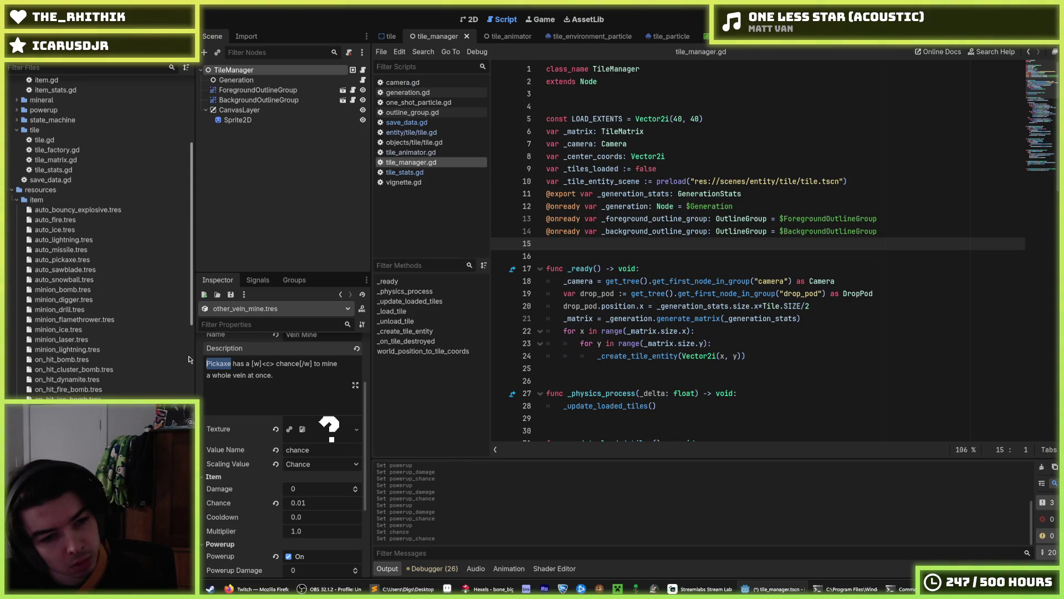
key(Delete)
key(Delete)
key(Delete)
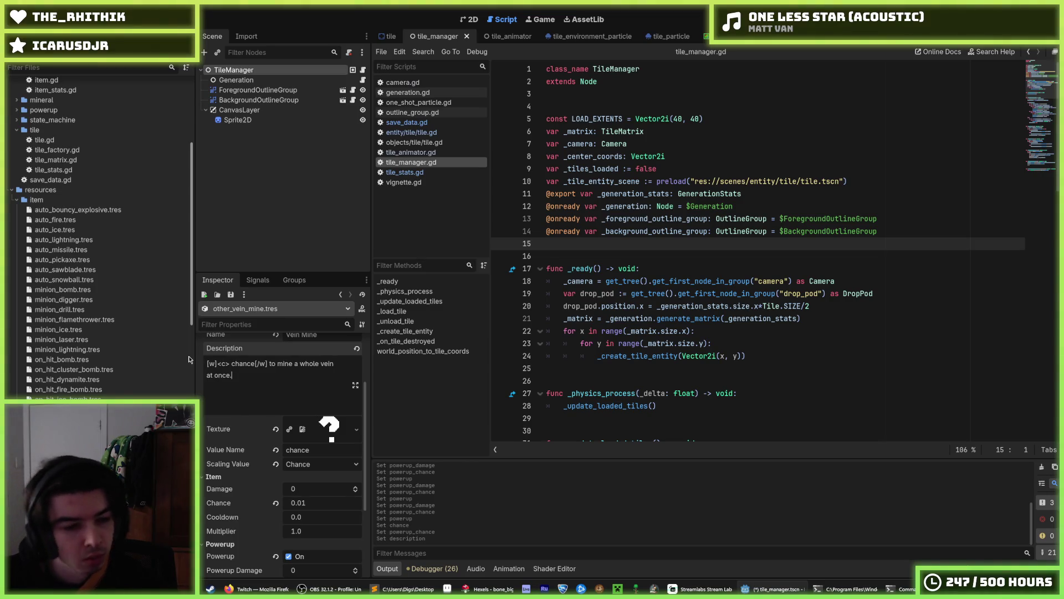
key(End)
click(208, 363)
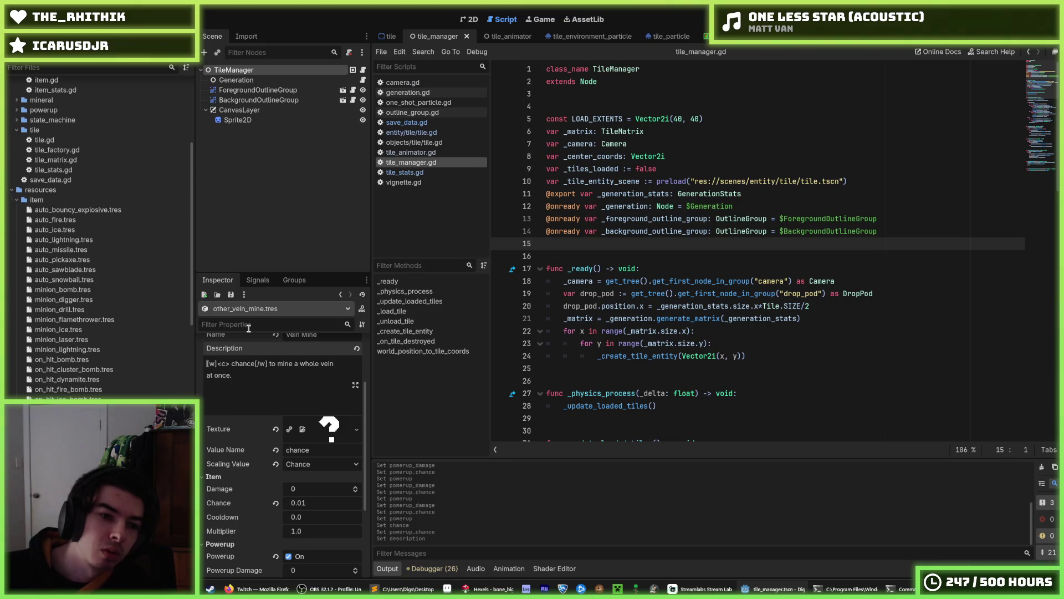
text(Upon)
text( destroyi)
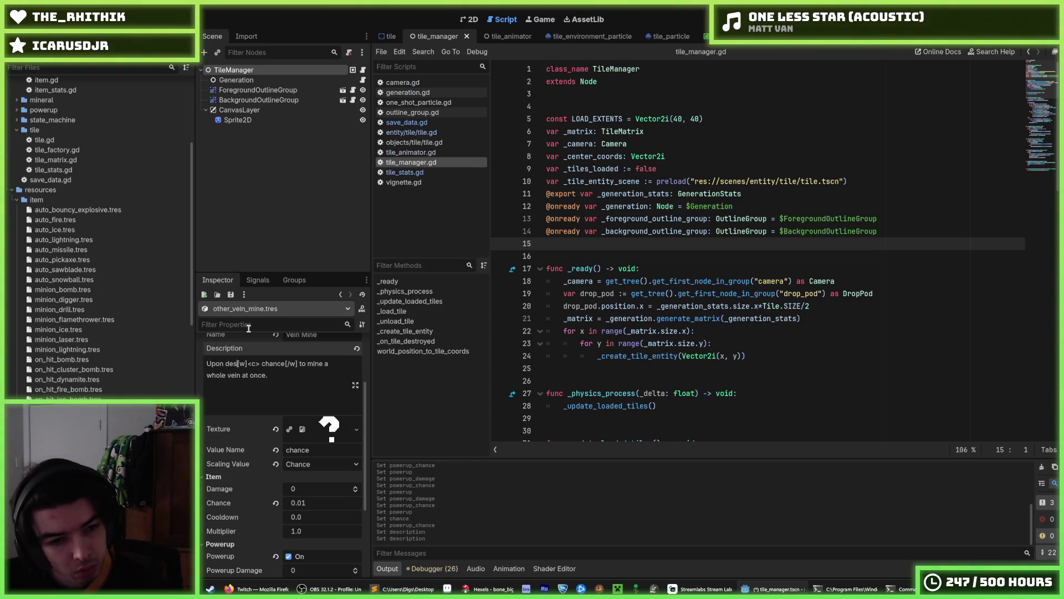
key(BackSpace)
key(BackSpace)
key(BackSpace)
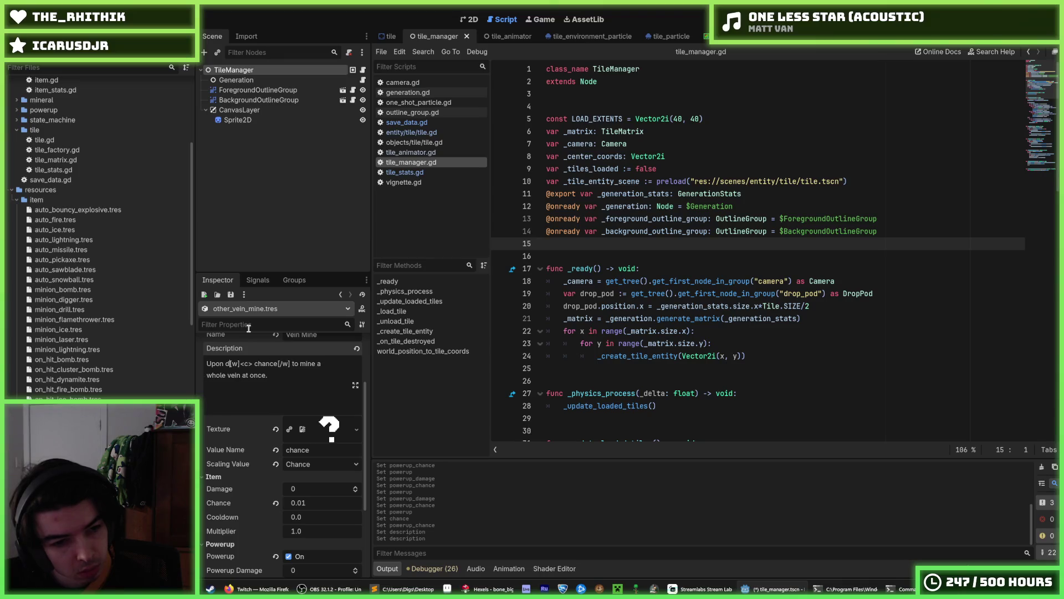
text(igging)
key(BackSpace)
key(BackSpace)
key(BackSpace)
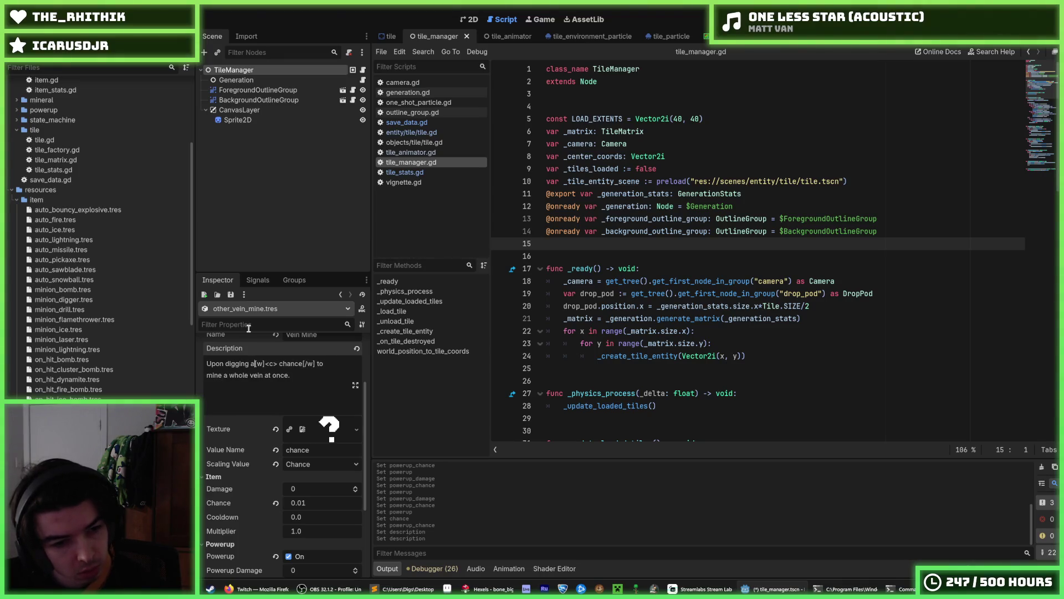
text(mining a mineral)
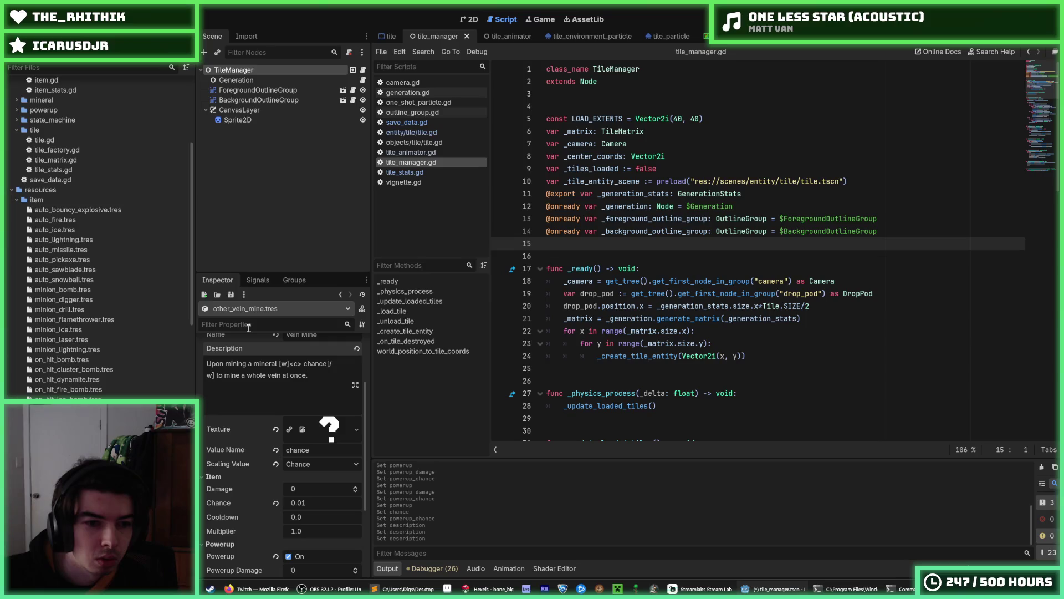
key(ctrl+s)
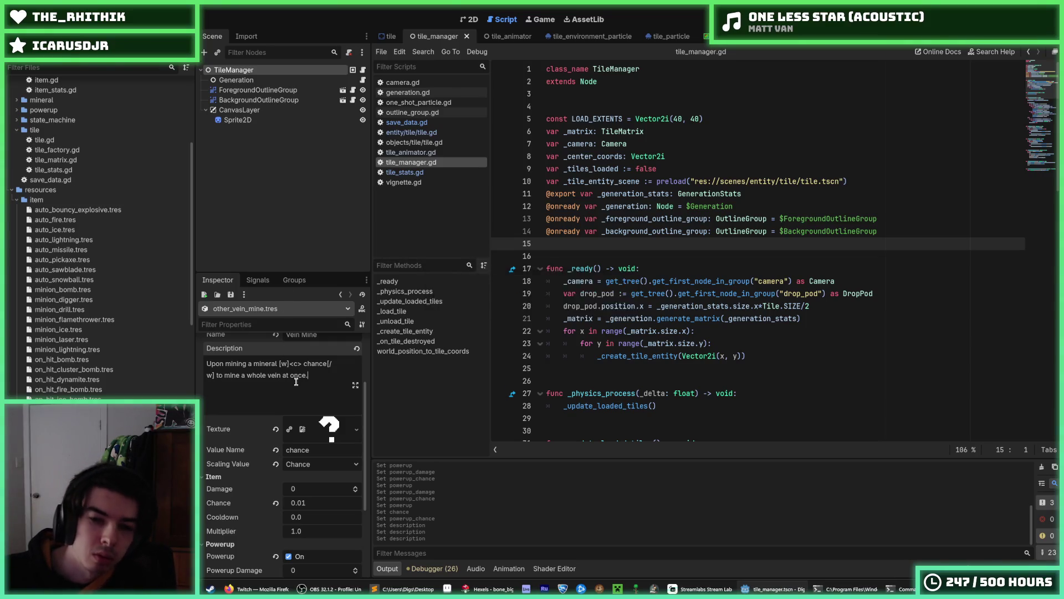
double_click(236, 363)
text(destroying a mineral)
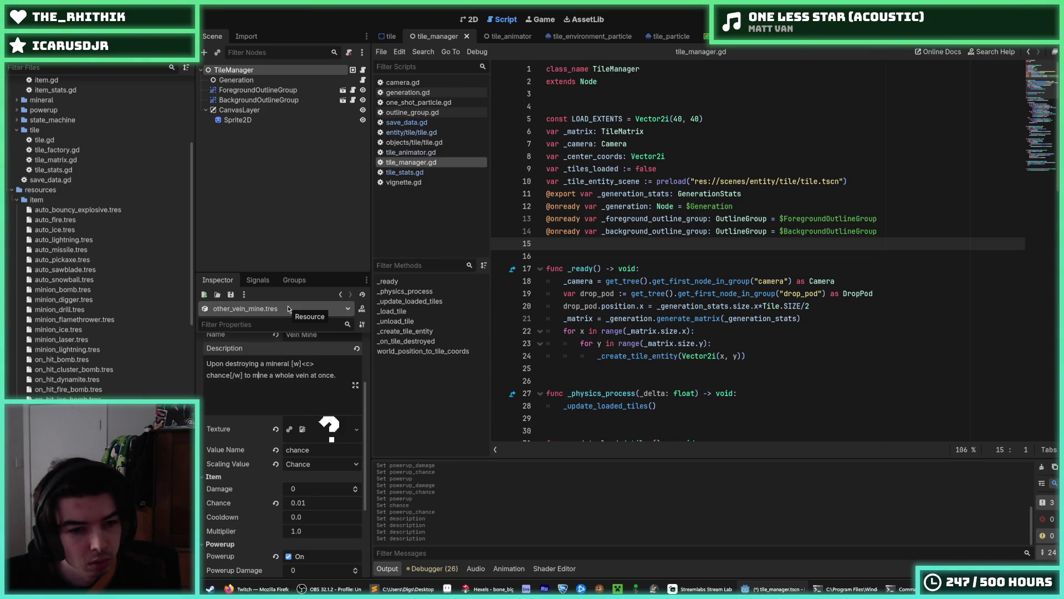
text(,)
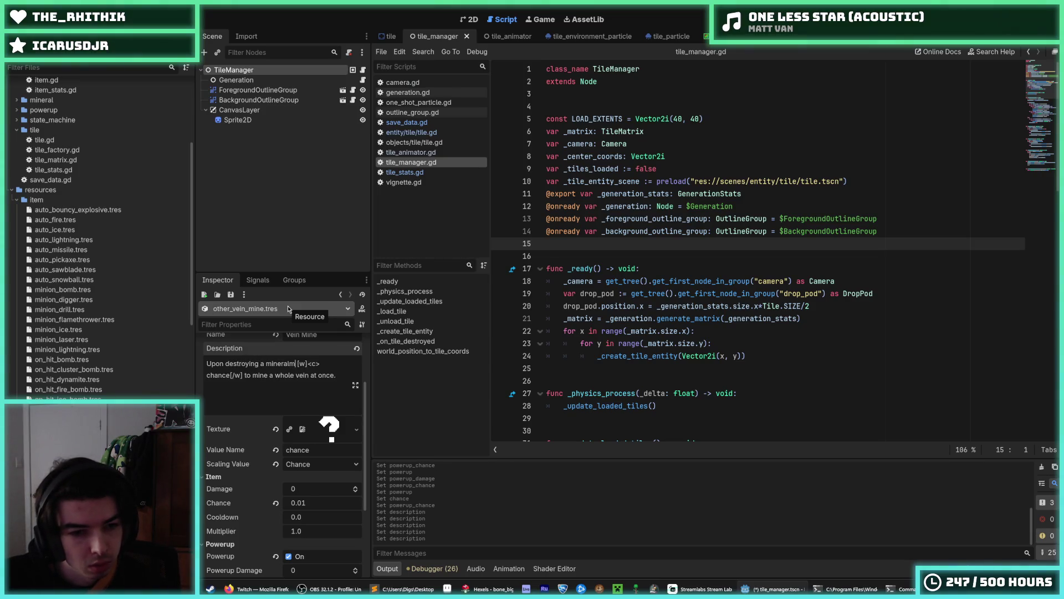
key(ctrl+s)
Correct Vein Mine's Chance to 0.1, leaving Powerup Chance at 1.0
scroll(297, 416, down, 2)
click(304, 526)
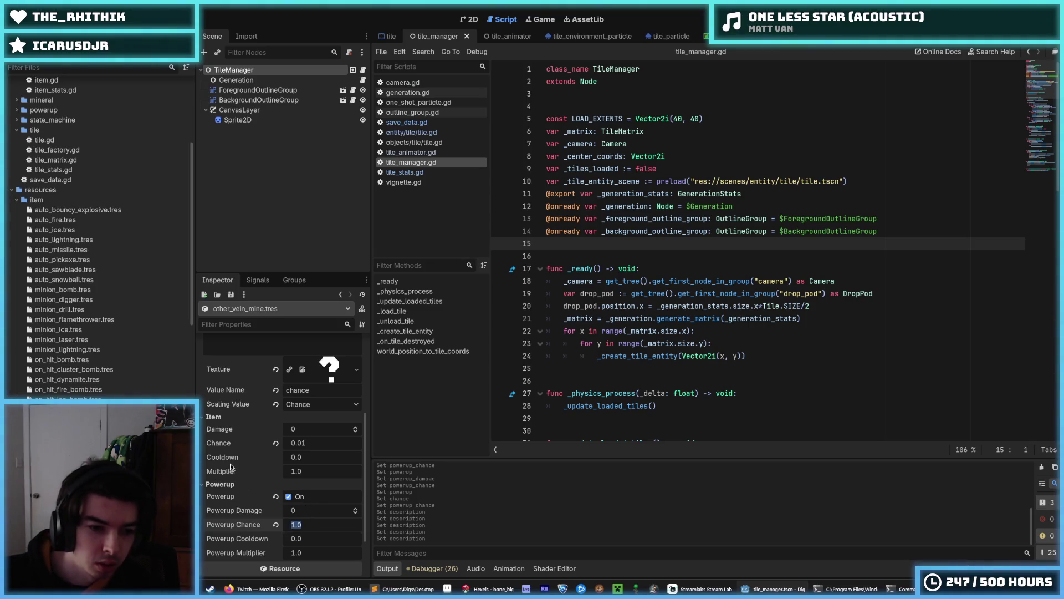
click(227, 445)
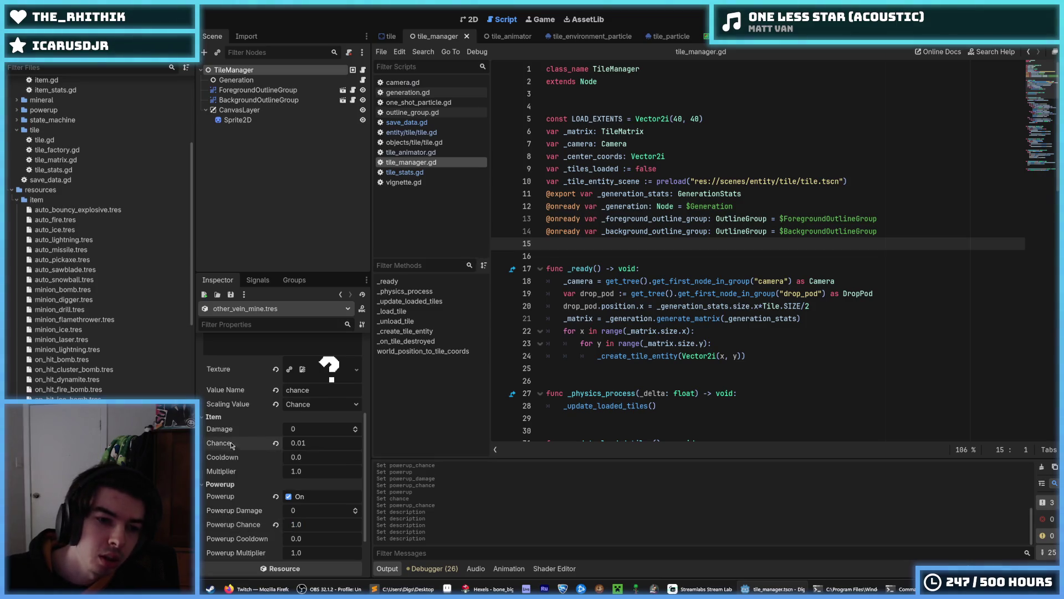
click(308, 446)
text(1)
key(Return)
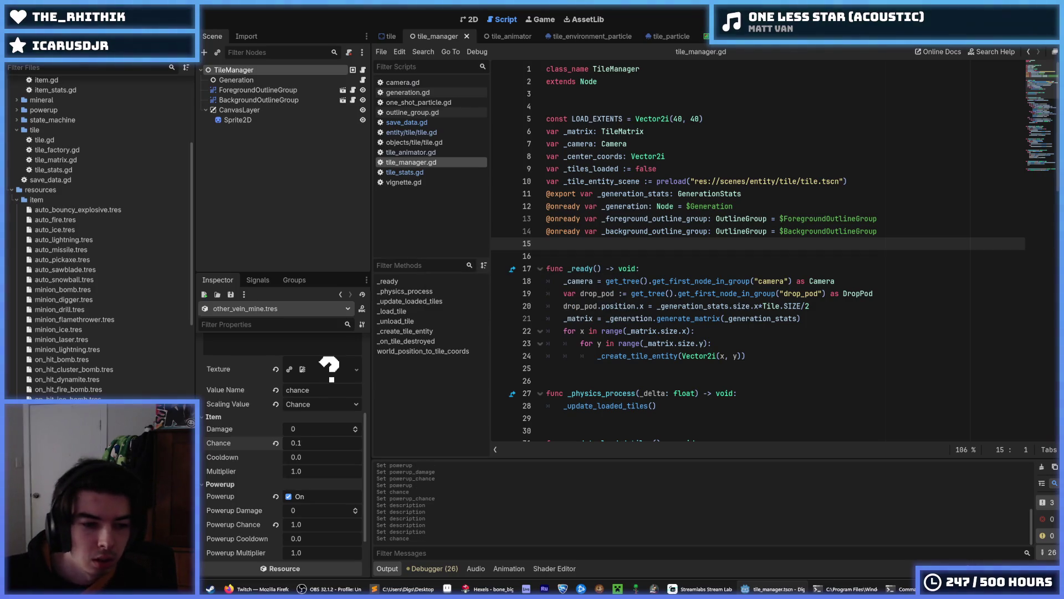
scroll(226, 473, down, 1)
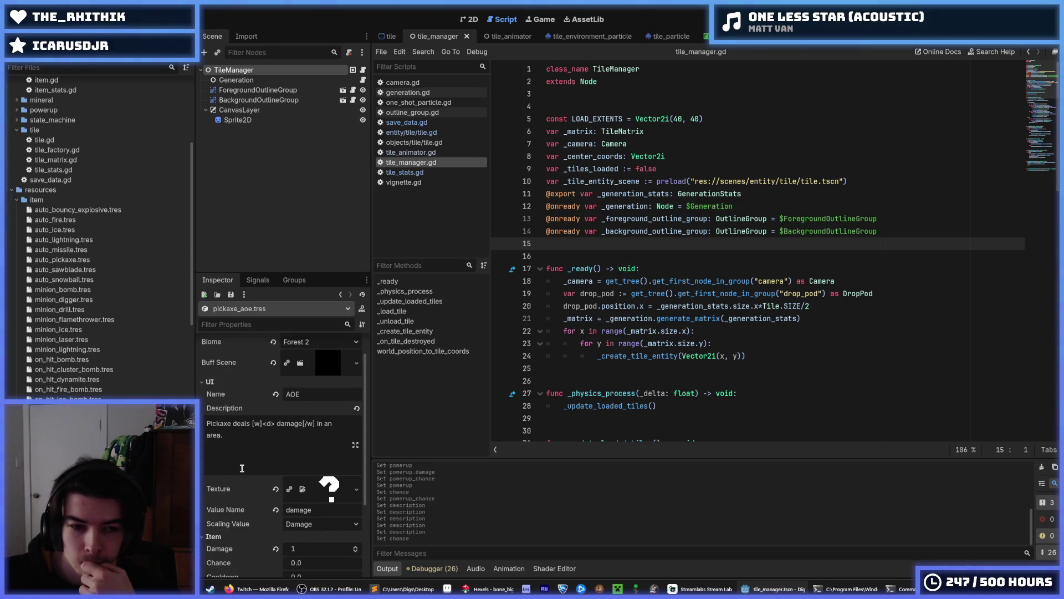
Look through the AOE item's powerup settings and the item .tres files
scroll(226, 473, down, 1)
click(239, 546)
scroll(240, 547, down, 2)
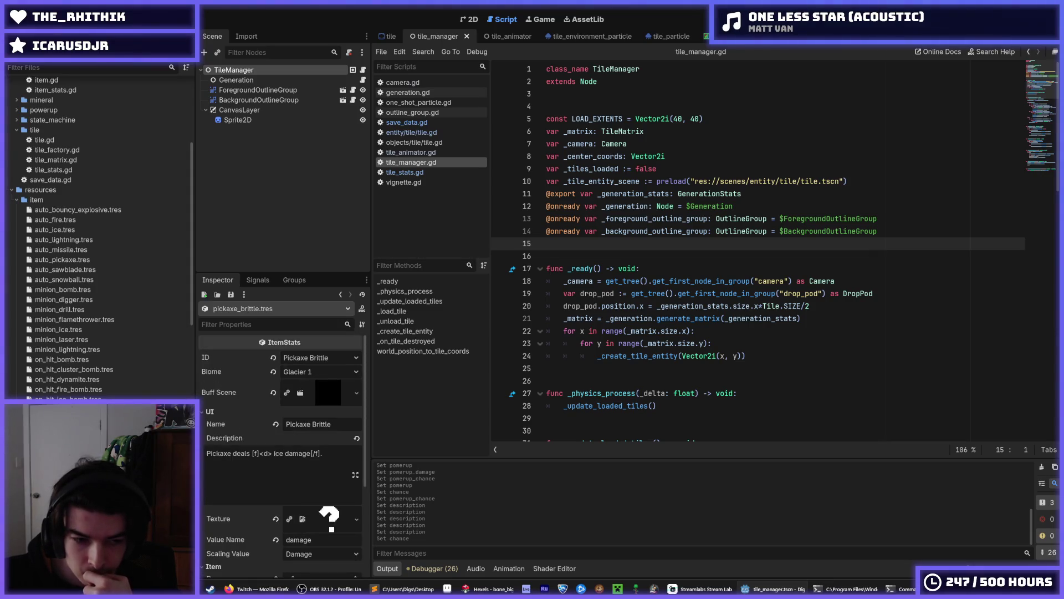
scroll(100, 232, down, 3)
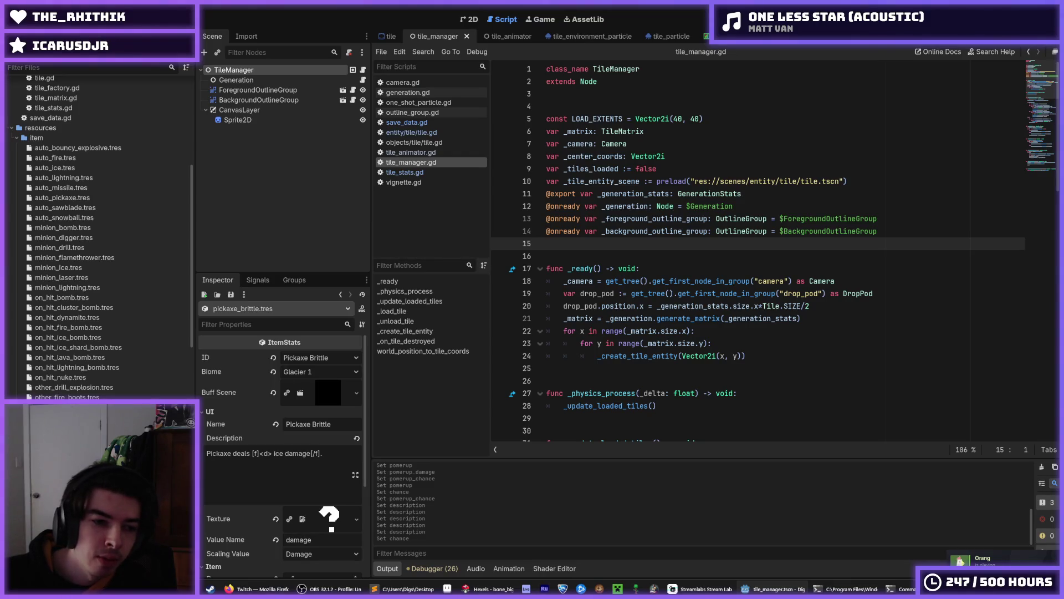
scroll(100, 233, down, 3)
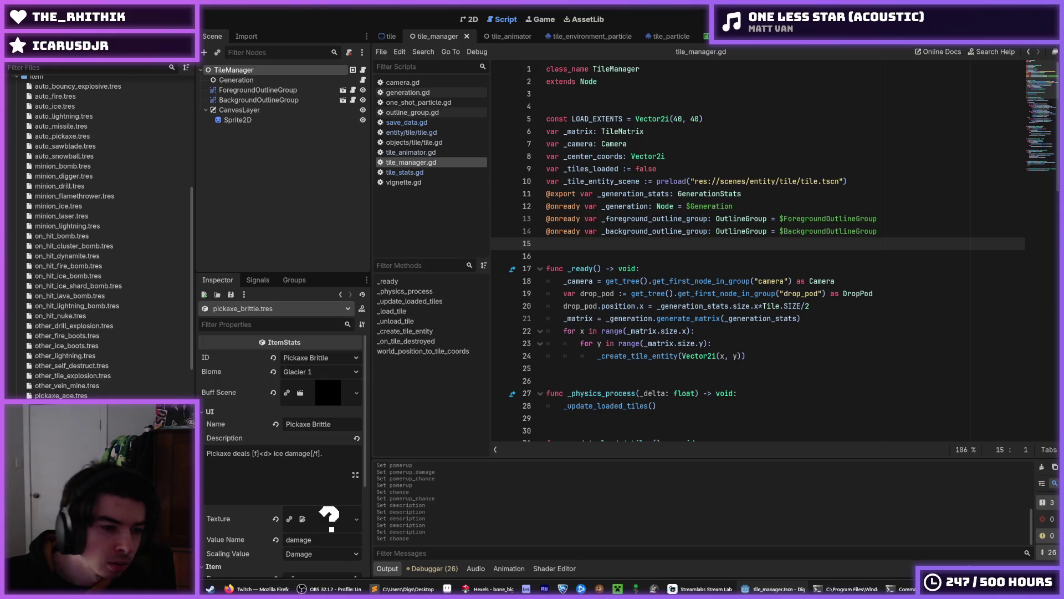
Save the tile manager scene and start a playtest with F5
key(ctrl+s)
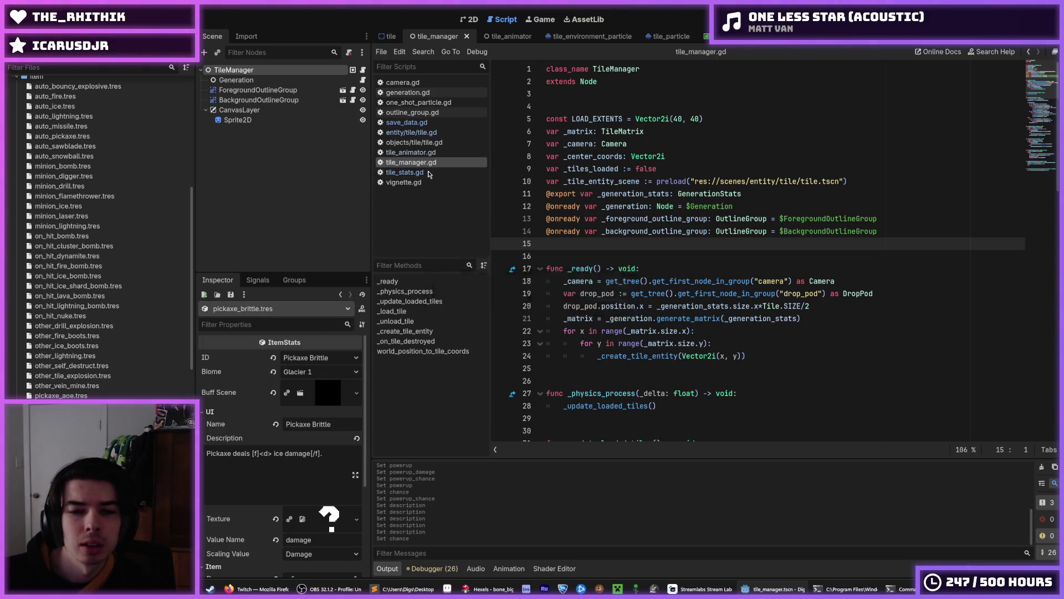
click(822, 69)
key(F5)
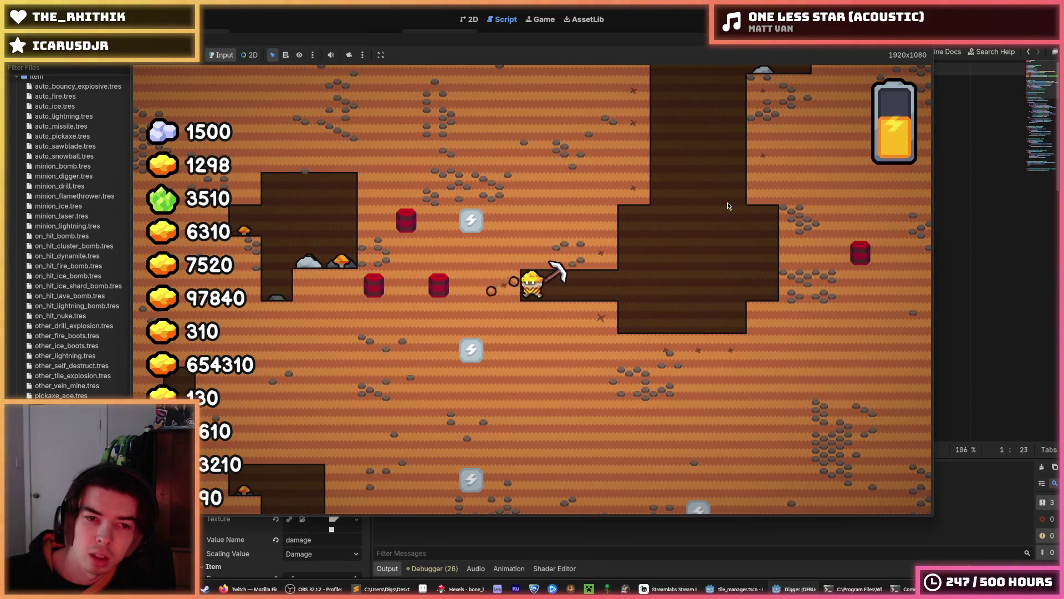
Zoom the game camera out over all three biomes, zoom back in, then restart the run
scroll(728, 205, down, 5)
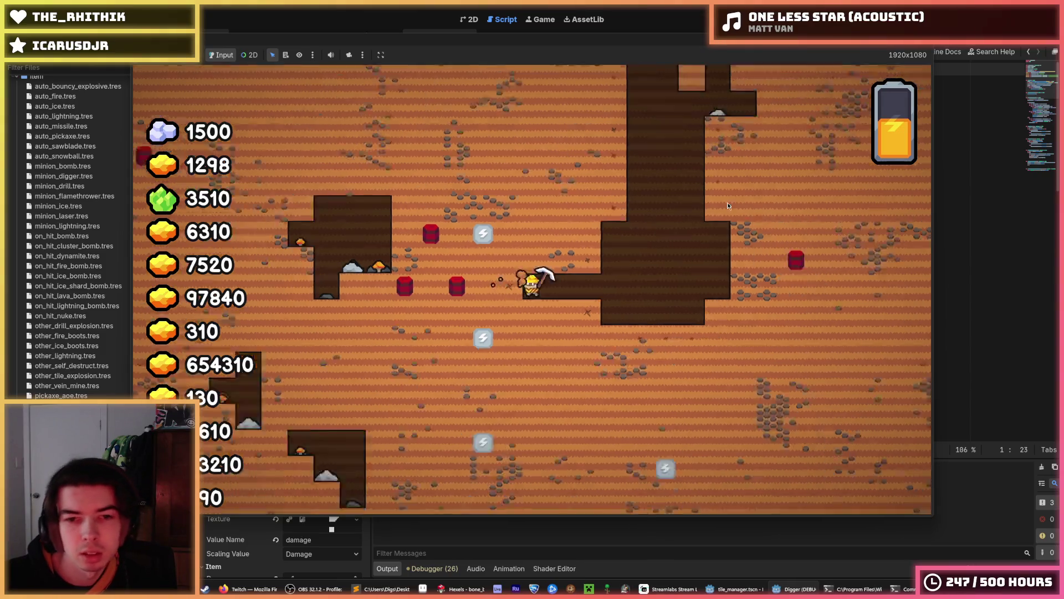
scroll(728, 205, down, 5)
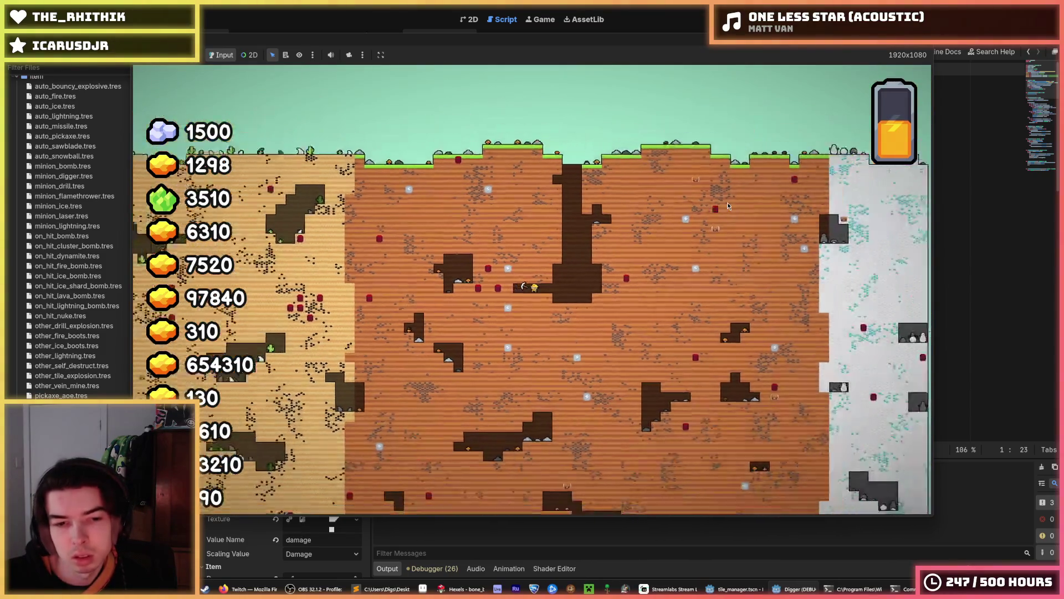
scroll(728, 205, up, 4)
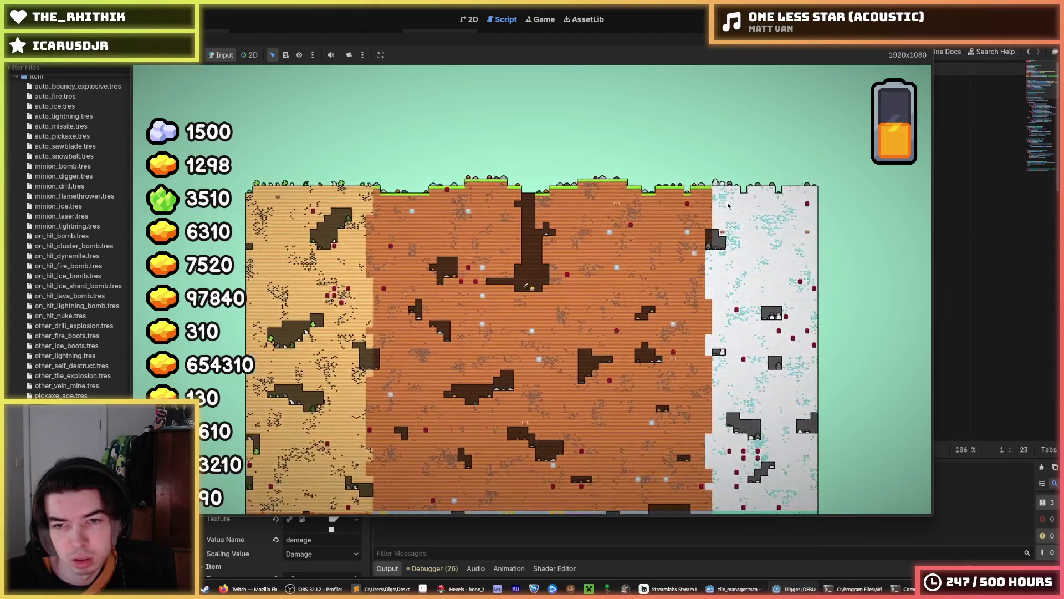
scroll(728, 206, up, 3)
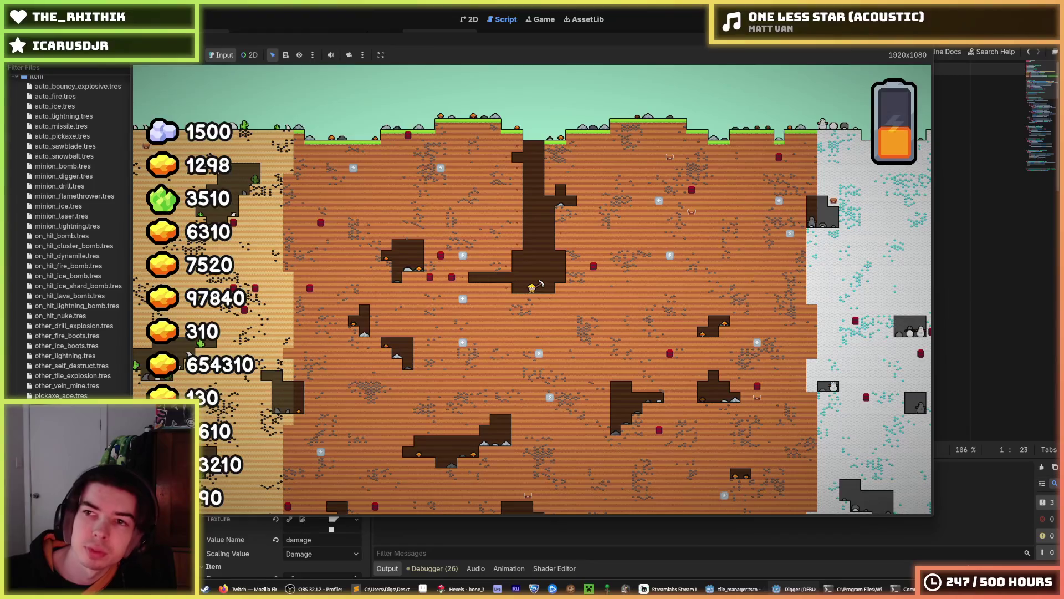
key(F5)
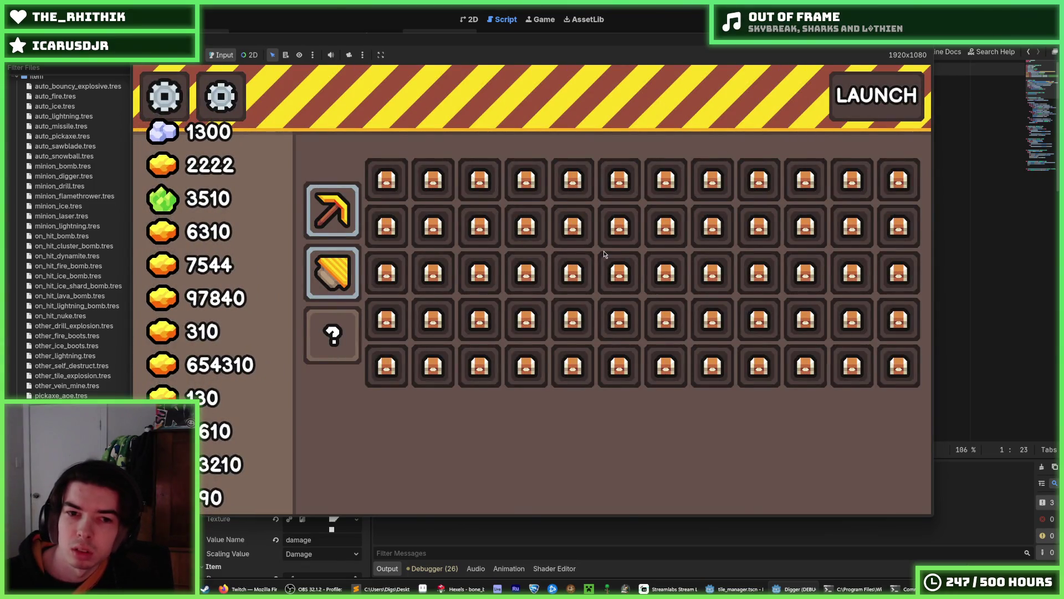
Launch the next dig from the upgrade screen, mine for a while, then return to the editor
key(space)
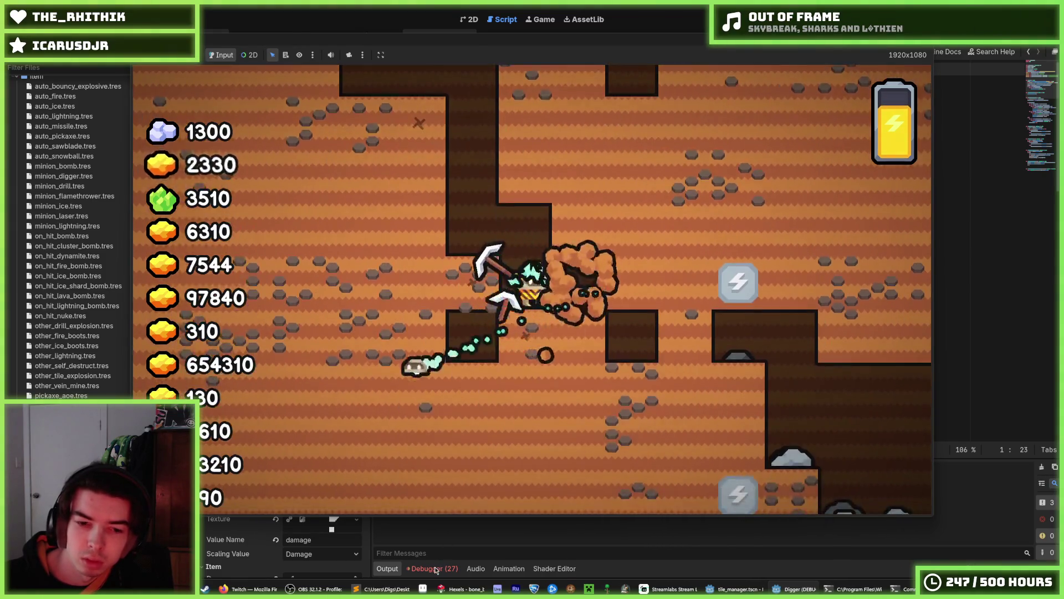
click(435, 570)
Jump from the add_buff error in Debugger > Errors to buff_manager.gd line 30, with a taller code view
click(448, 186)
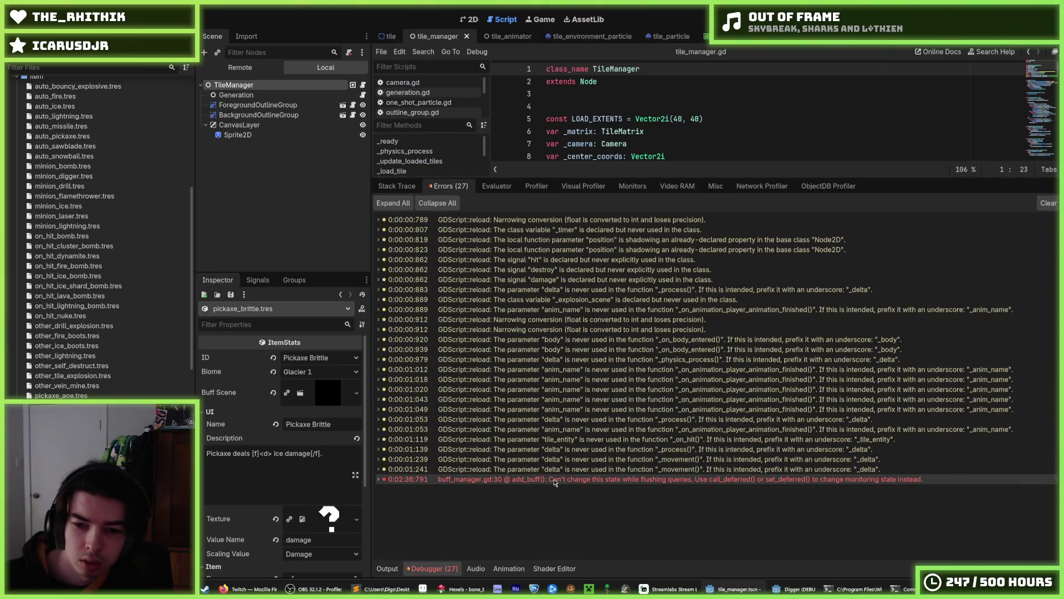
click(555, 481)
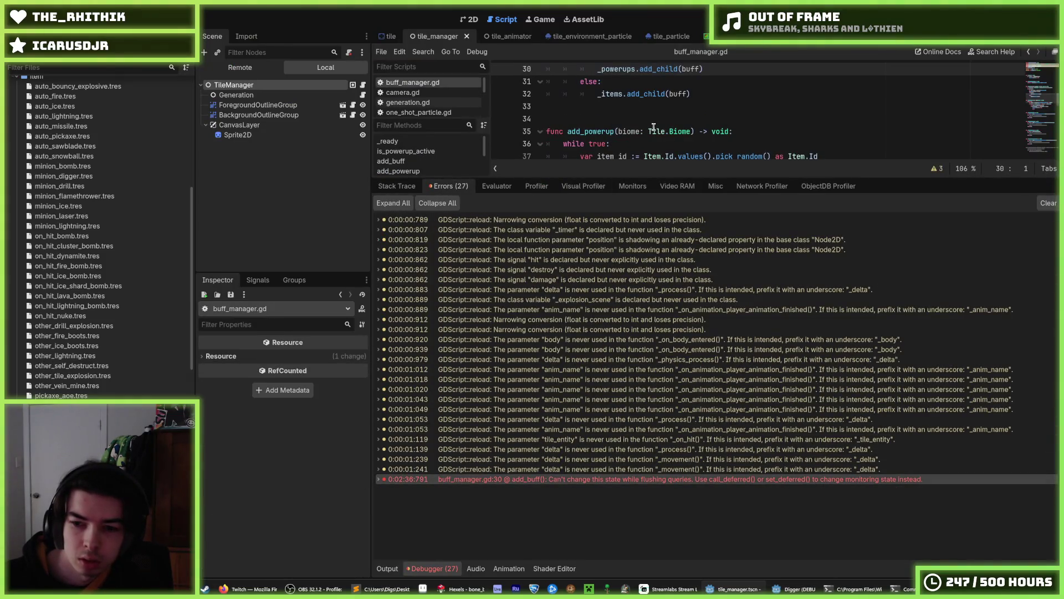
drag(632, 177, 652, 377)
scroll(653, 347, up, 4)
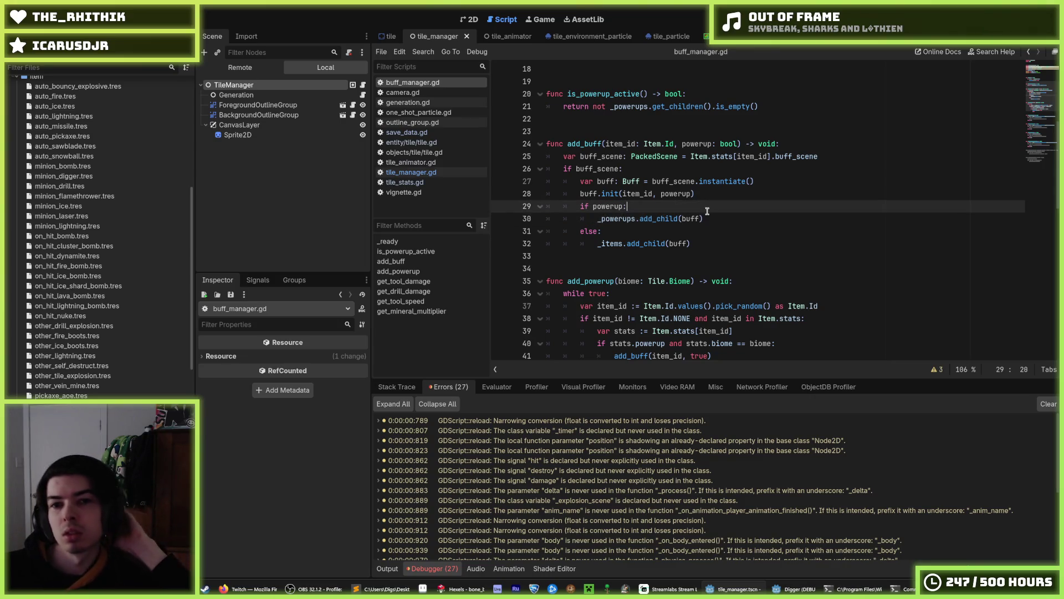
Read through add_buff's signature, buff_scene lookup on line 25 and powerup check
click(706, 206)
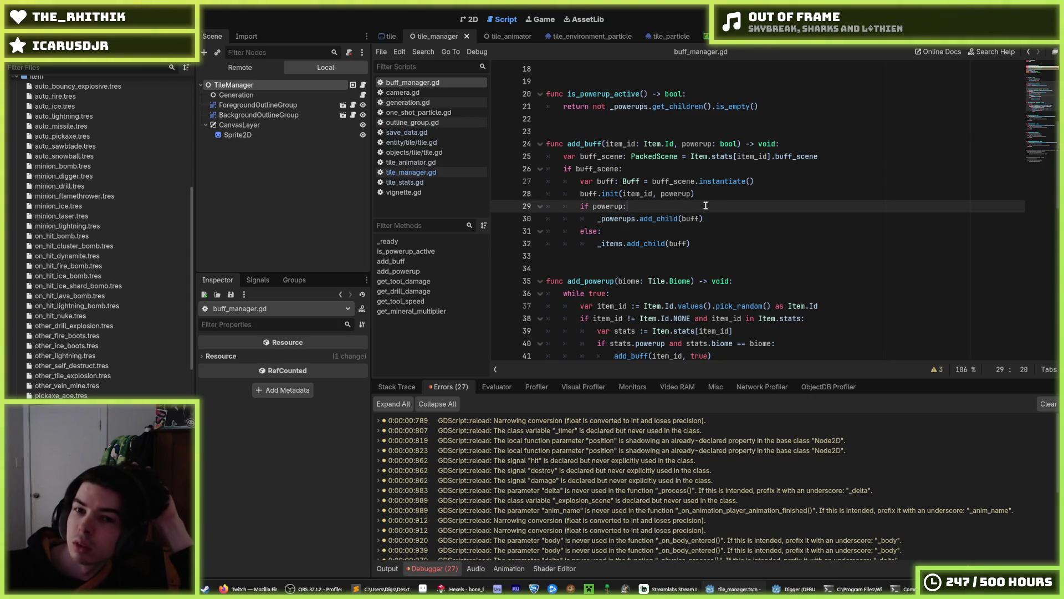
click(838, 156)
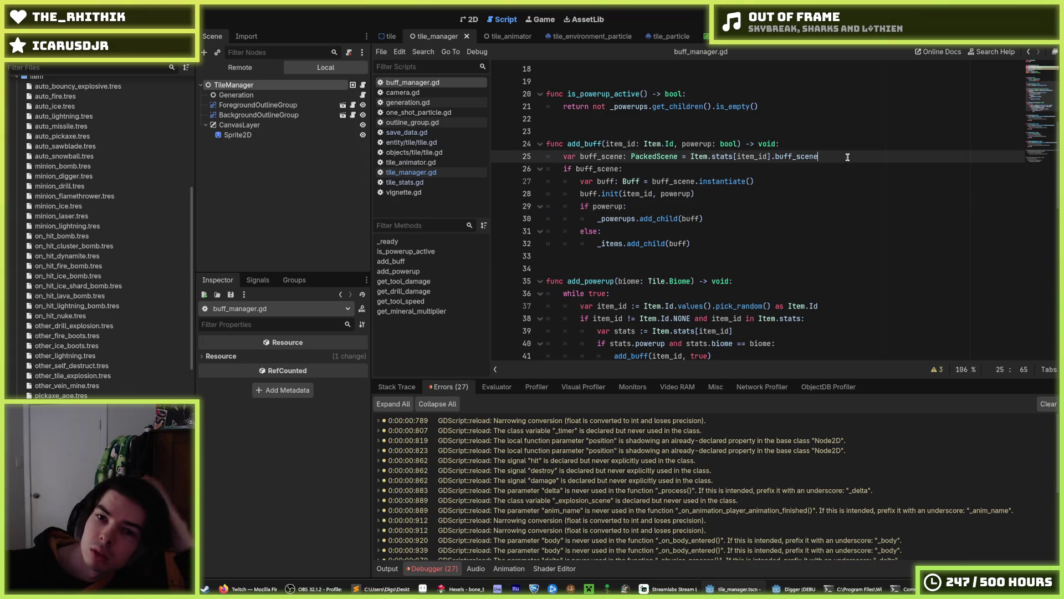
click(827, 145)
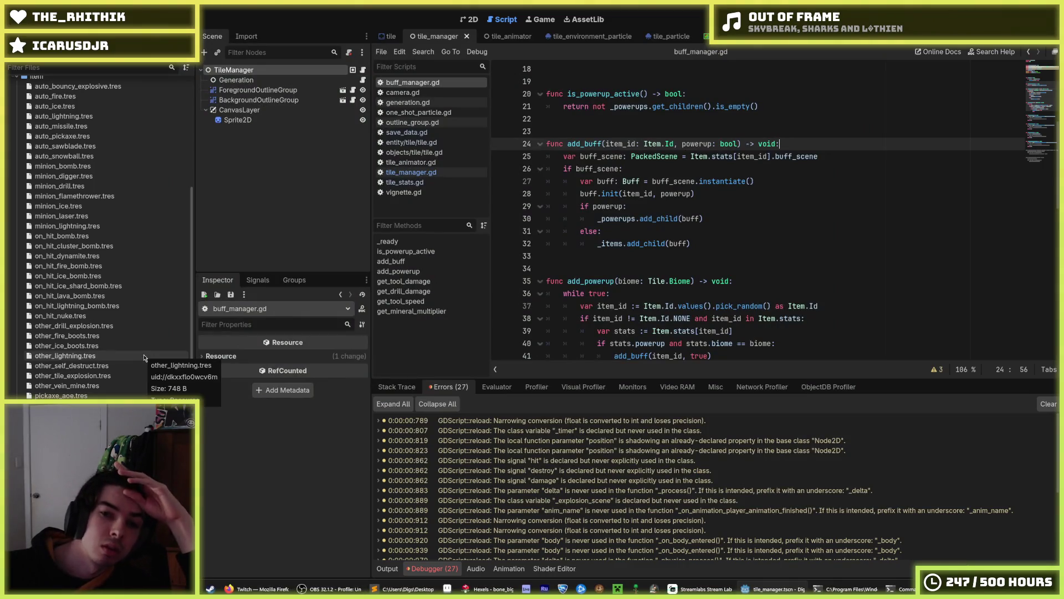
scroll(566, 499, down, 5)
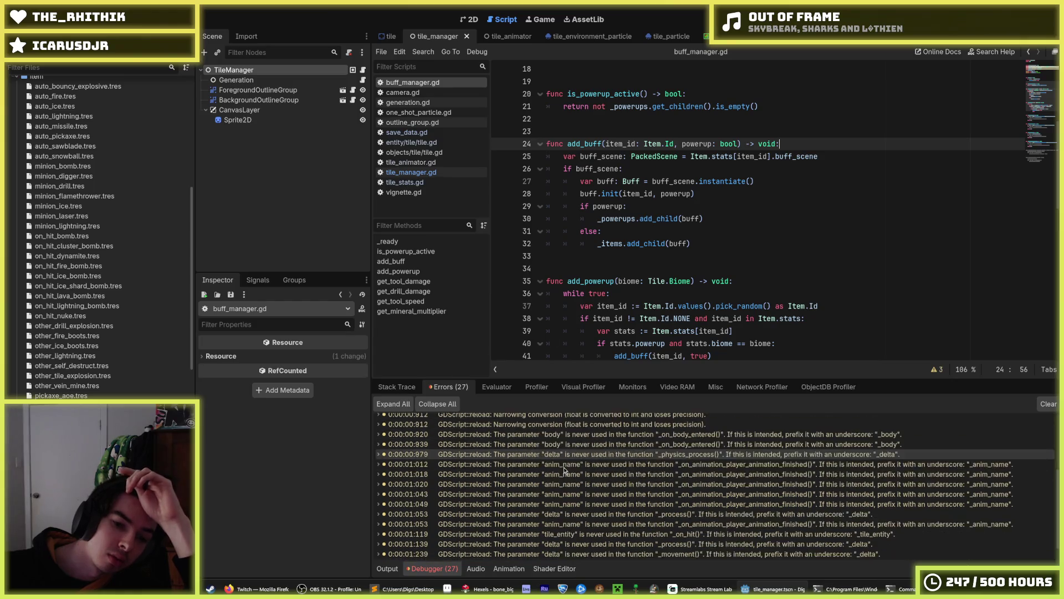
click(565, 552)
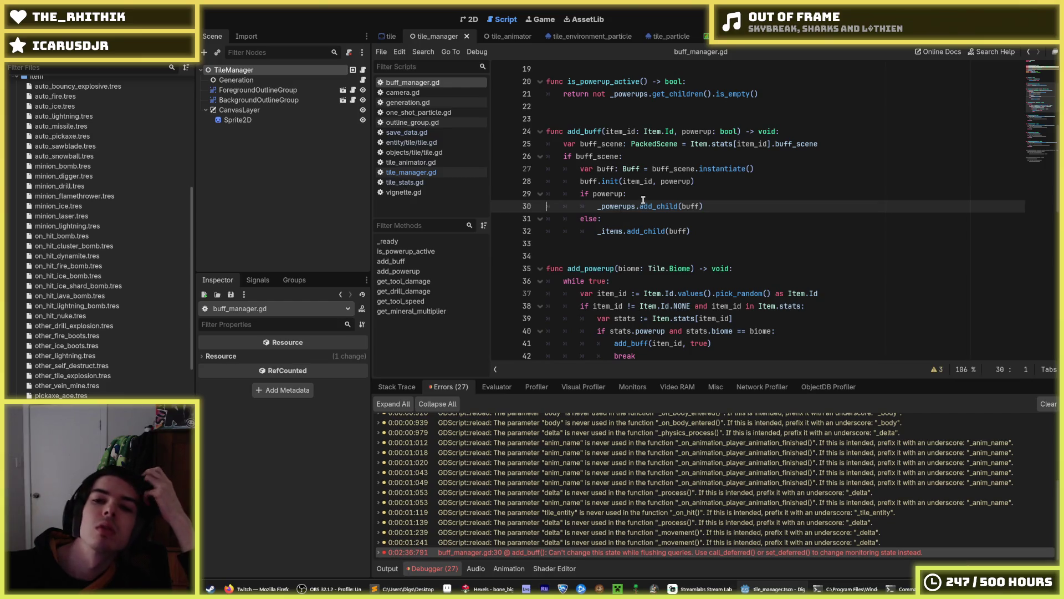
double_click(586, 128)
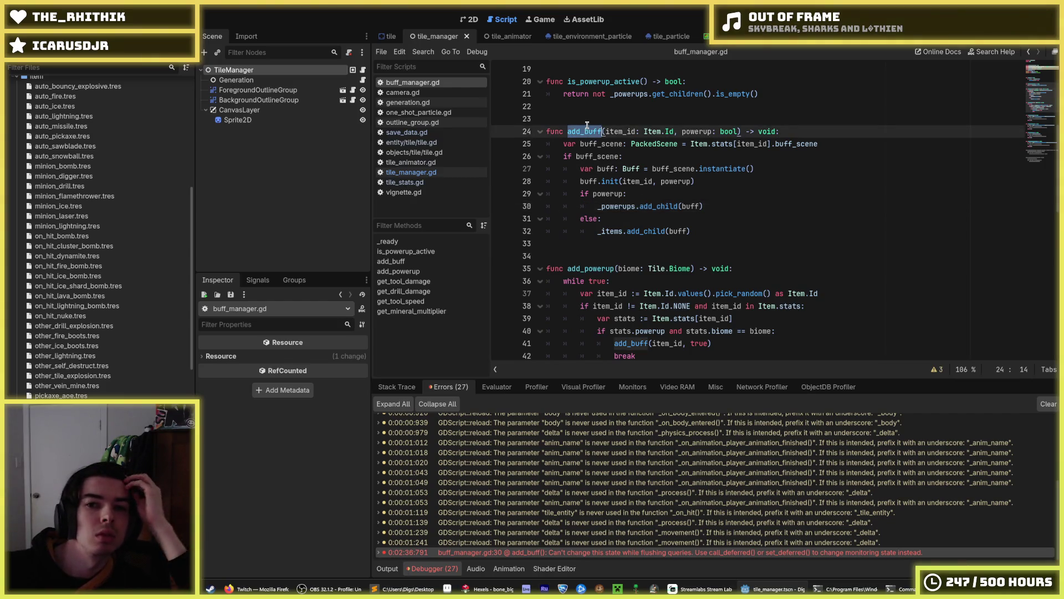
scroll(626, 194, down, 10)
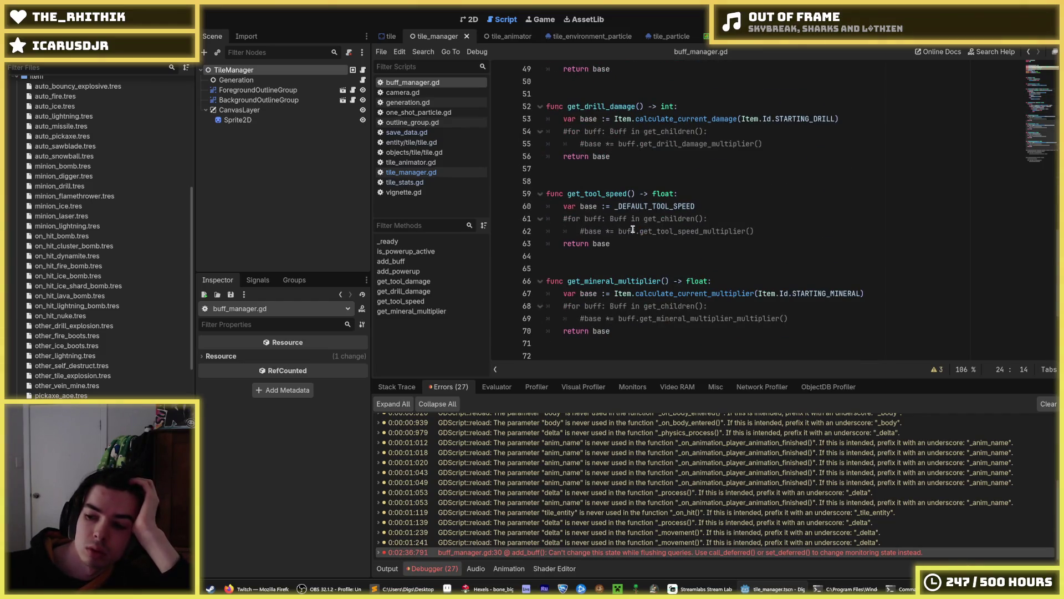
scroll(626, 227, up, 7)
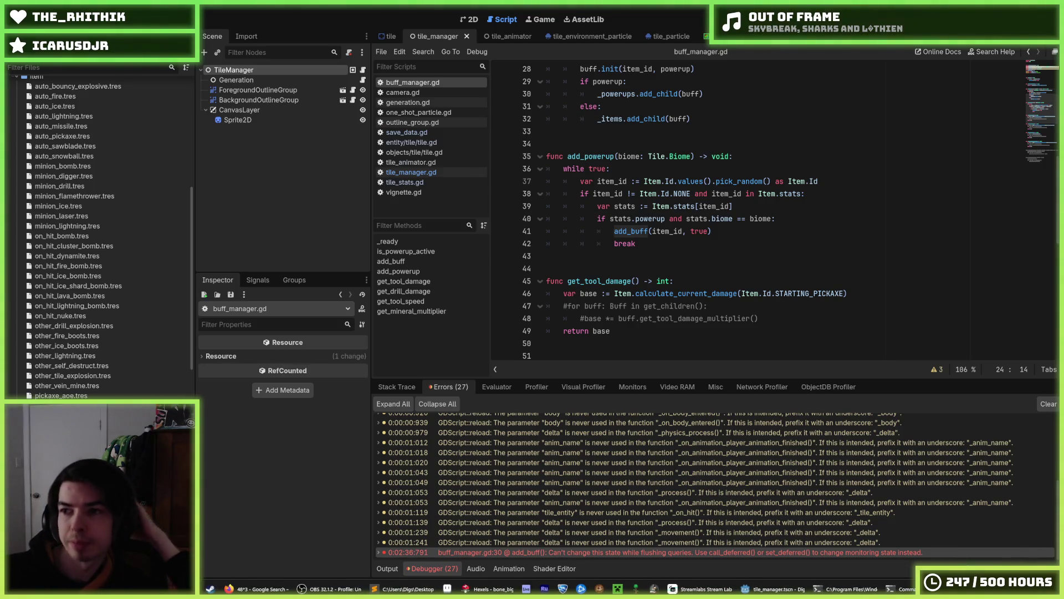
Review the biome check on line 40 and the add_buff call on line 41
click(786, 220)
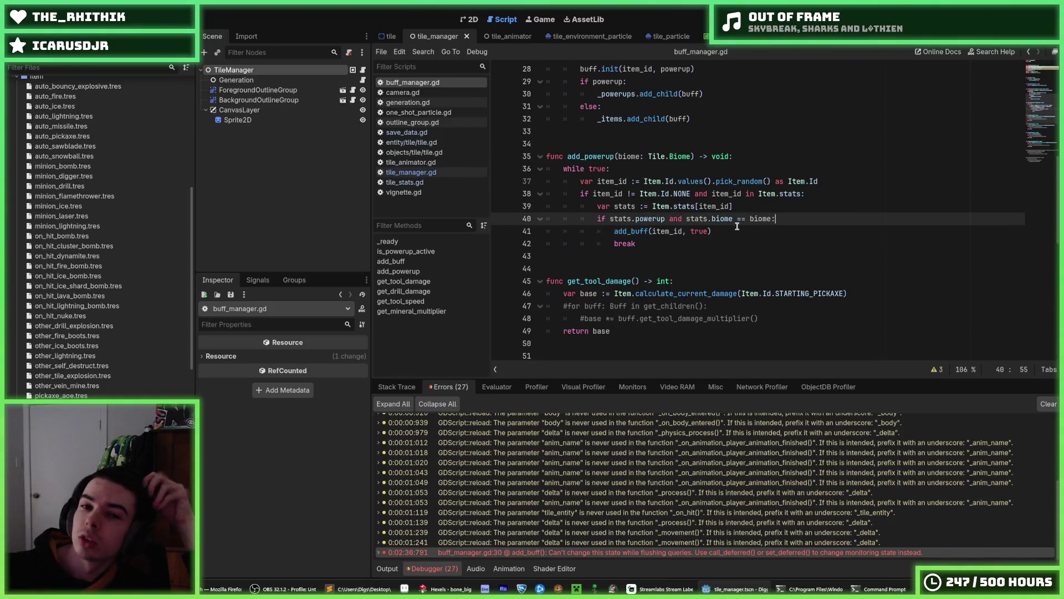
click(784, 225)
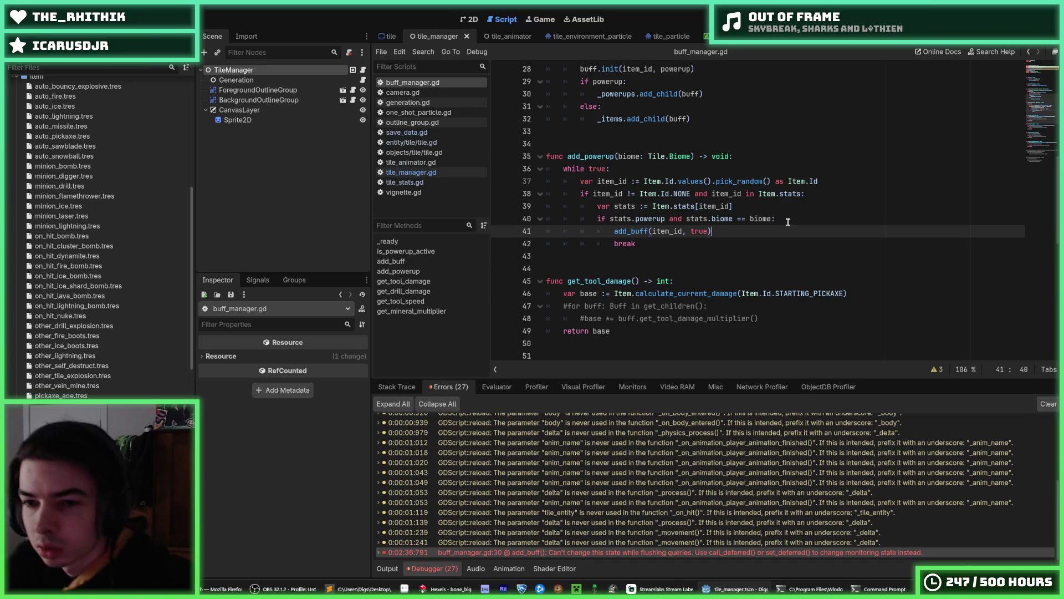
click(787, 221)
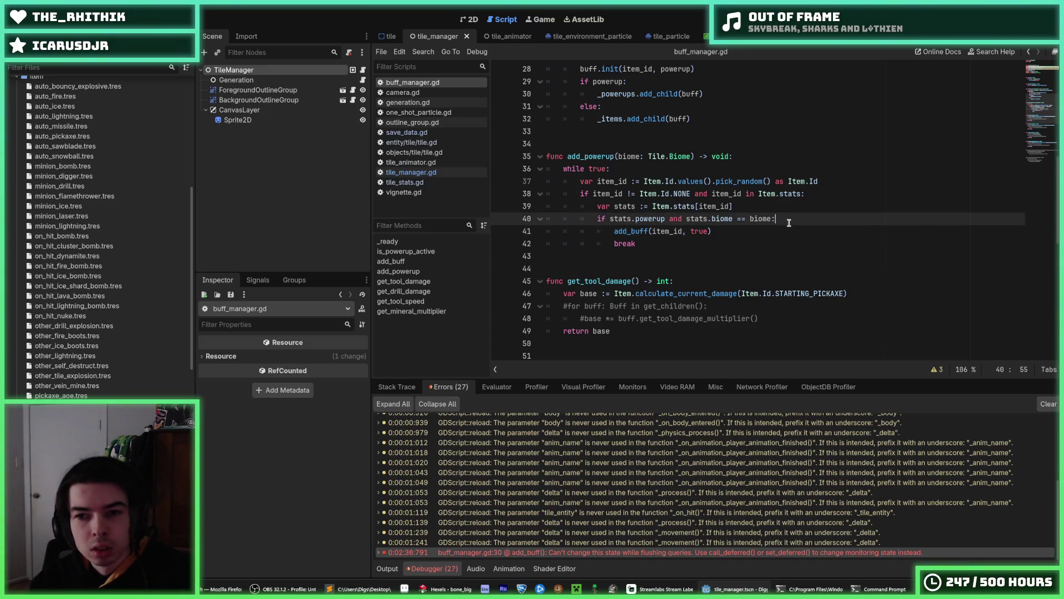
click(791, 231)
Save the project and relaunch the game with F5 for another test
key(ctrl+s)
click(798, 221)
key(ctrl+s)
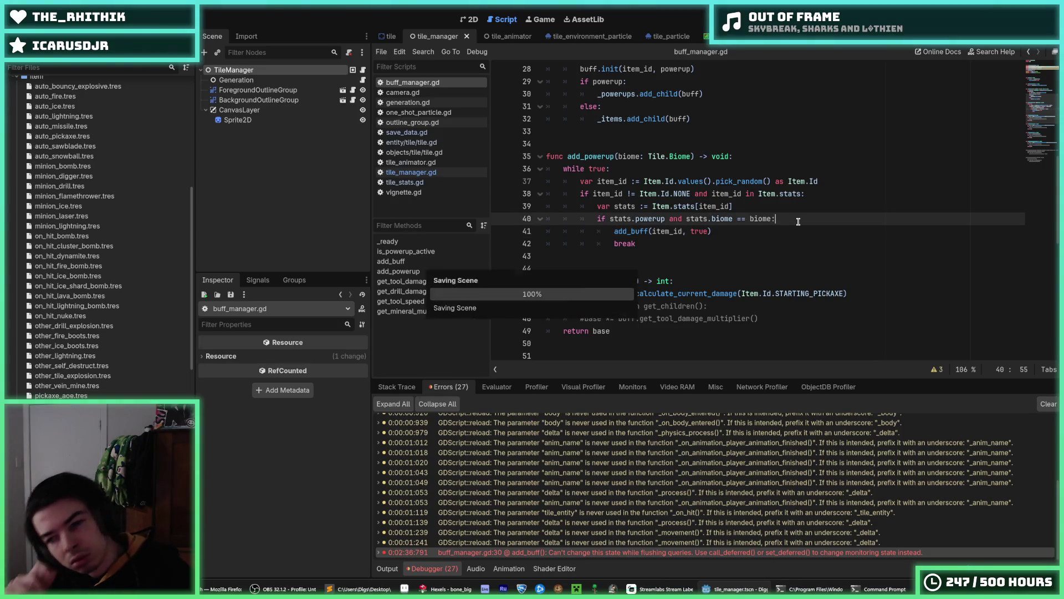
key(ctrl+s)
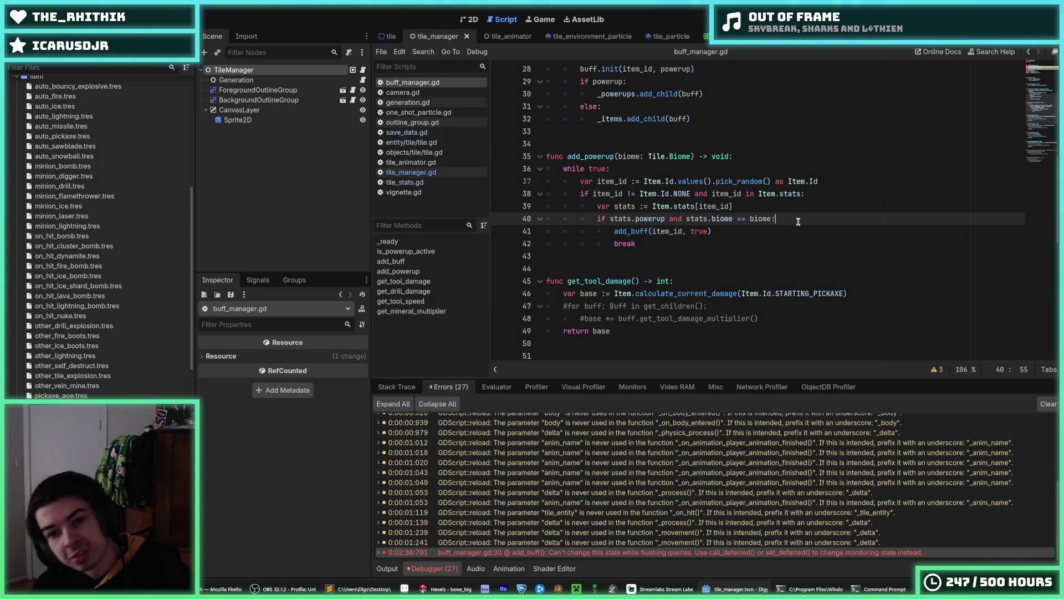
key(F5)
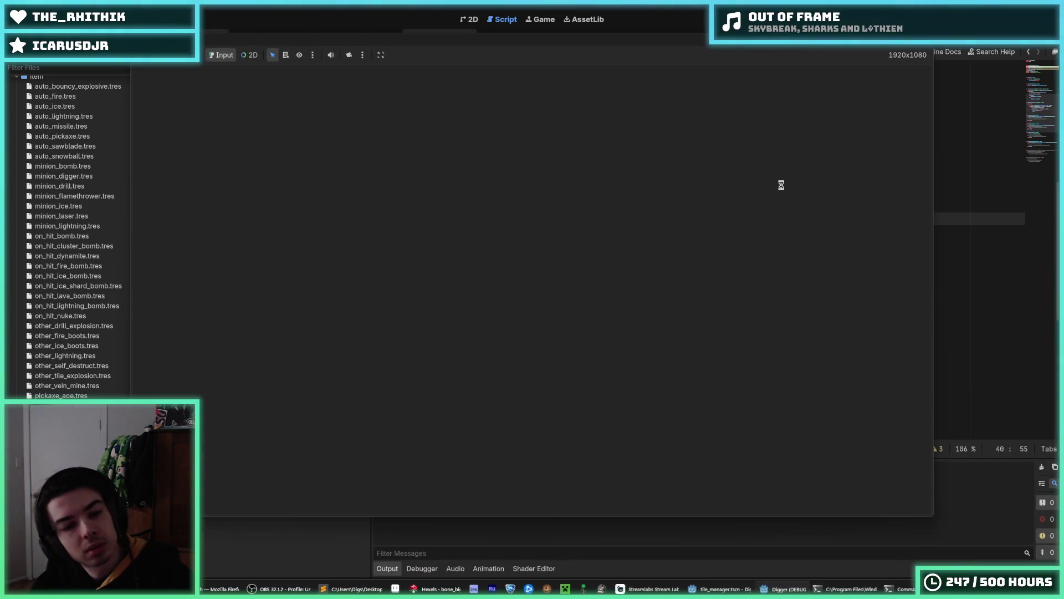
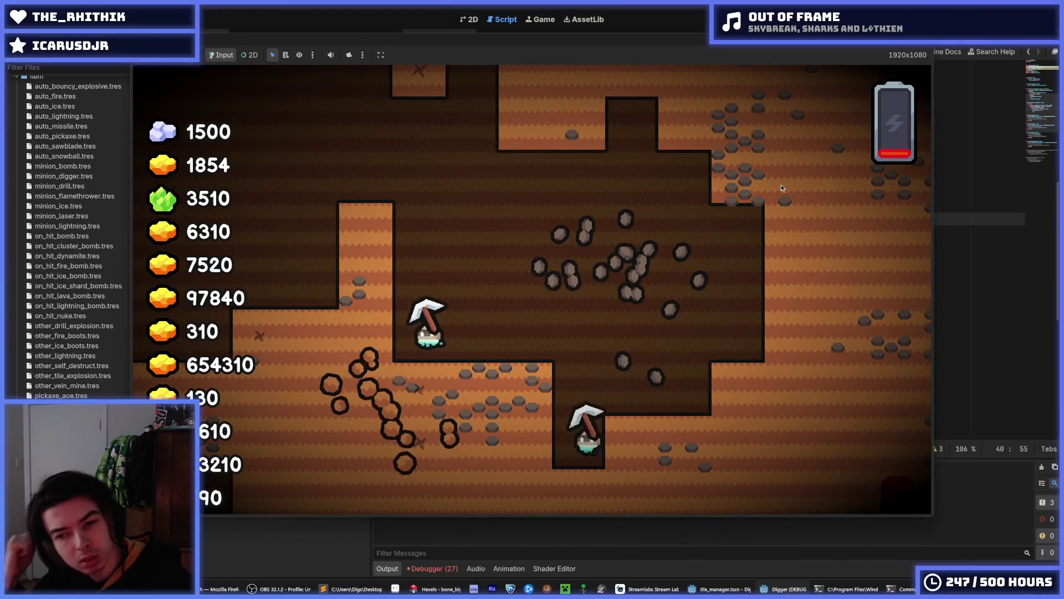
End the playtest and go to buff_manager.gd line 30, where add_buff hit the flushing-queries error
key(F5)
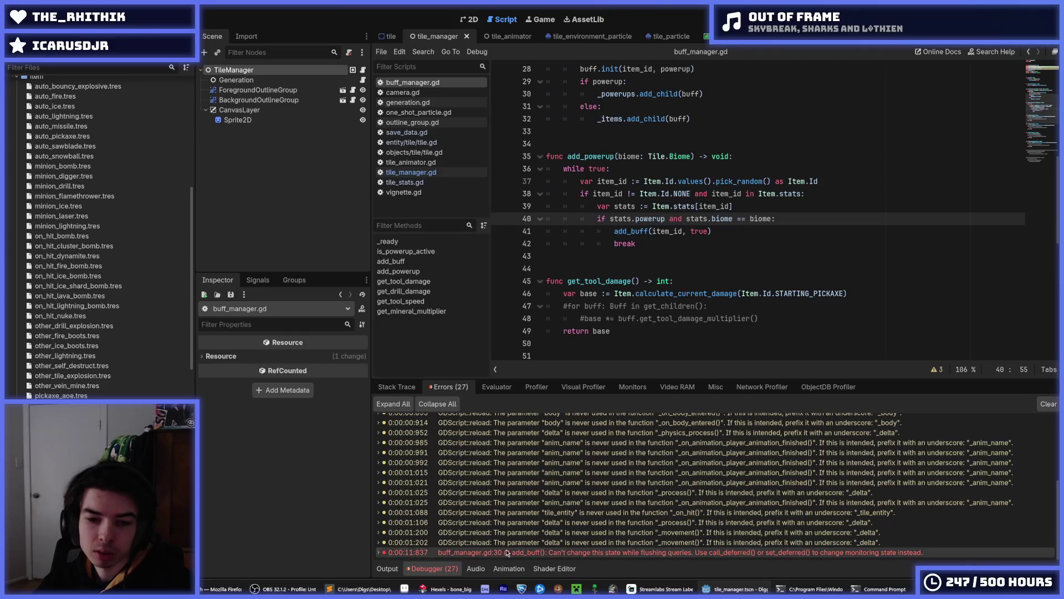
click(507, 553)
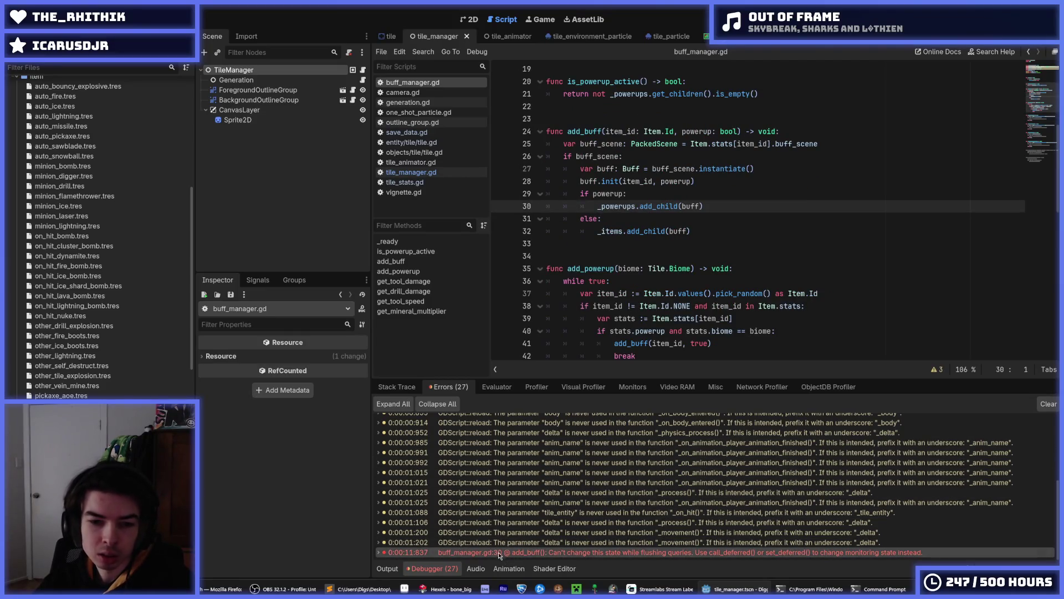
Follow the add_buff stack trace via buff_manager.gd line 41 to tile.gd line 224
right_click(500, 555)
click(491, 552)
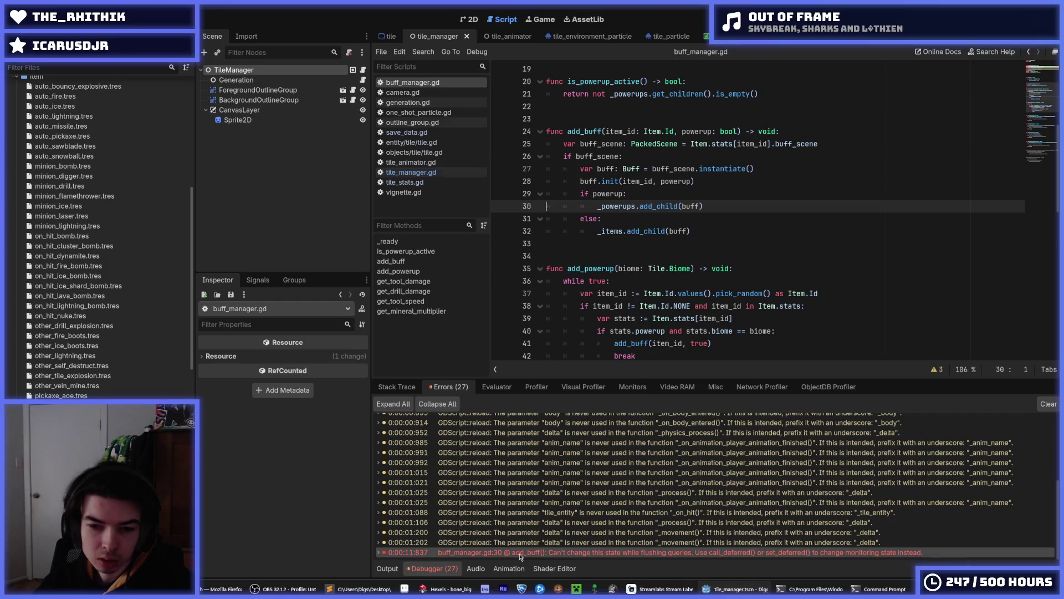
click(406, 391)
click(447, 390)
scroll(477, 485, down, 3)
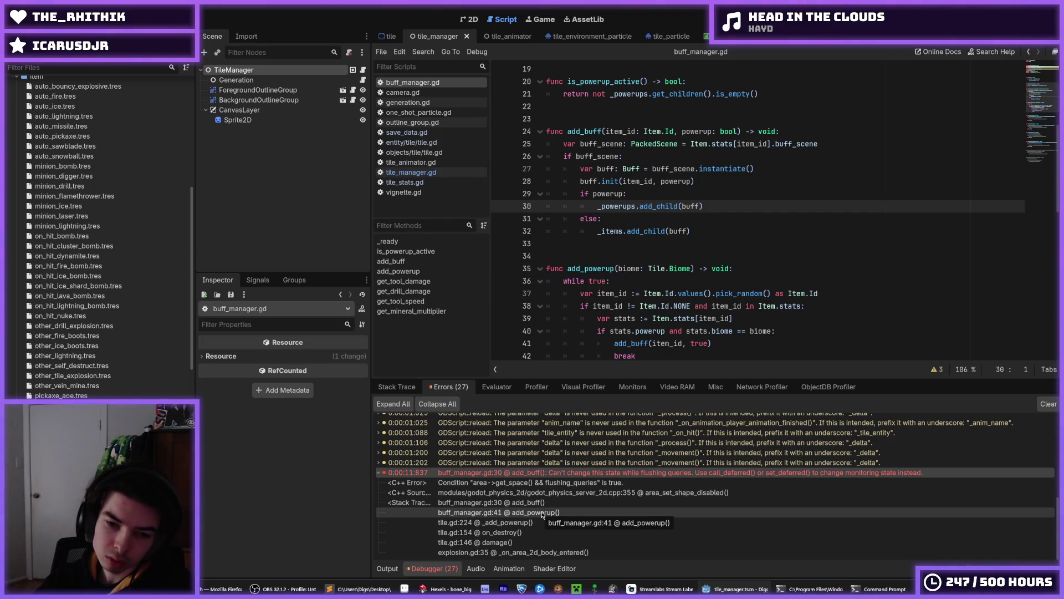
click(542, 512)
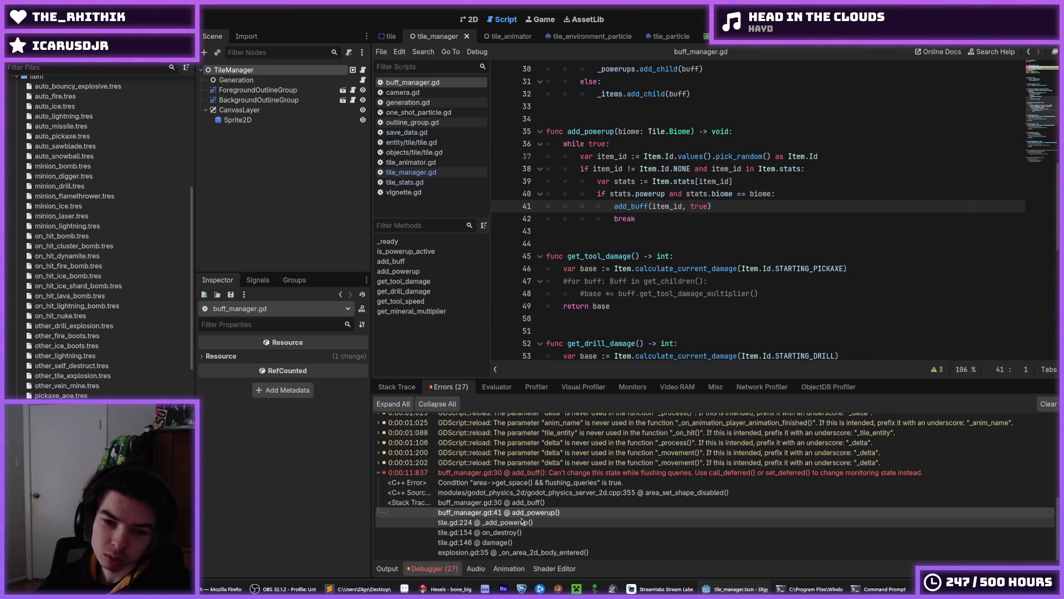
click(522, 522)
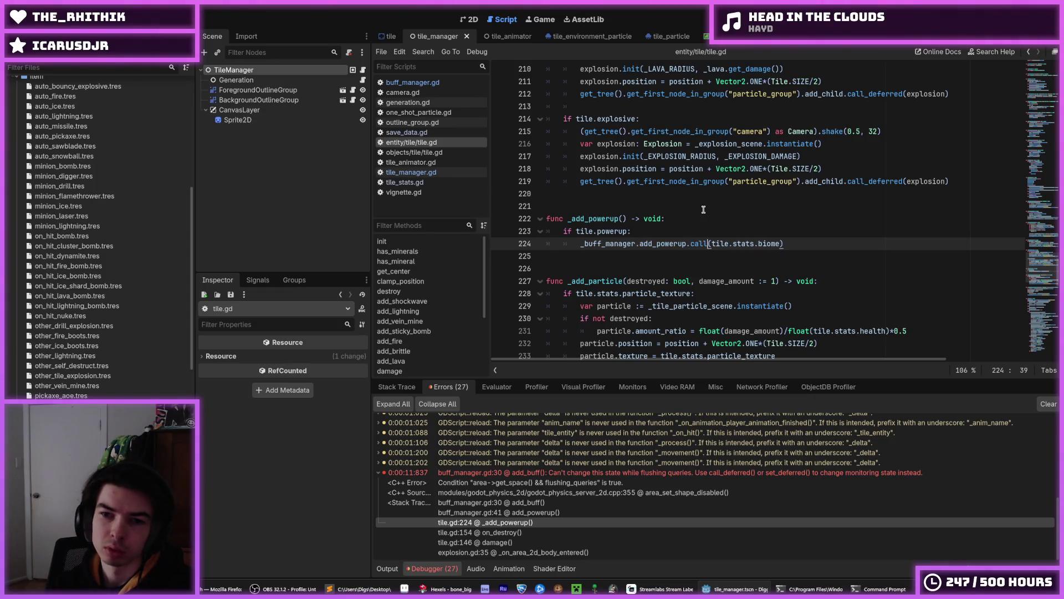
Change line 224 to call add_powerup via call_deferred(tile.stats.biome) and run the project
text(_deferred)
key(End)
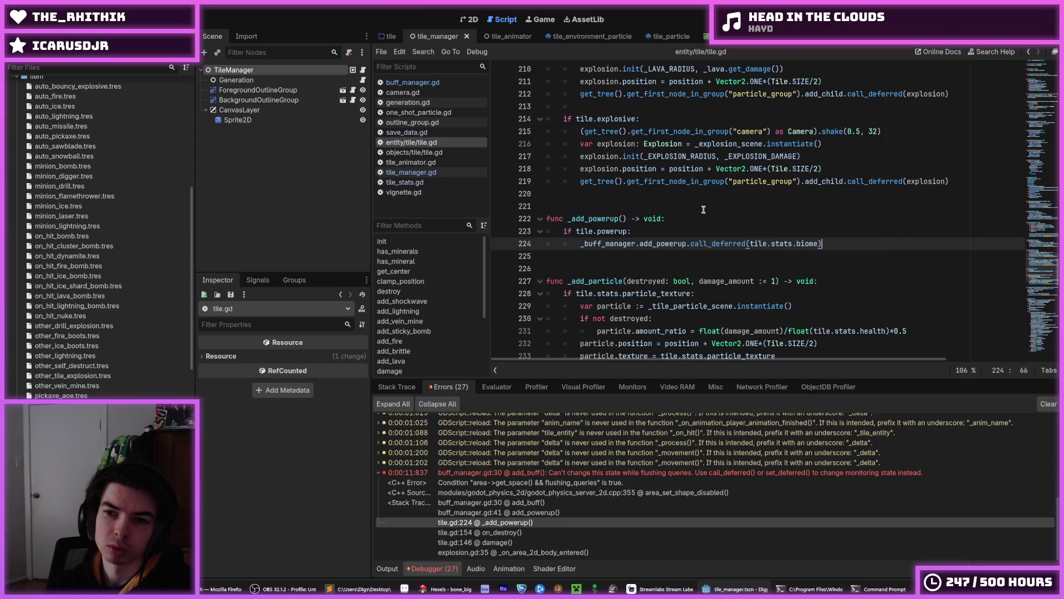
click(959, 19)
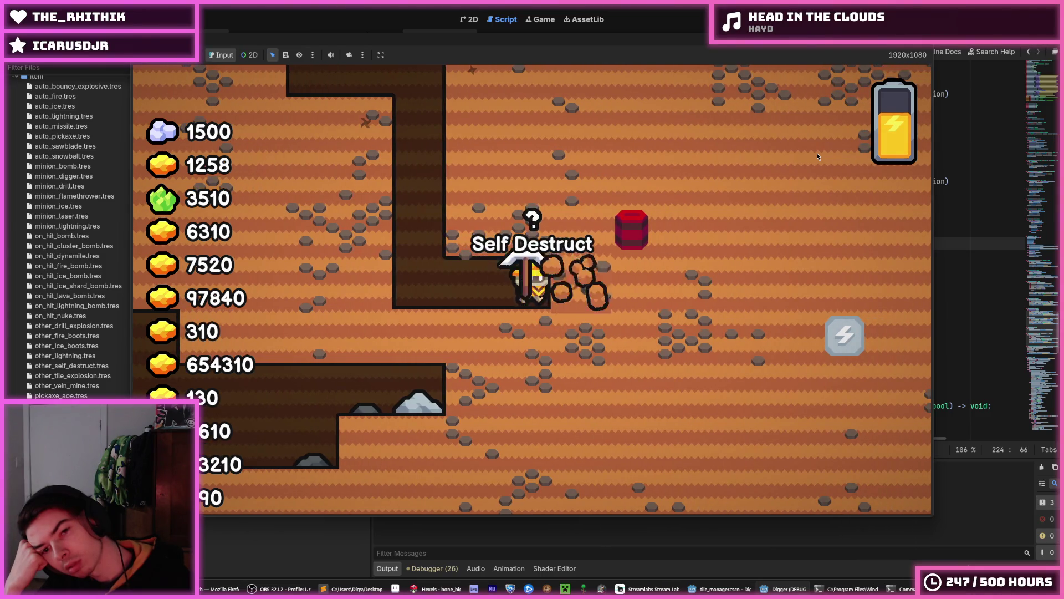
Dig right, down and left through tiles, triggering lightning and bomb powerups, then stop with F8
key(Right)
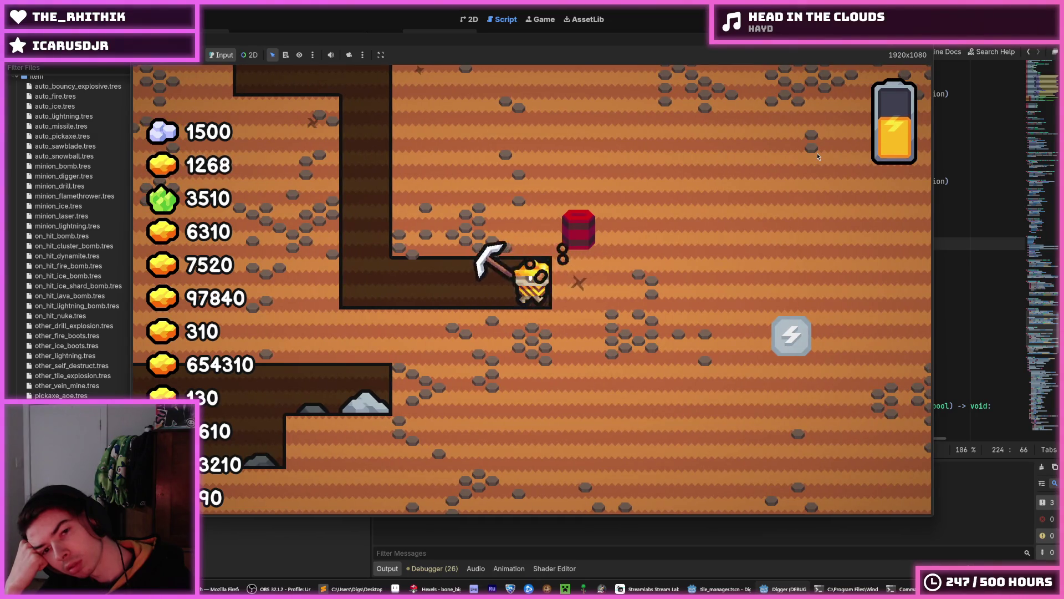
key(Right)
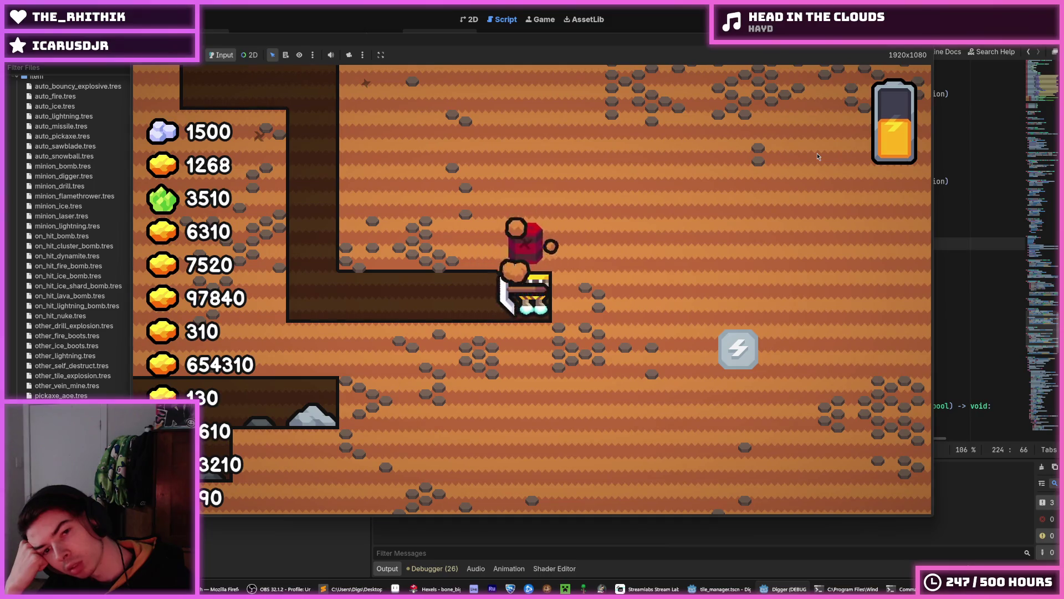
key(Right)
key(Right)
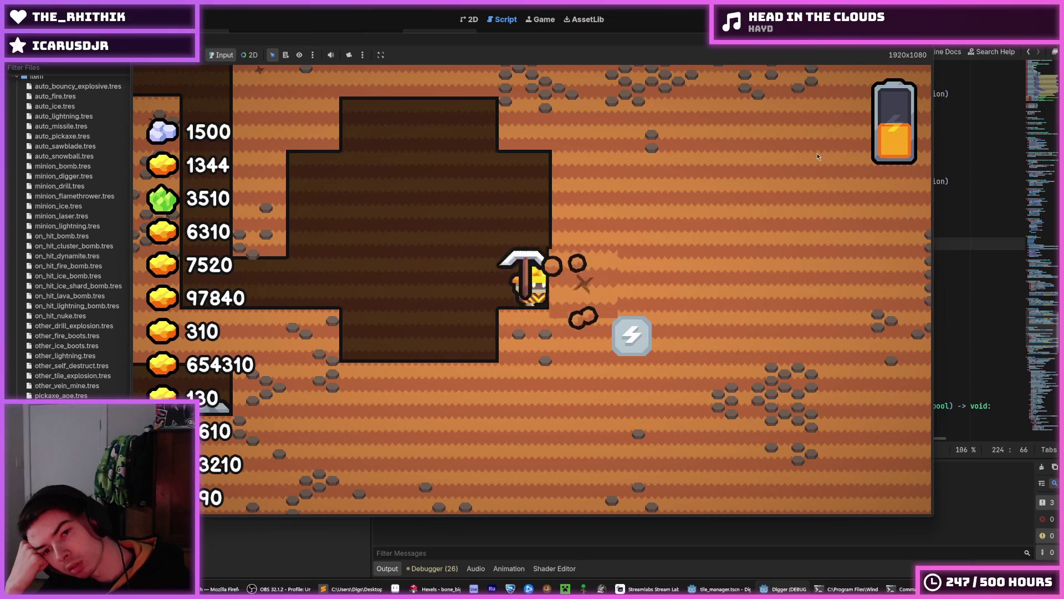
key(Right)
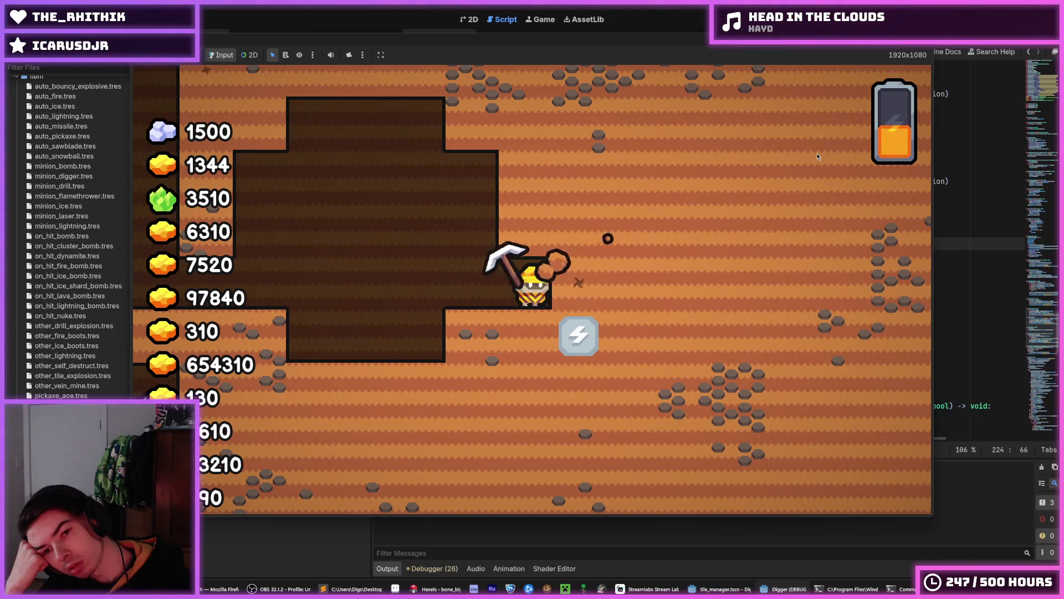
key(Right)
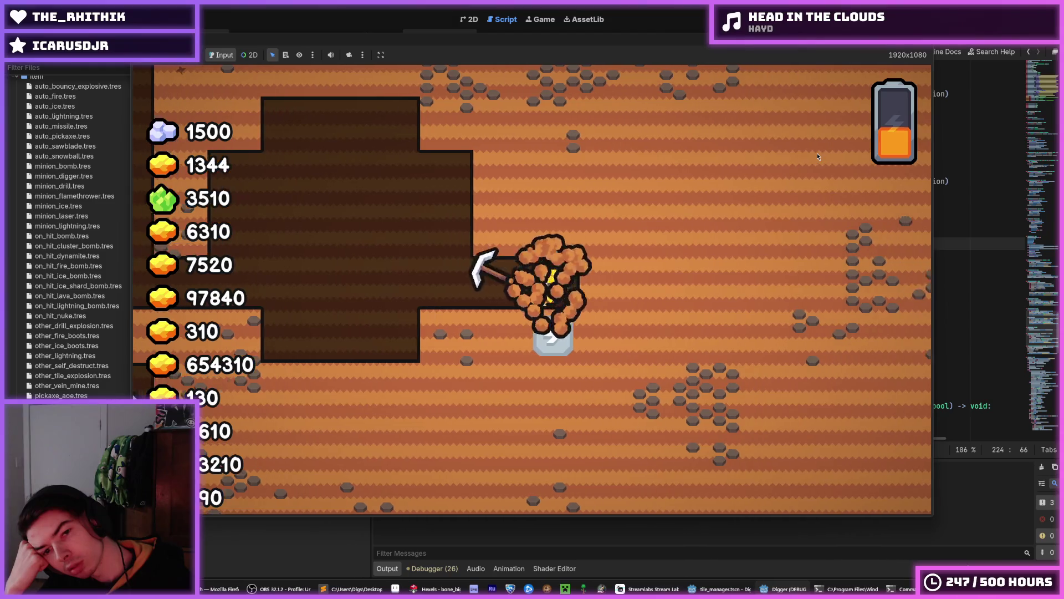
key(Down)
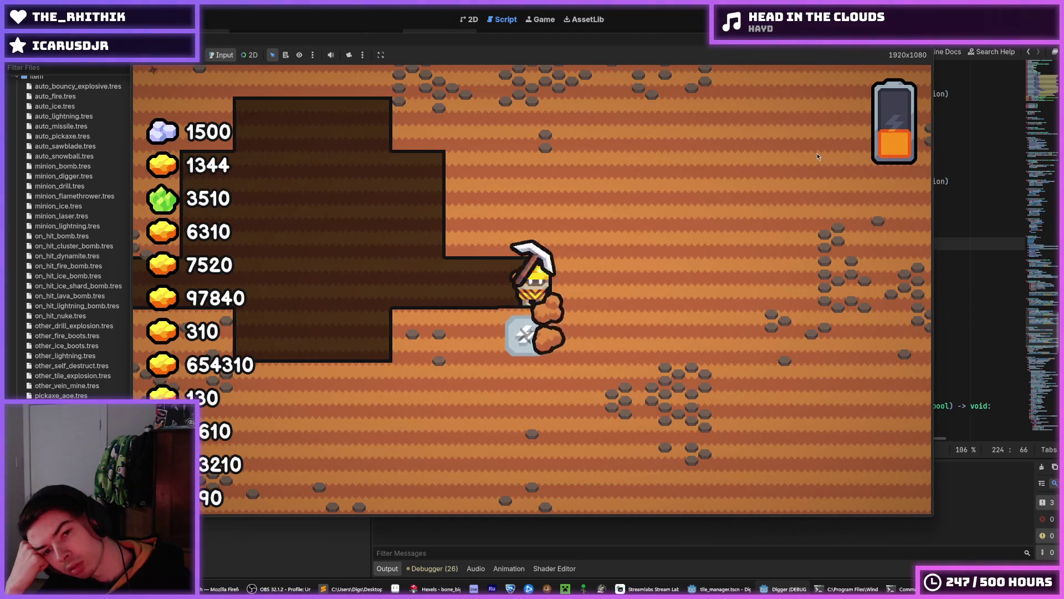
key(Down)
key(Down)
key(Down)
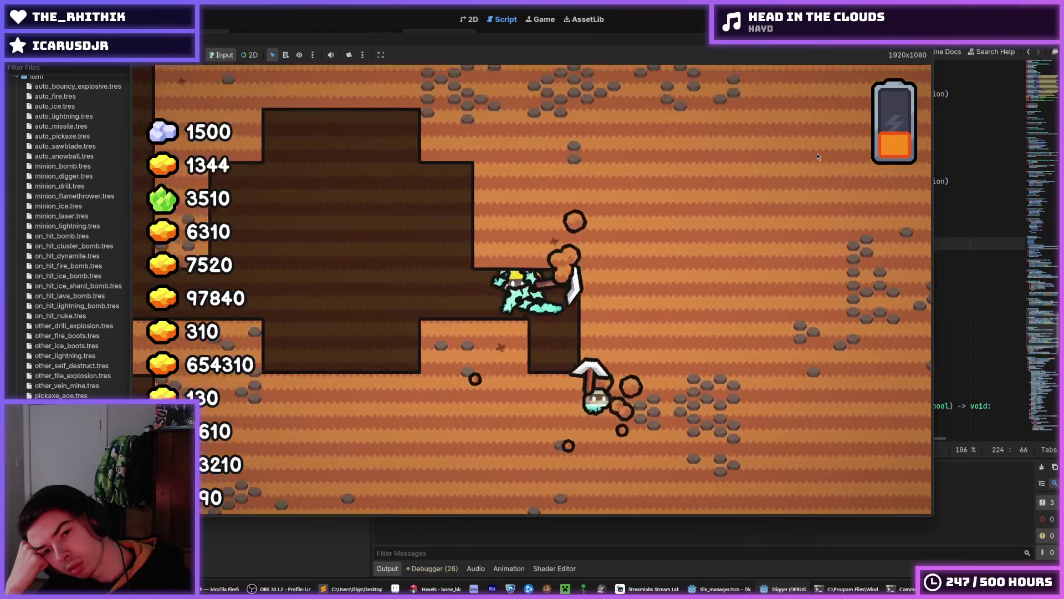
key(Down)
key(Down)
key(Down)
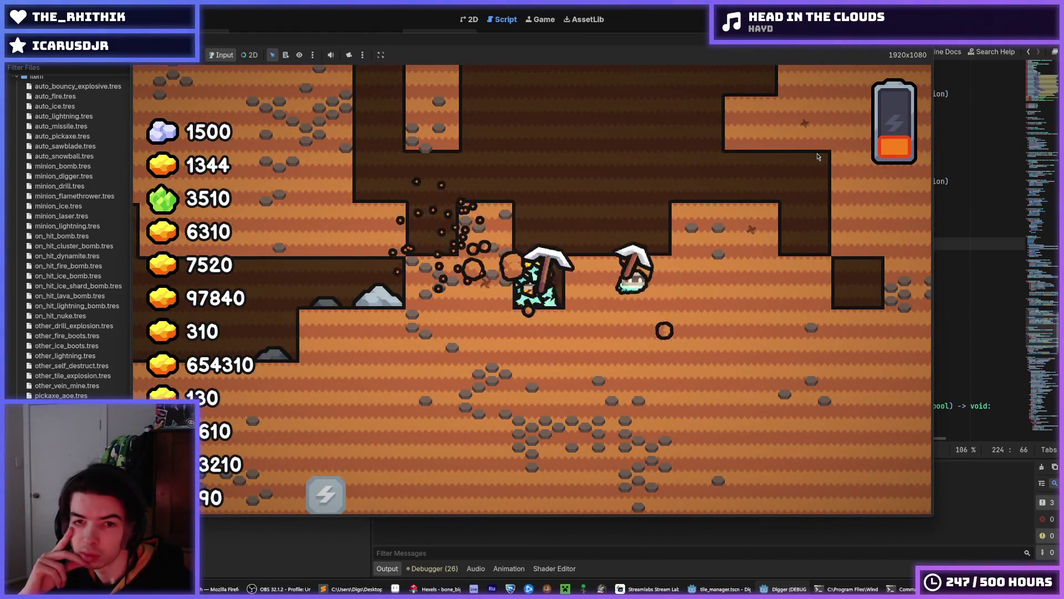
key(Left)
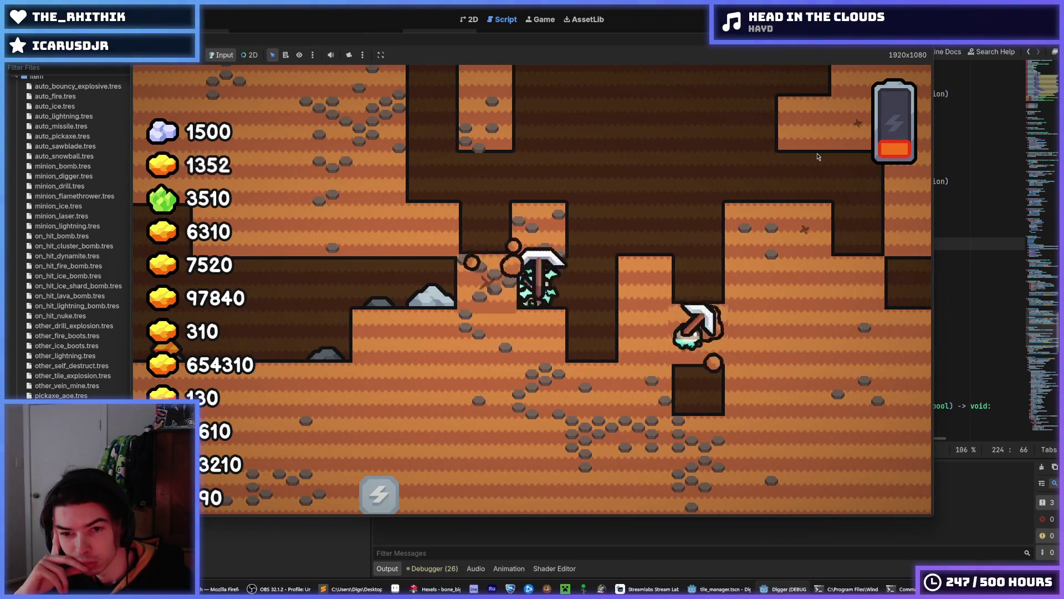
key(Down)
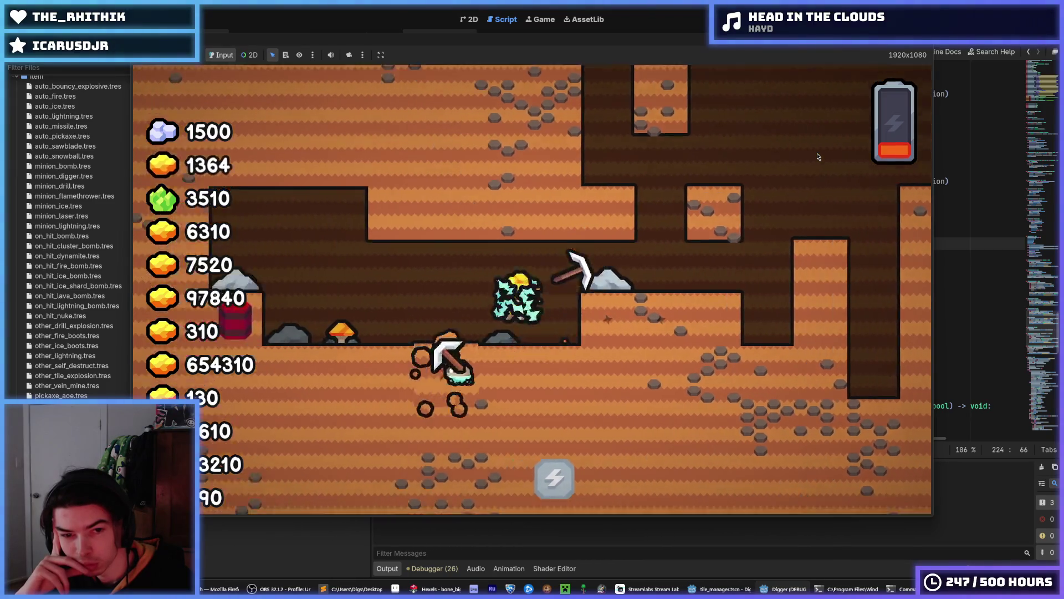
key(Left)
key(Left)
key(Left)
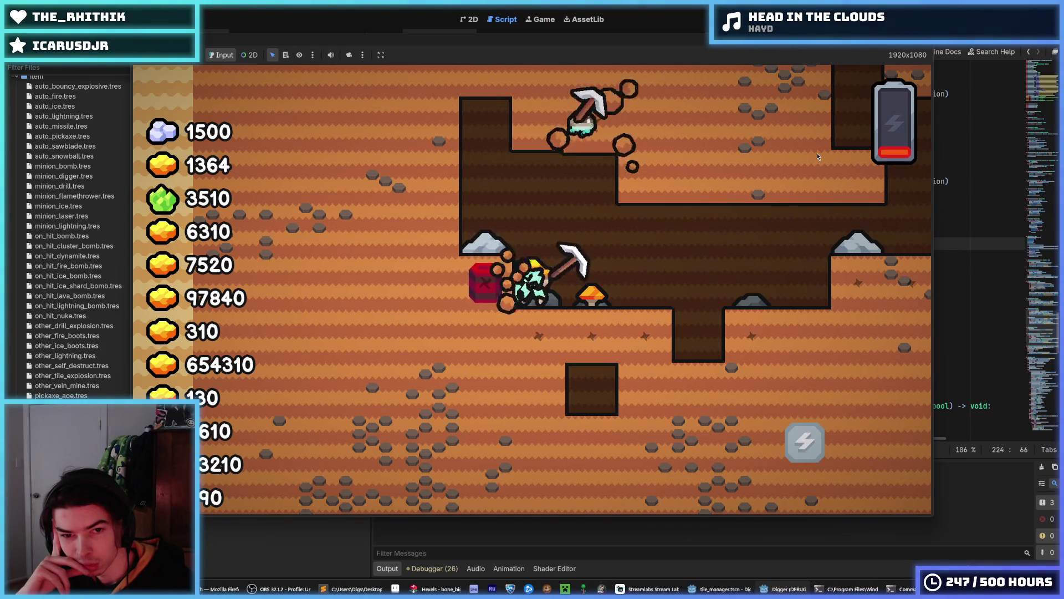
key(Right)
key(Right)
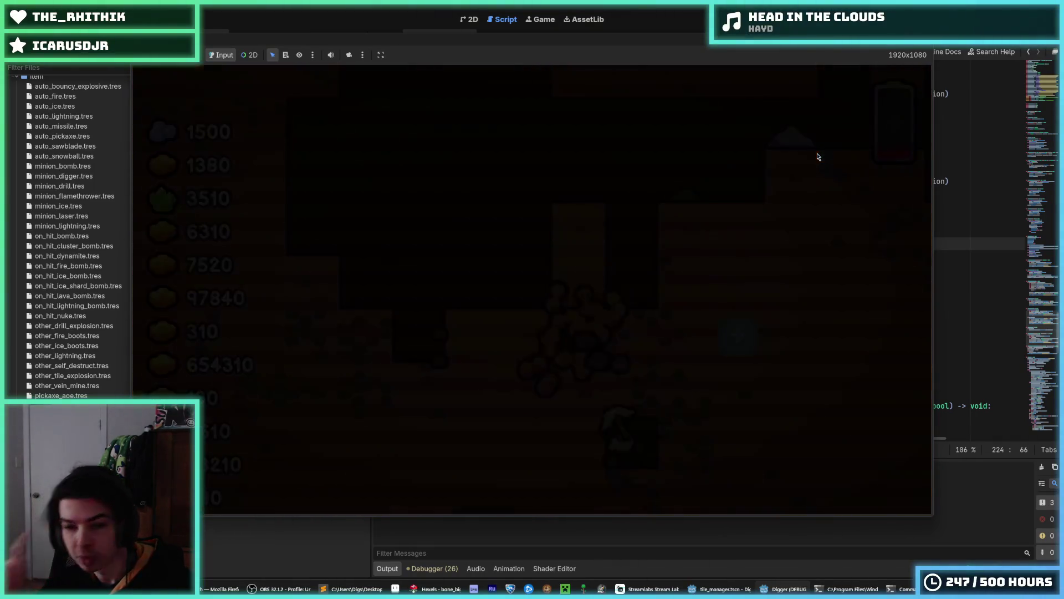
key(F8)
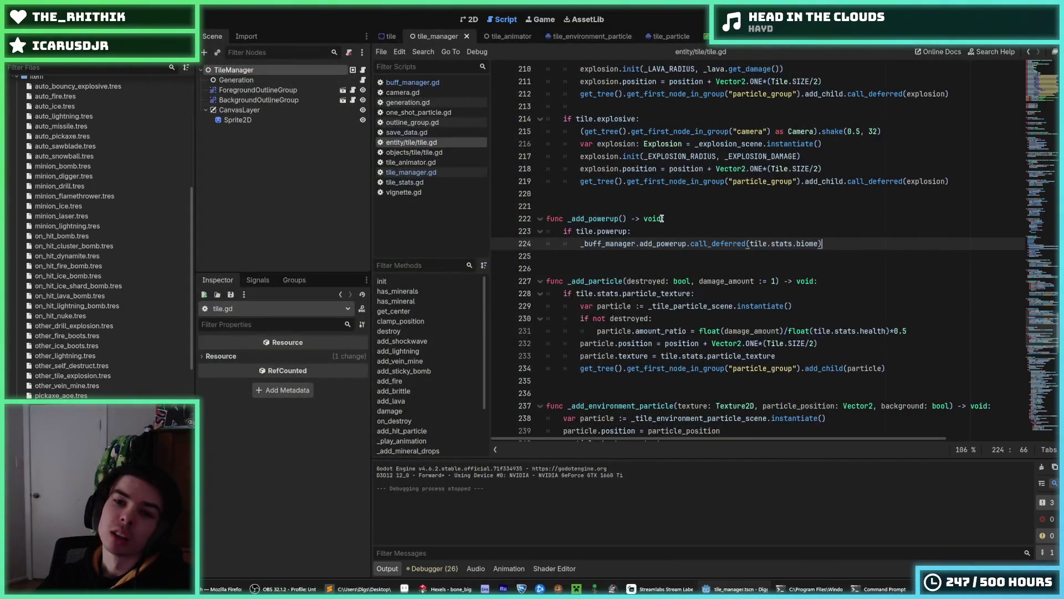
Place the caret on the empty lines 220–222 above _add_powerup in tile.gd
click(674, 218)
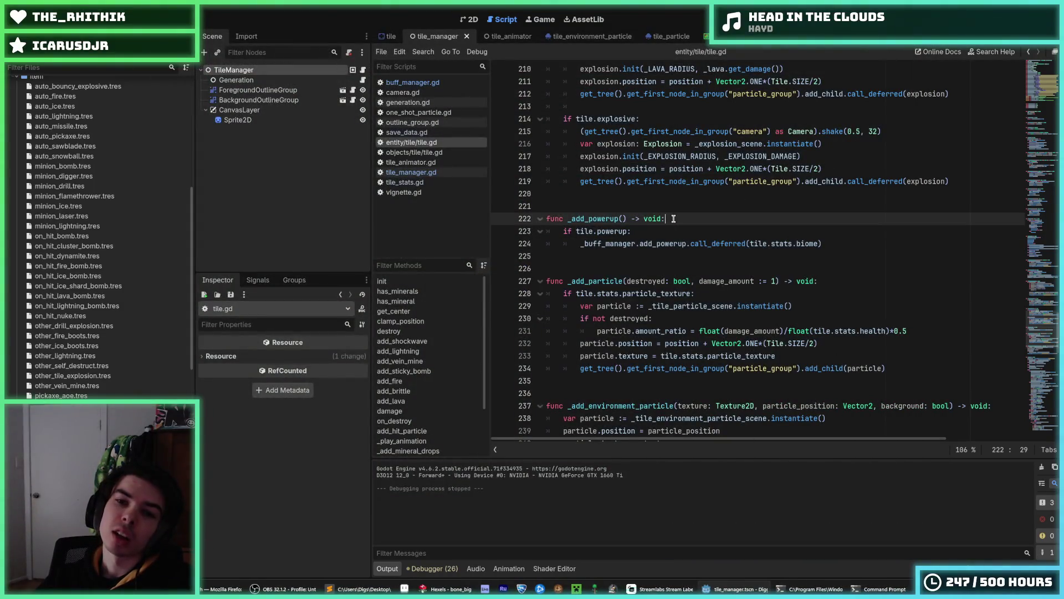
click(625, 208)
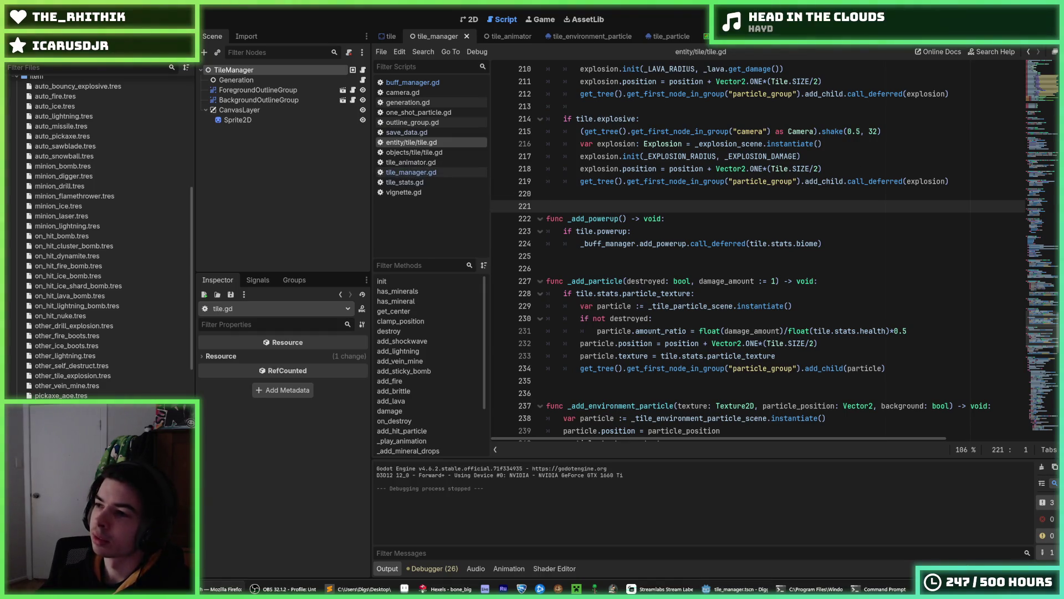
click(832, 169)
click(806, 204)
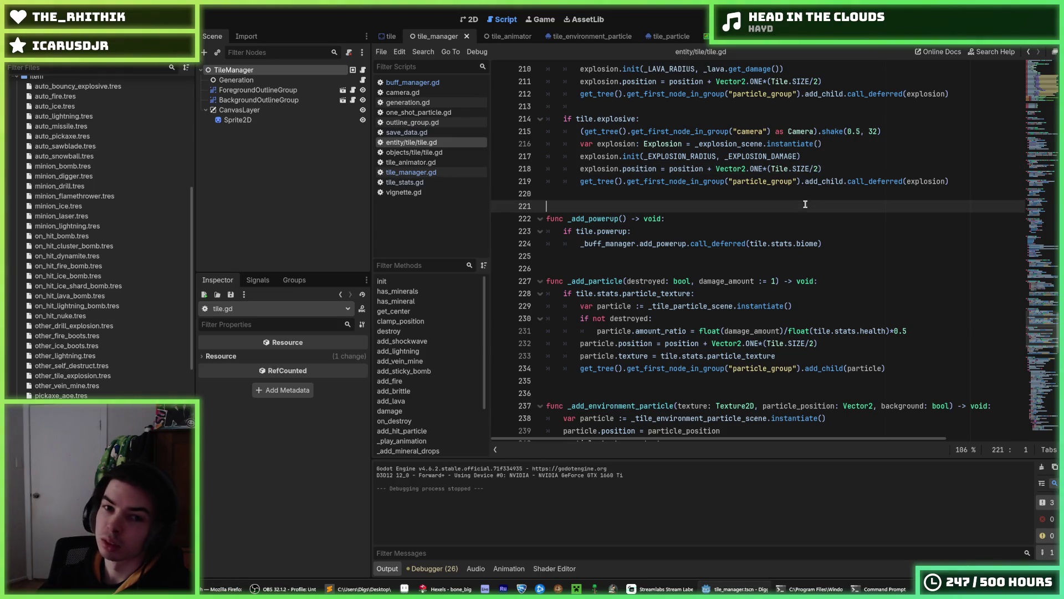
click(686, 194)
click(653, 205)
click(632, 195)
click(619, 203)
click(594, 195)
click(541, 205)
click(541, 194)
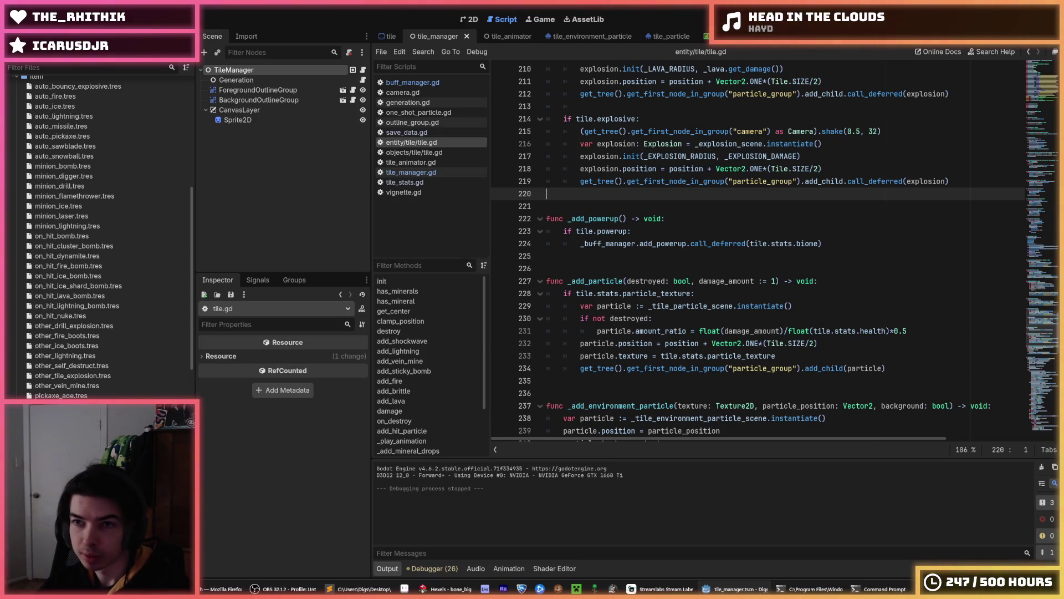
Run the game with F5, play for about a minute, then stop it with F8
key(F5)
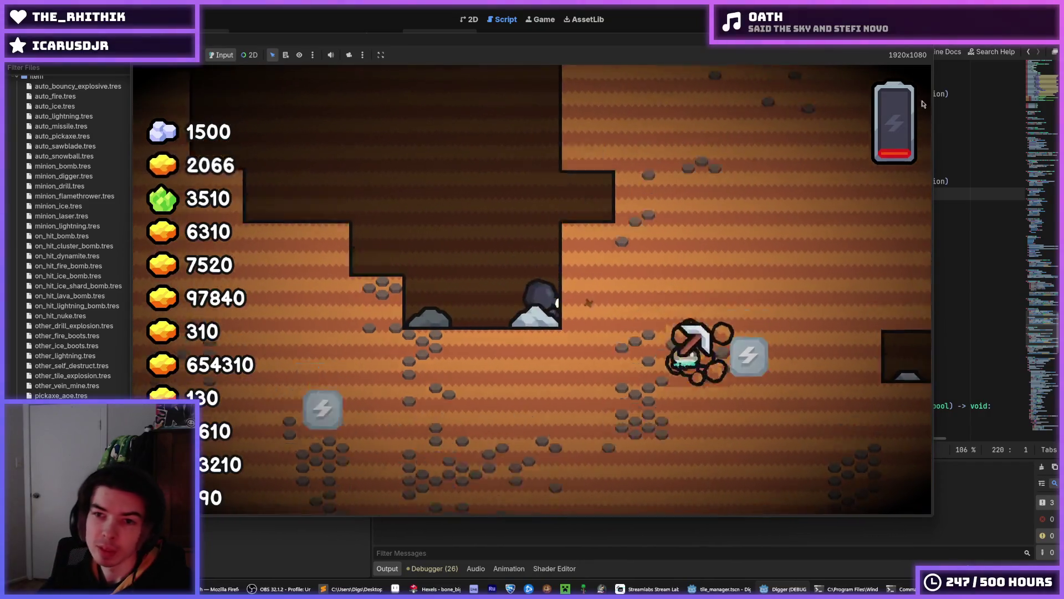
key(F8)
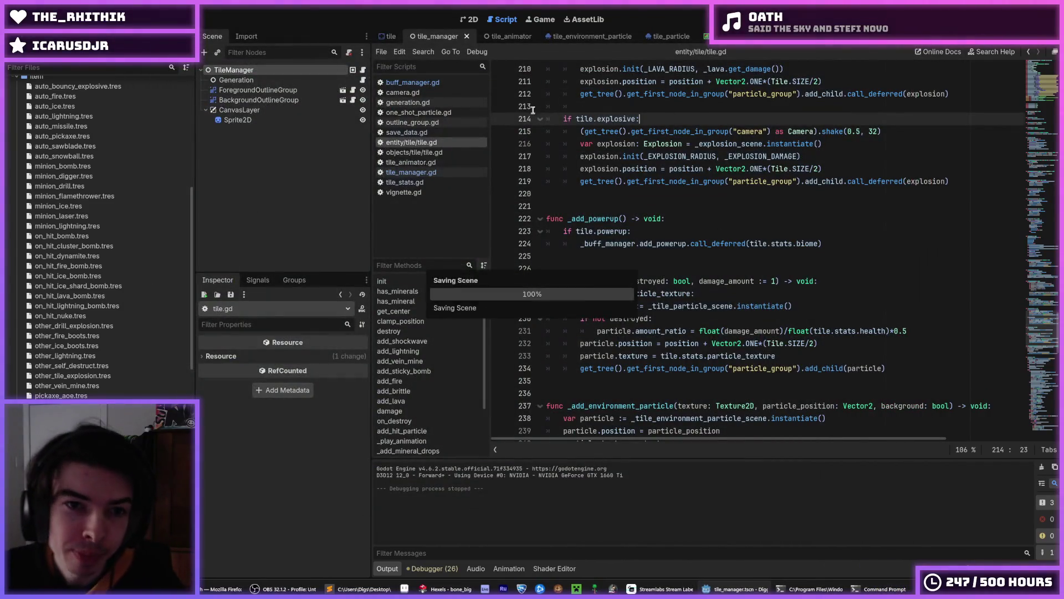
Switch between tile_manager.gd and tile.gd, landing on the _add_powerup function line
click(426, 172)
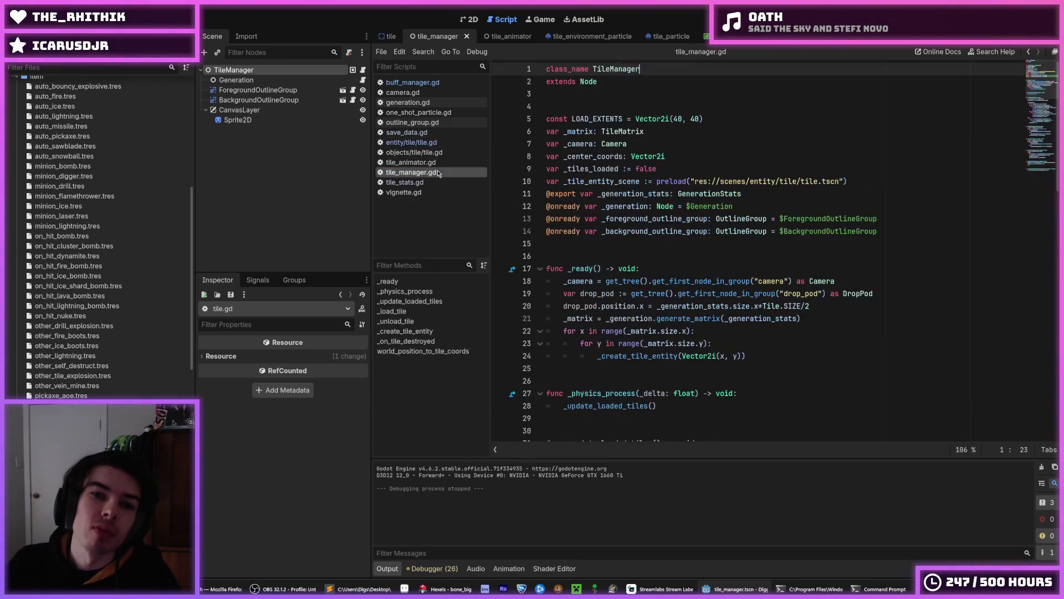
click(412, 142)
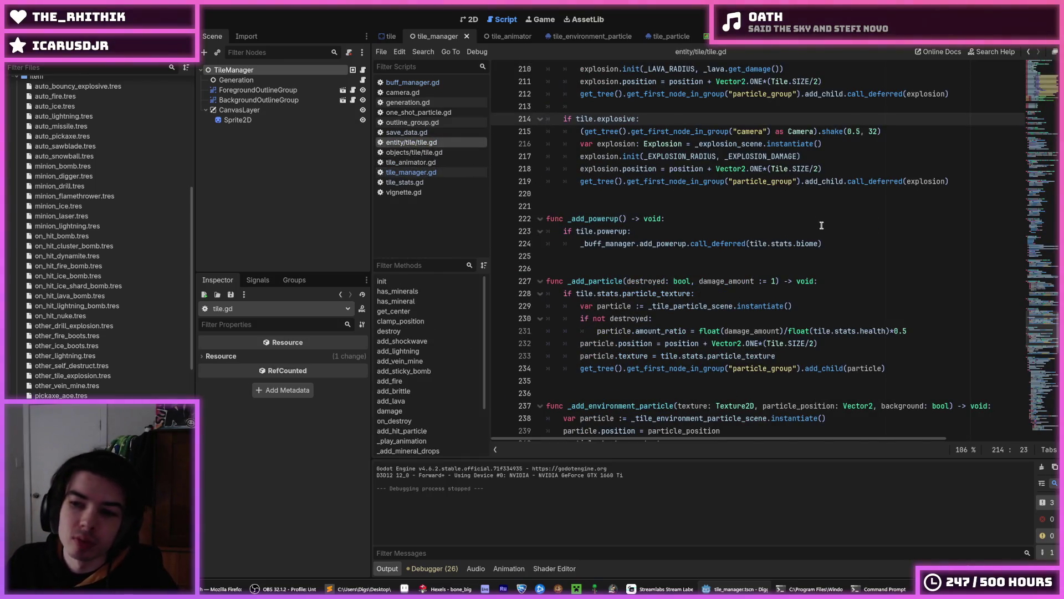
click(609, 202)
click(603, 197)
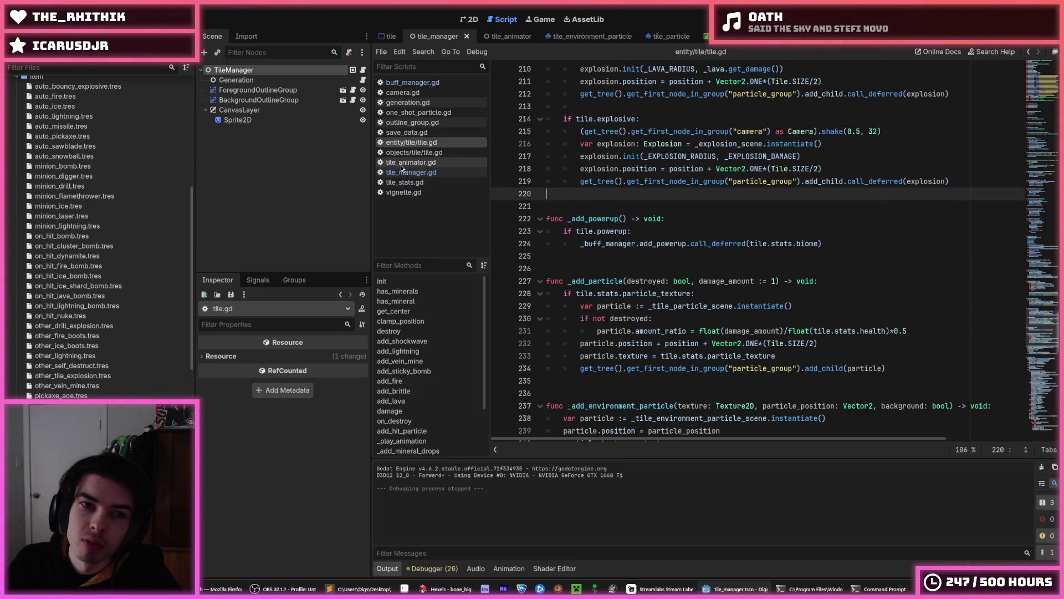
scroll(82, 353, up, 5)
scroll(82, 352, up, 2)
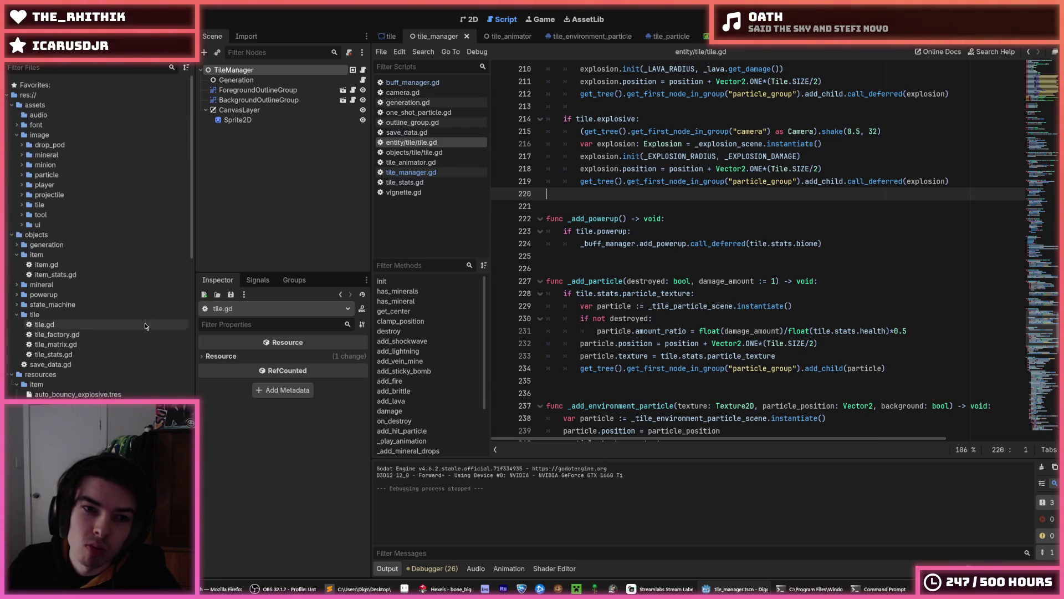
click(417, 173)
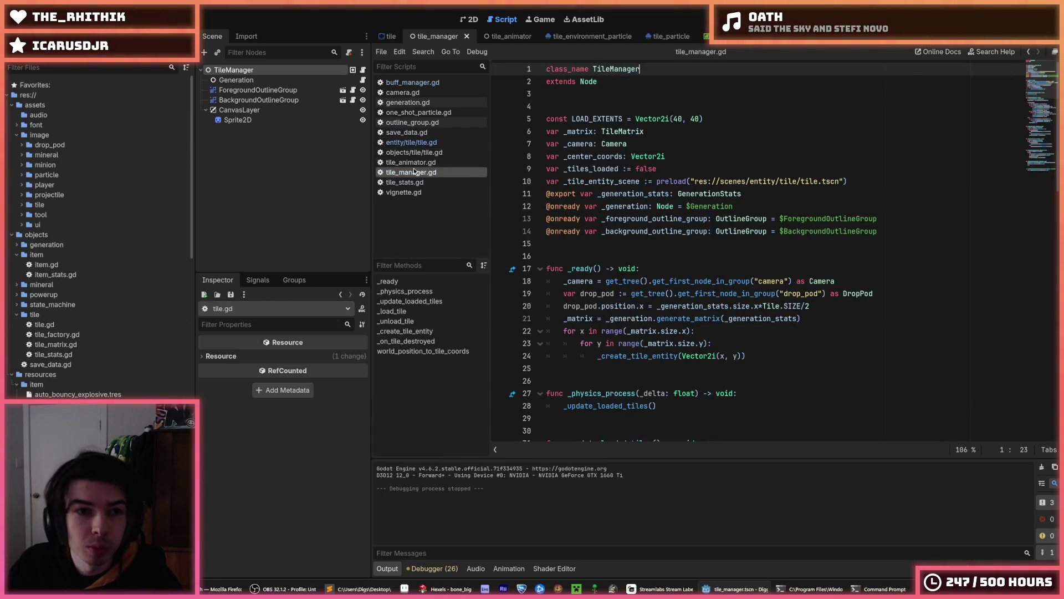
scroll(100, 233, down, 6)
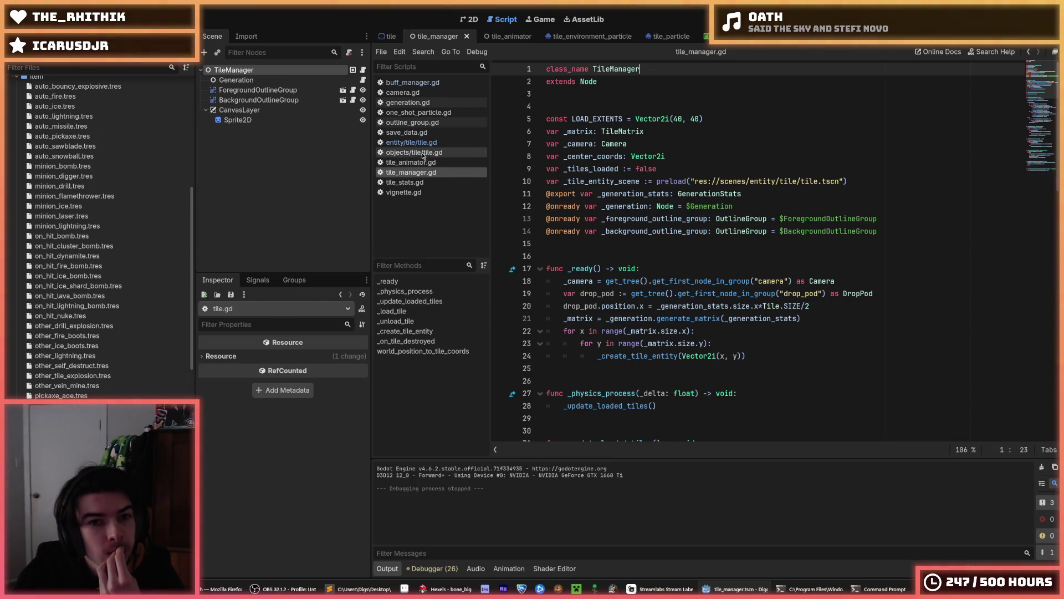
click(432, 142)
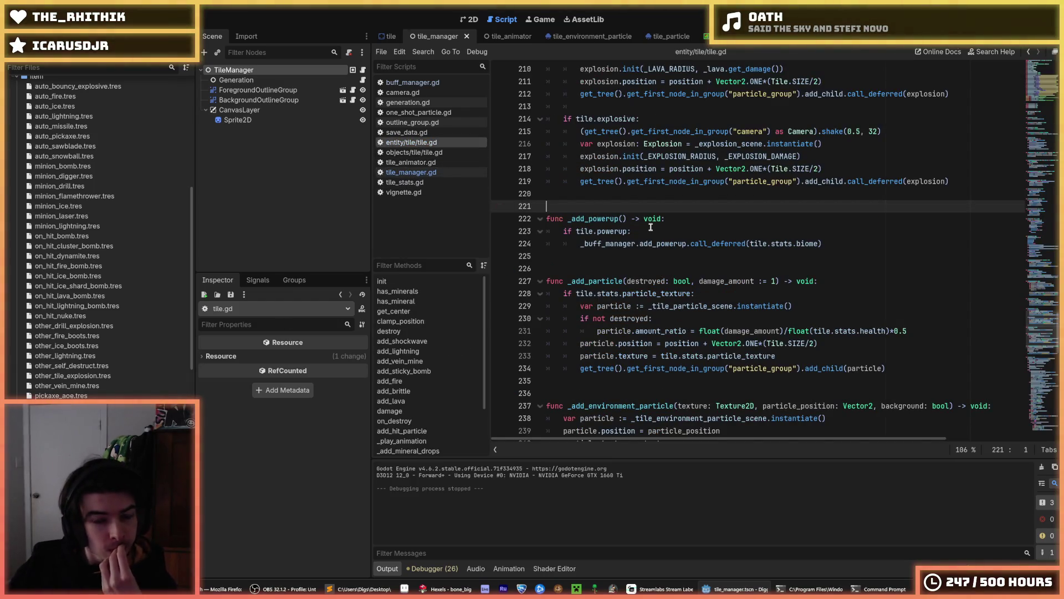
click(668, 219)
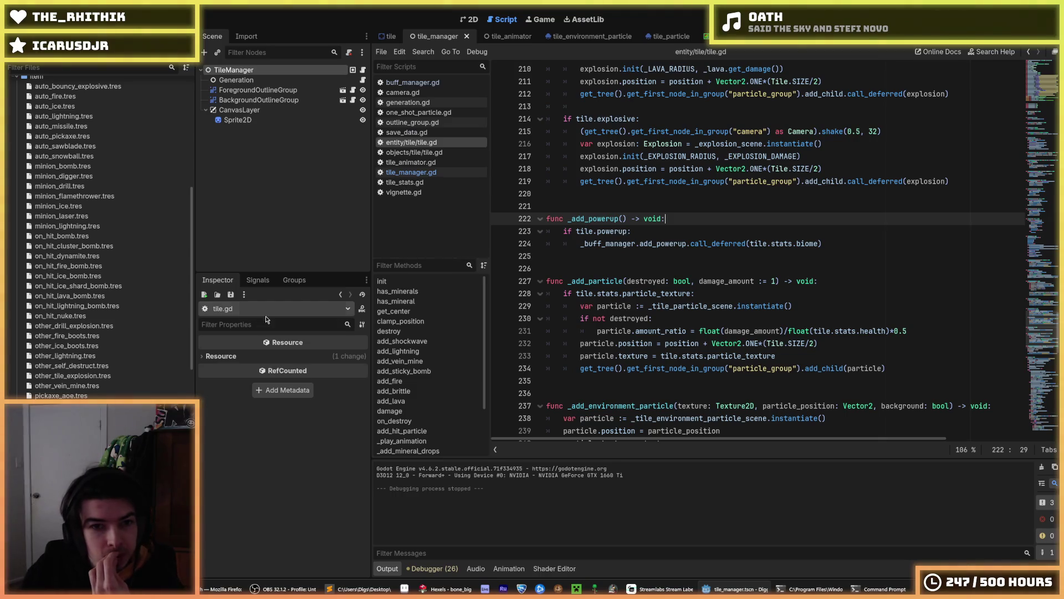
In buff_manager.gd, highlight powerup on line 40 and the _powerups declaration on line 11
click(407, 83)
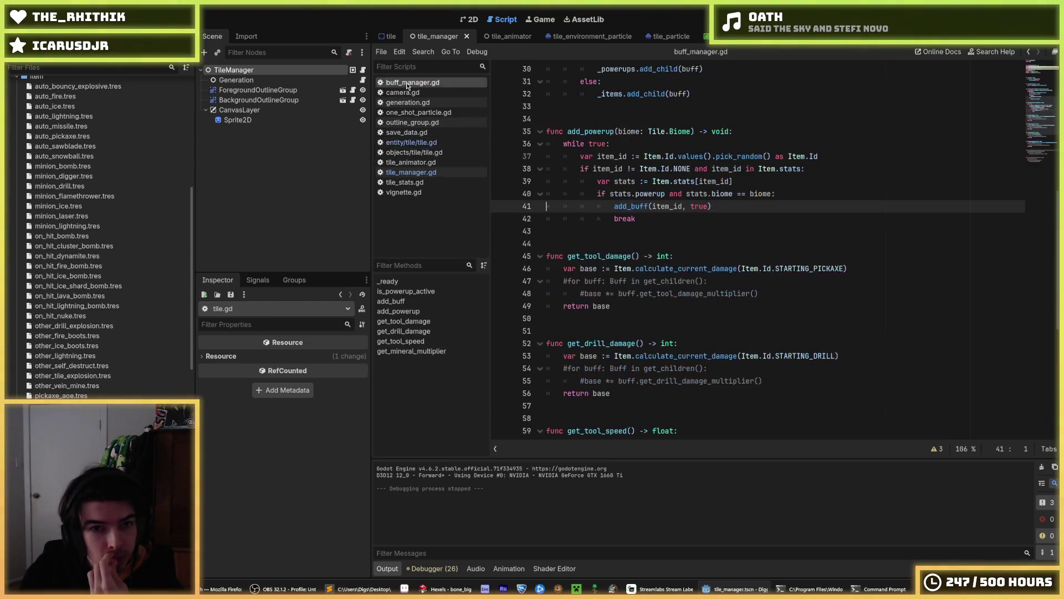
scroll(637, 333, up, 5)
double_click(650, 380)
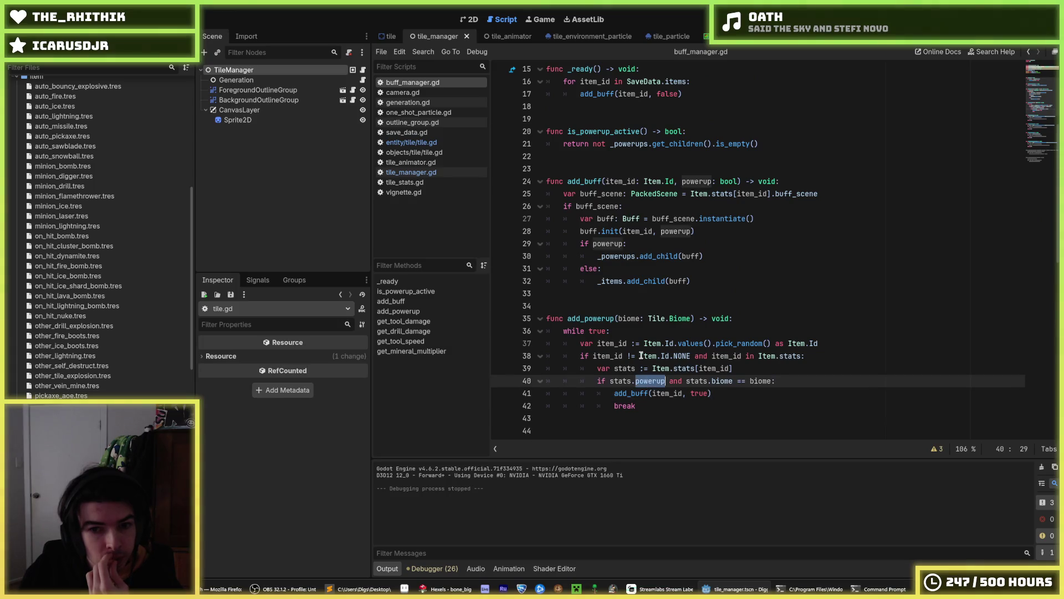
scroll(641, 355, up, 5)
scroll(621, 297, down, 1)
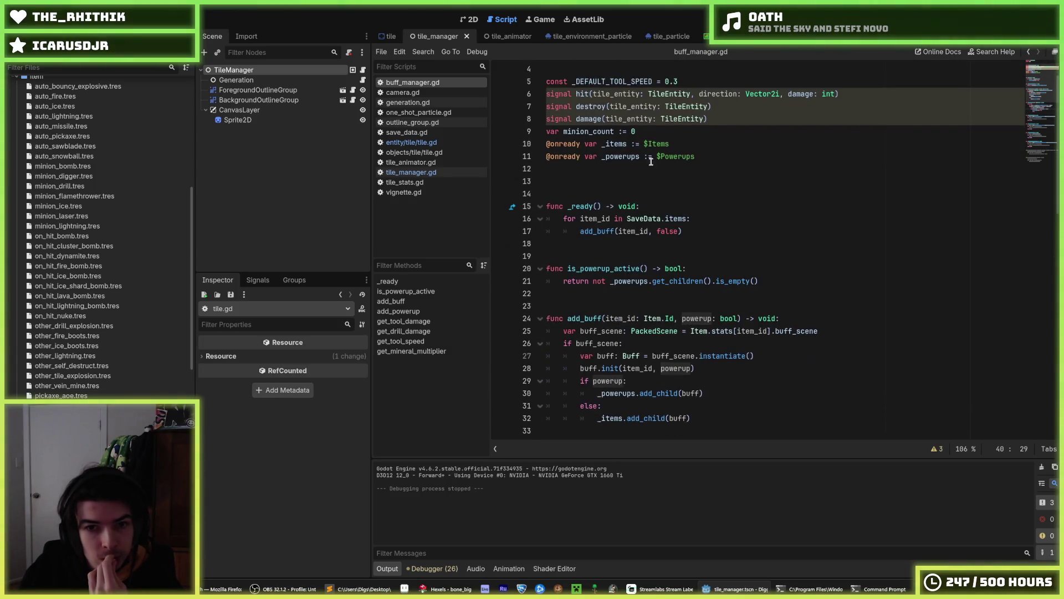
double_click(620, 156)
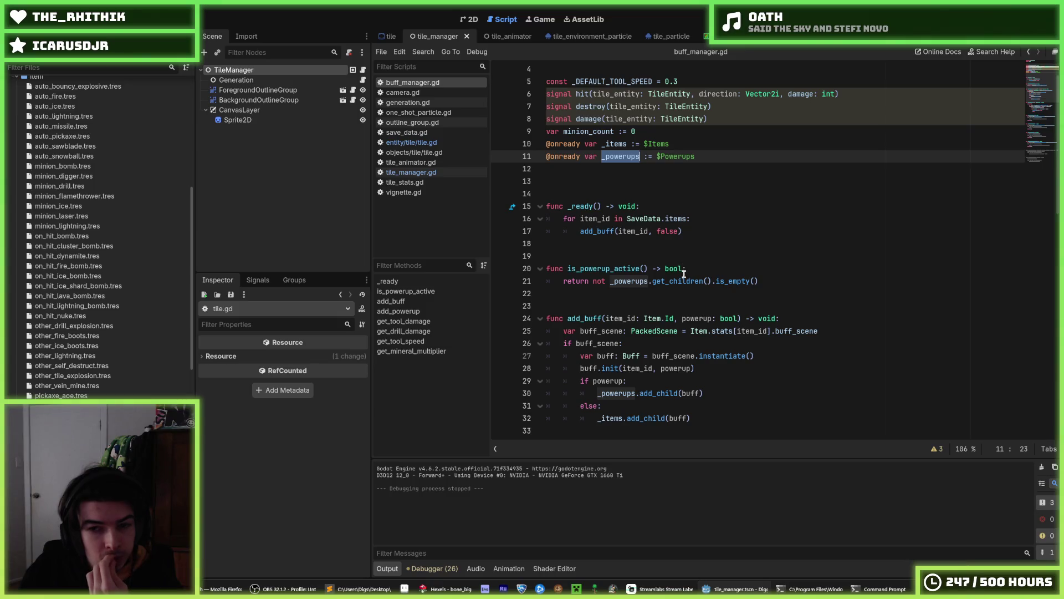
scroll(782, 282, down, 16)
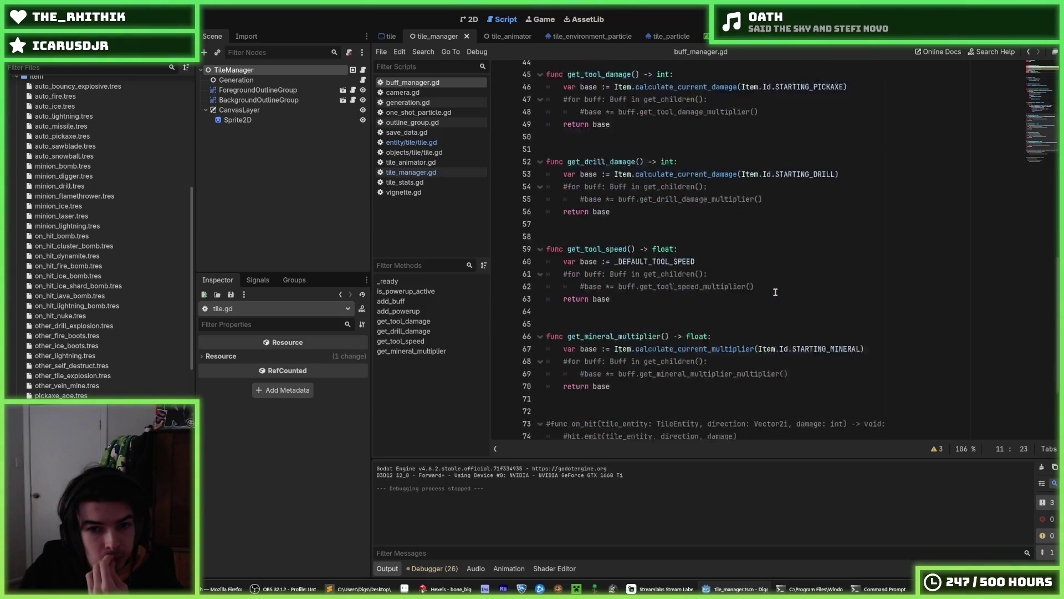
scroll(775, 292, up, 17)
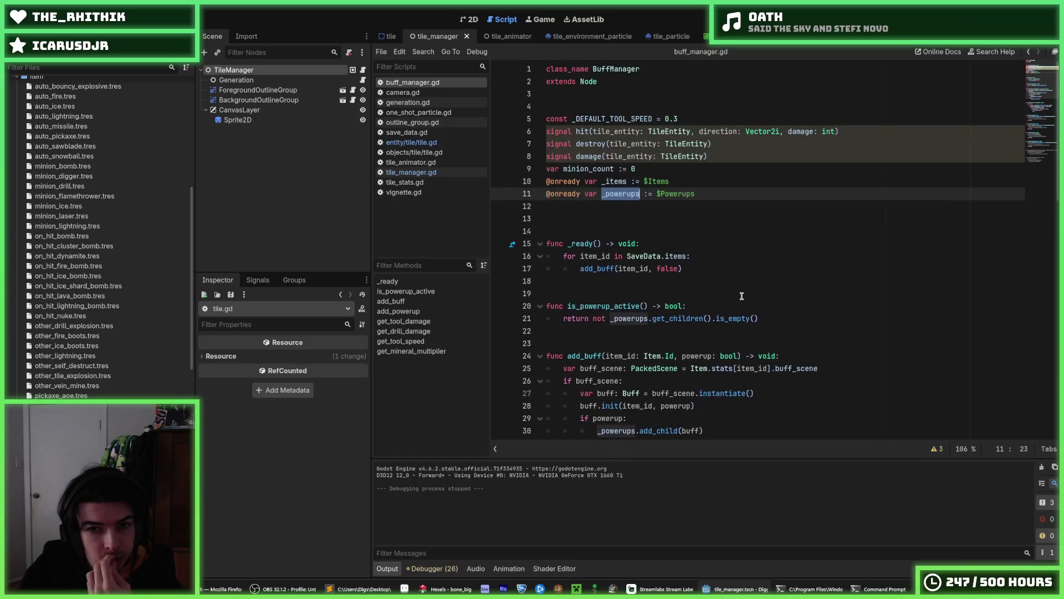
Inspect the uses of _powerups on lines 21 and 30 of buff_manager.gd
double_click(637, 318)
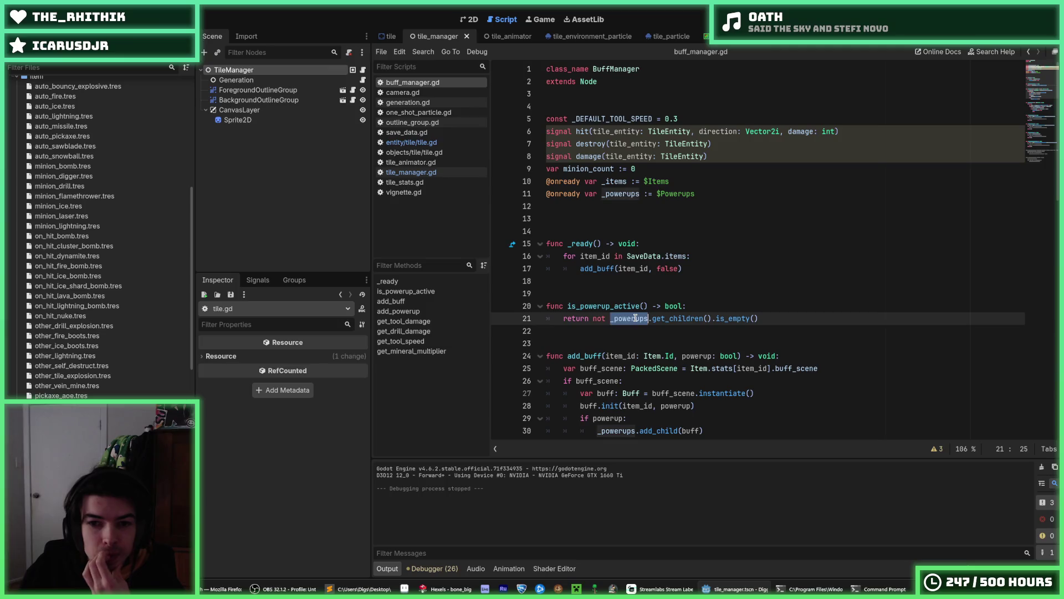
click(636, 318)
double_click(635, 318)
click(636, 318)
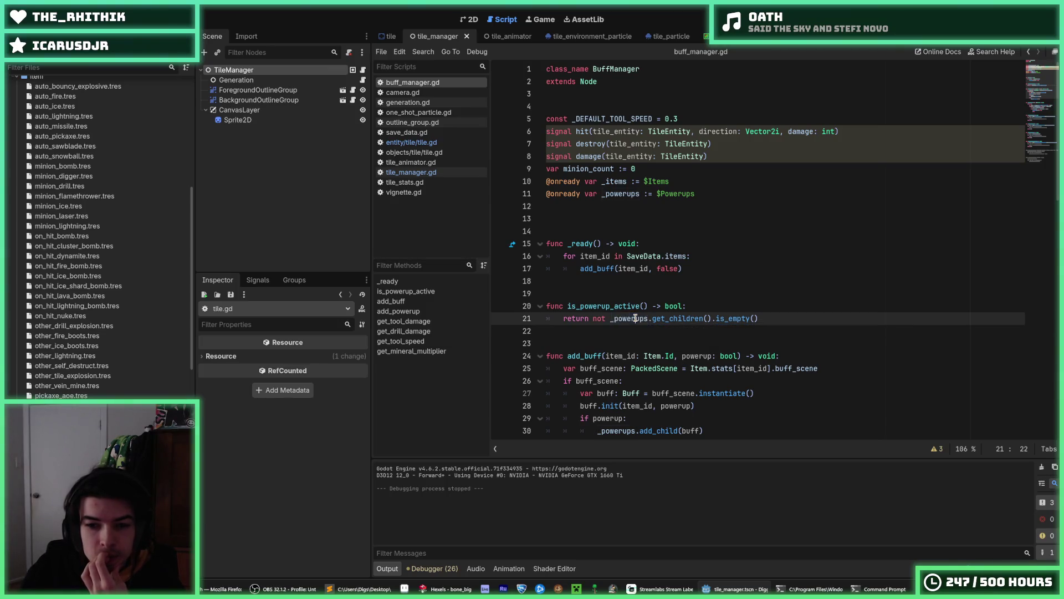
scroll(636, 318, down, 3)
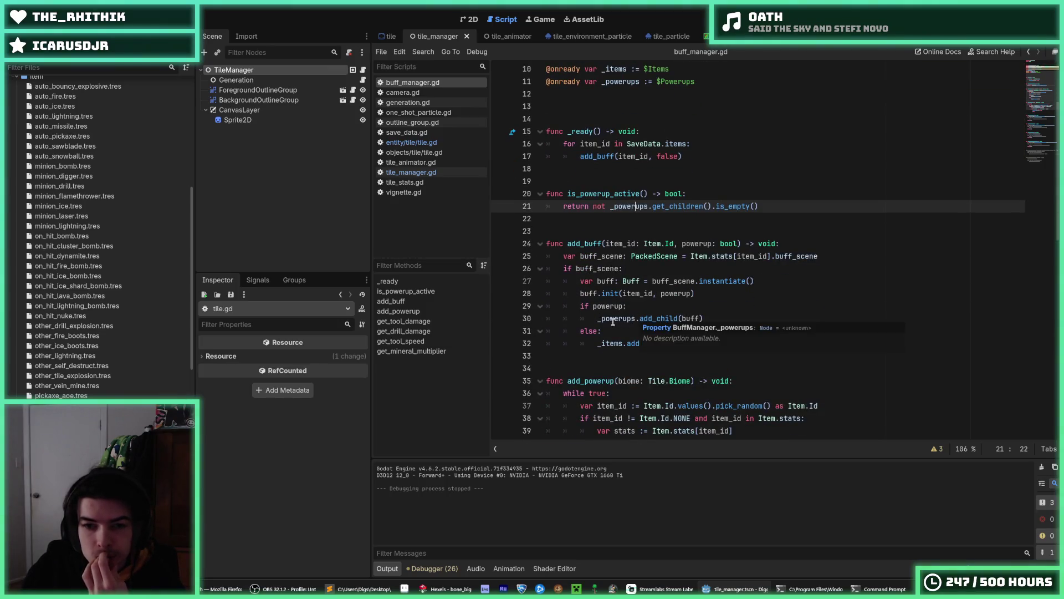
double_click(613, 319)
click(695, 318)
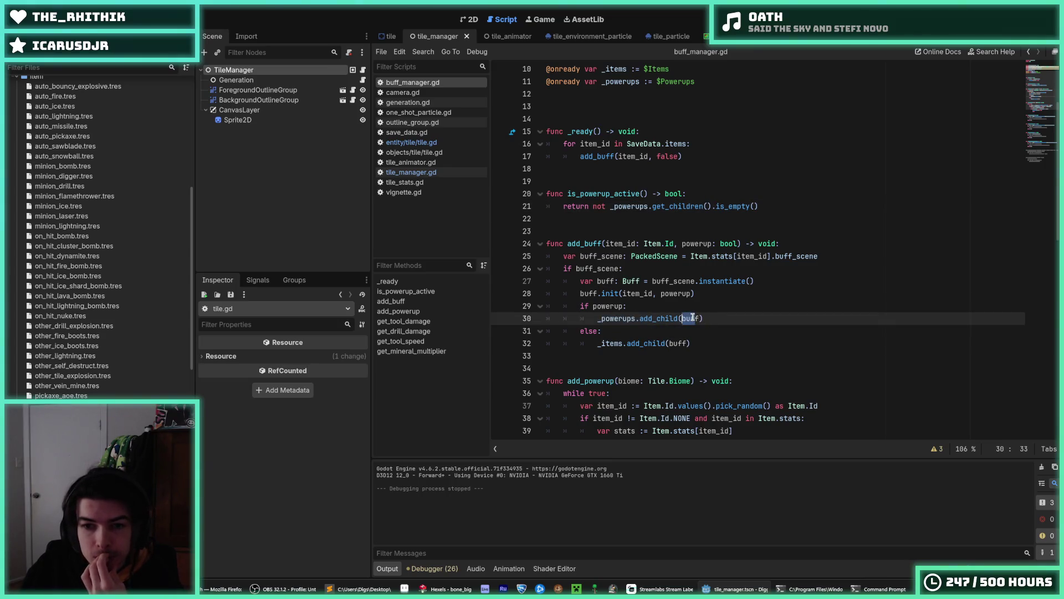
triple_click(620, 319)
triple_click(623, 321)
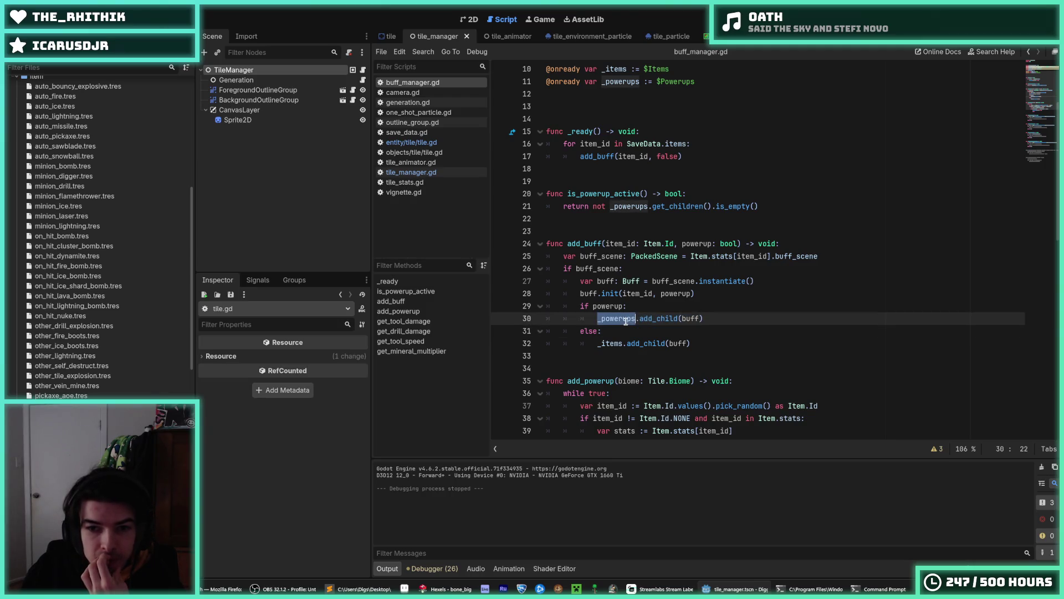
click(626, 319)
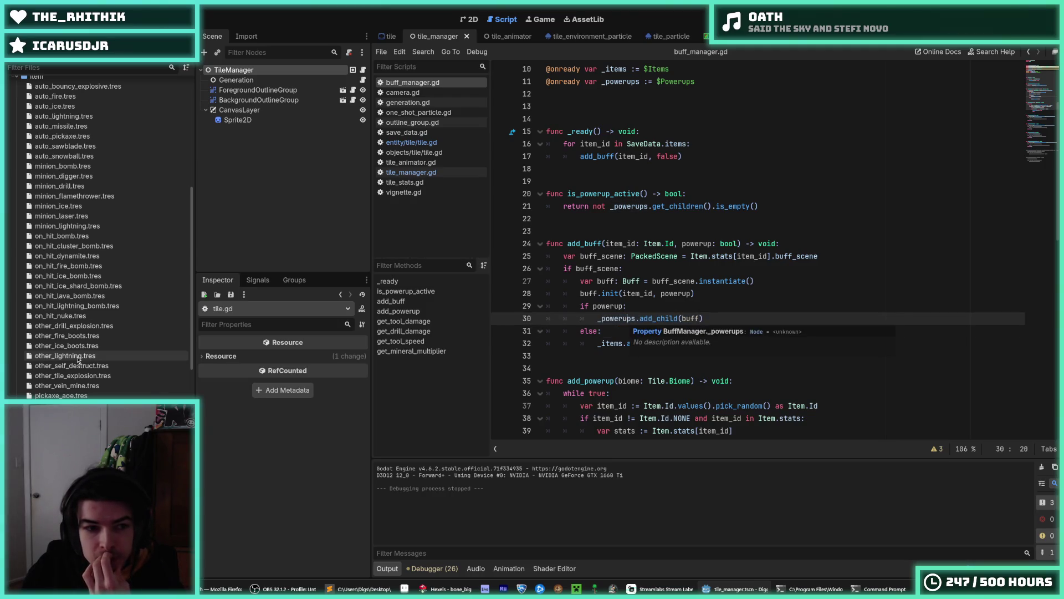
scroll(70, 355, up, 5)
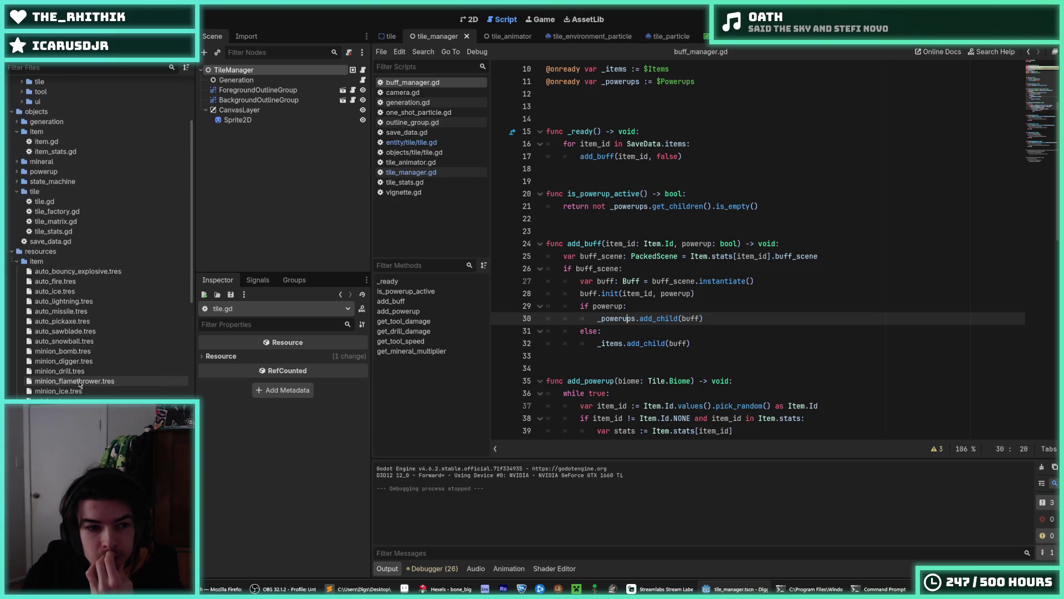
Show minion_digger.tres stats in the Inspector and review lines 28–29 of buff_manager.gd
click(68, 363)
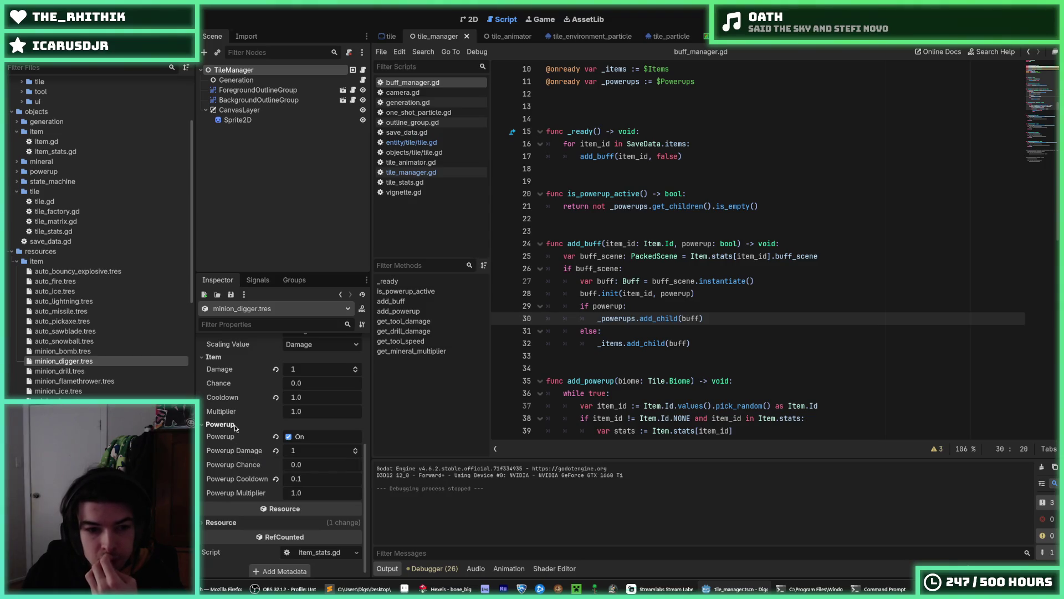
scroll(235, 428, up, 5)
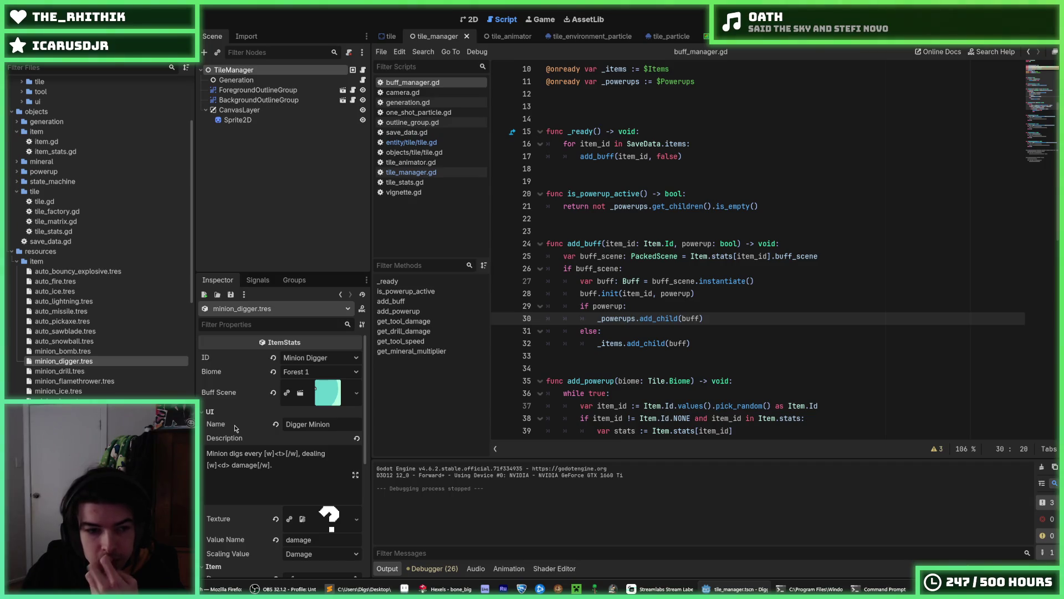
click(705, 307)
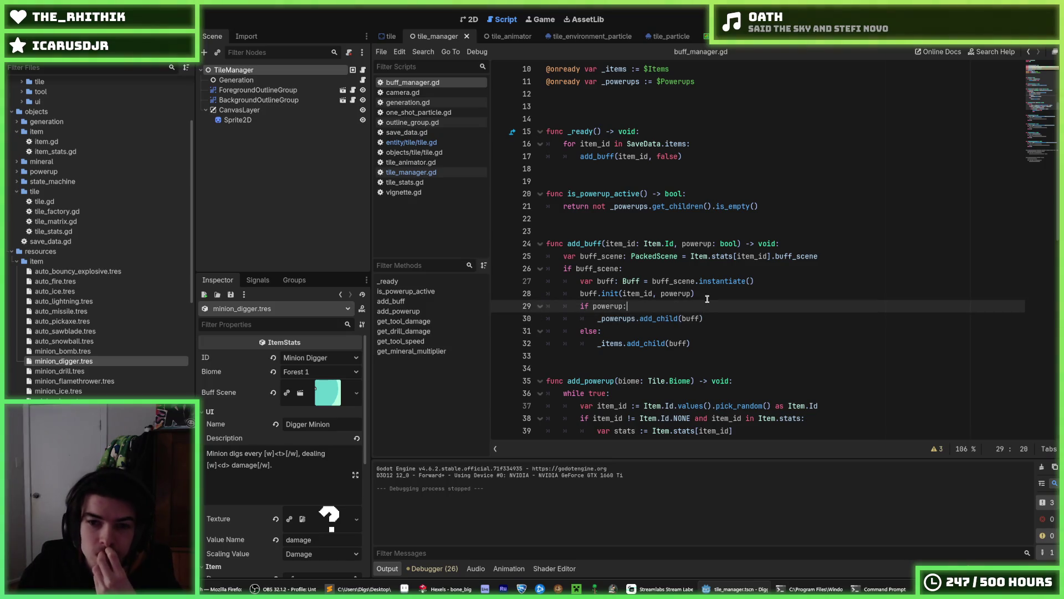
click(699, 297)
key(Up)
key(Down)
key(Up)
key(Down)
key(Up)
key(Down)
key(Up)
key(Down)
key(Up)
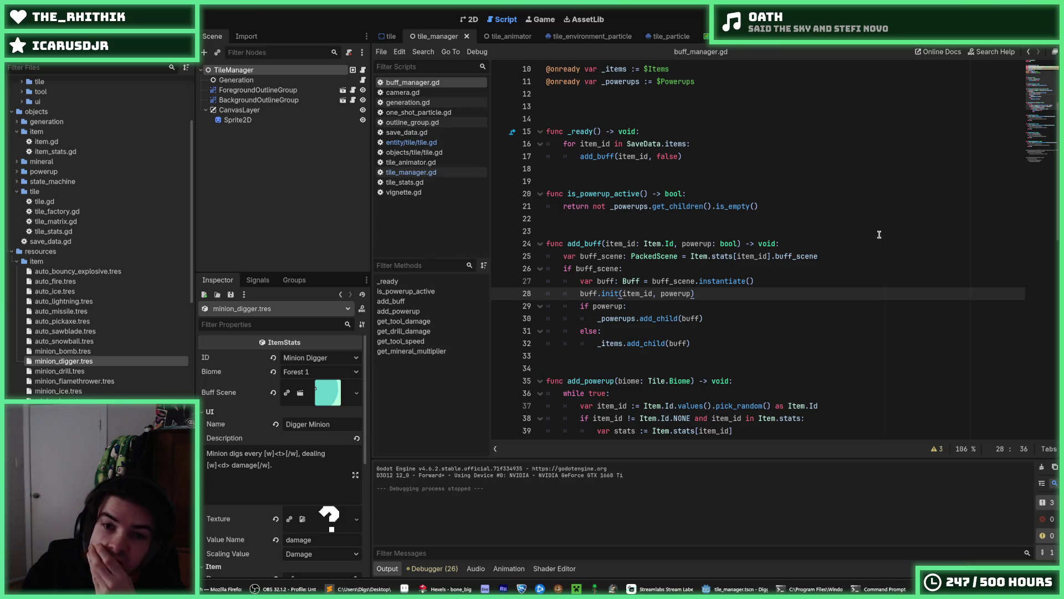
Review lines 27 and 28 of buff_manager.gd, moving the caret between them
click(787, 280)
click(784, 293)
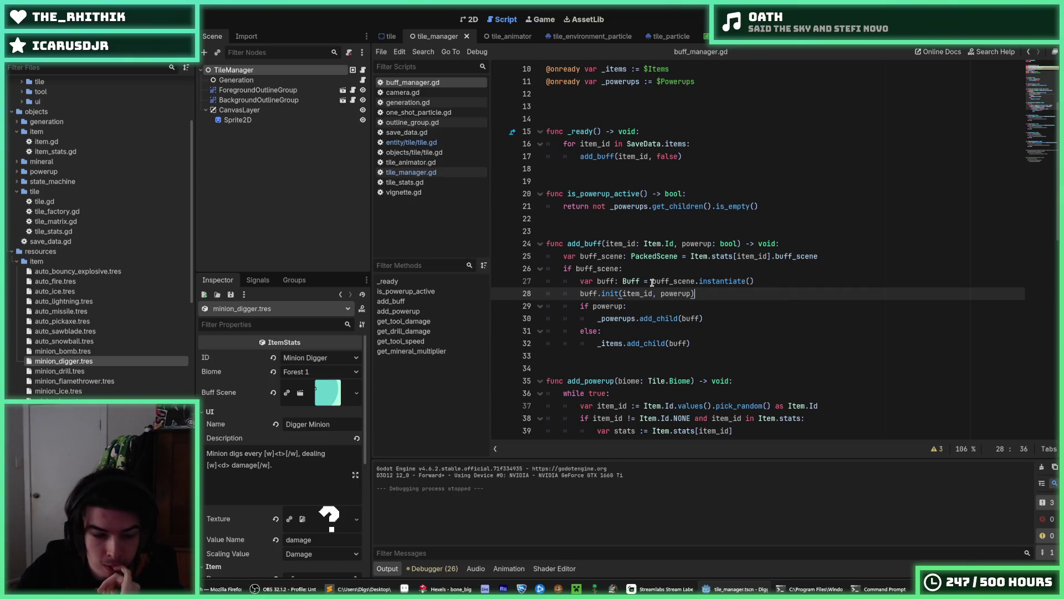
click(768, 287)
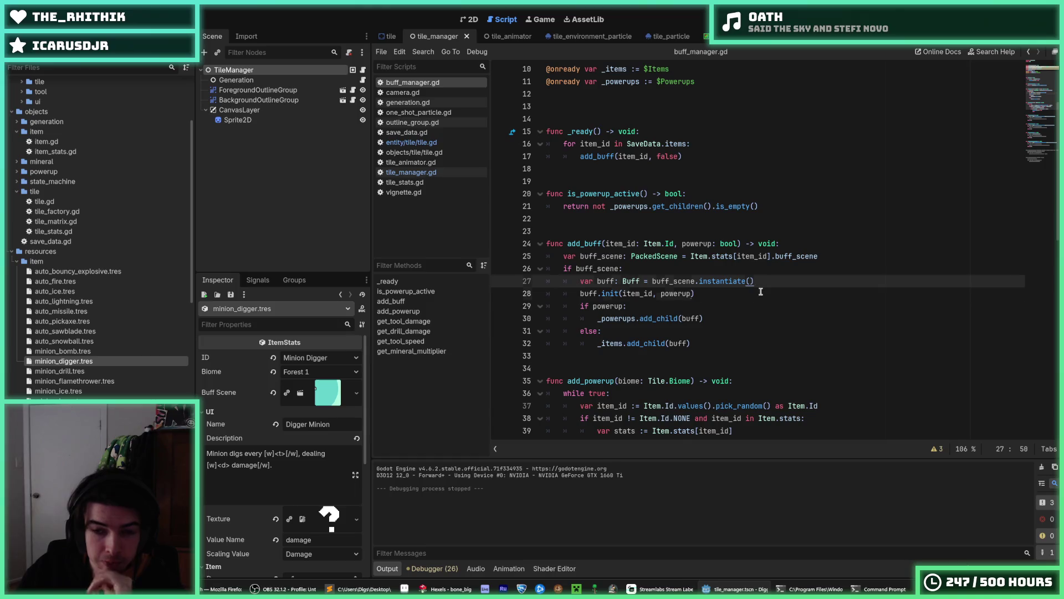
key(Down)
key(Up)
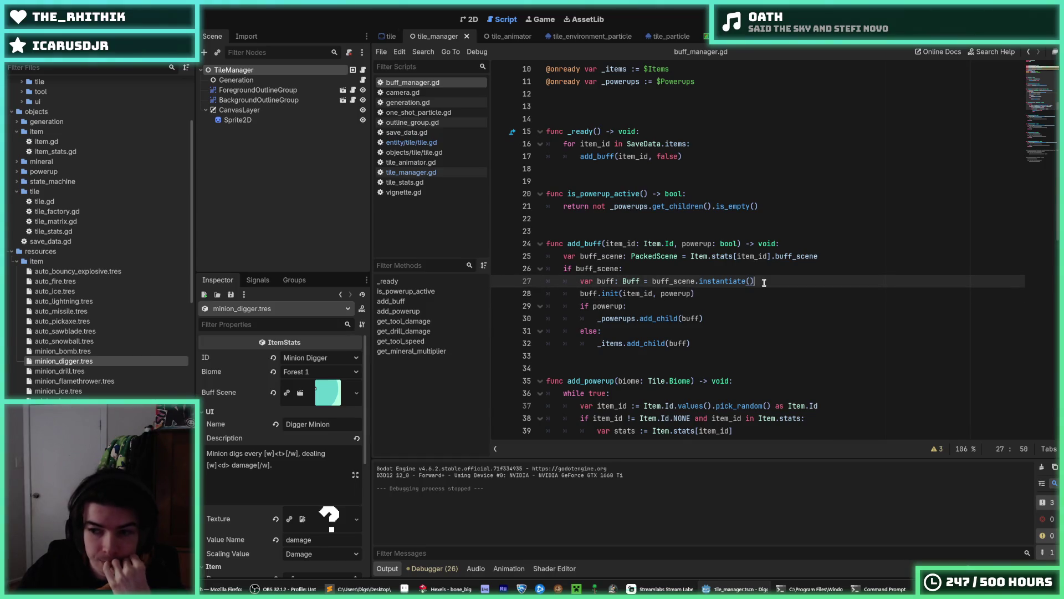
scroll(763, 283, up, 1)
scroll(764, 281, down, 2)
key(Down)
key(Up)
key(Down)
key(Up)
key(Down)
key(Up)
key(Down)
key(Up)
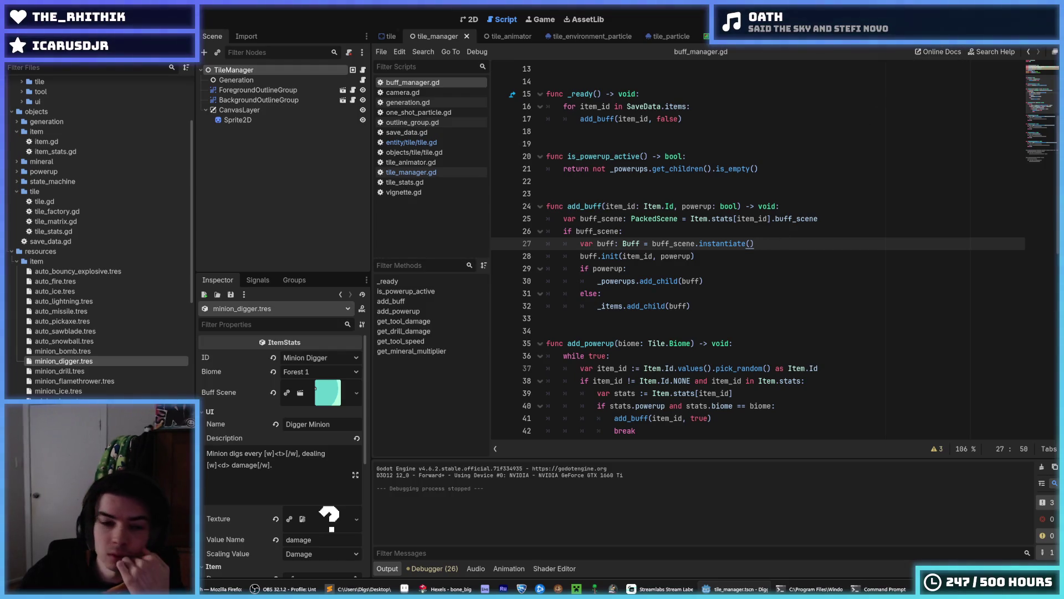
Place the caret on empty line 18 and scroll through the script
click(837, 132)
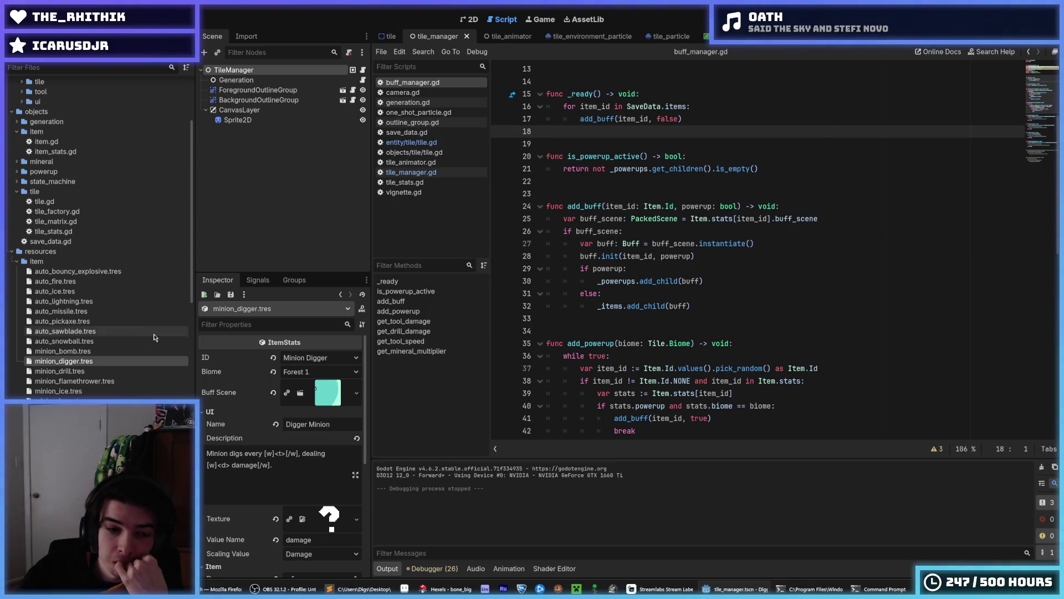
scroll(160, 357, down, 4)
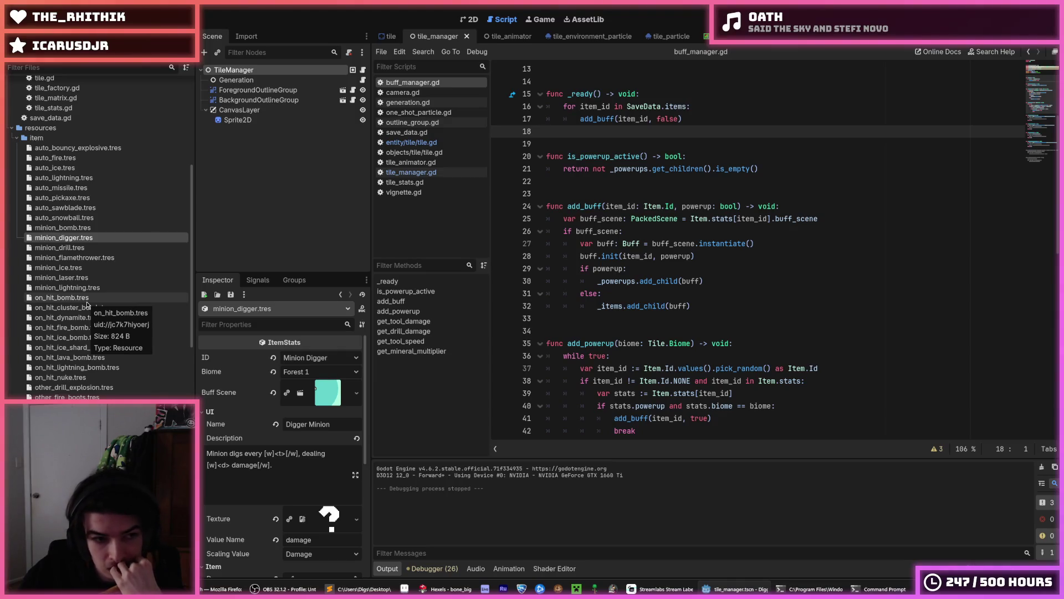
scroll(87, 304, down, 6)
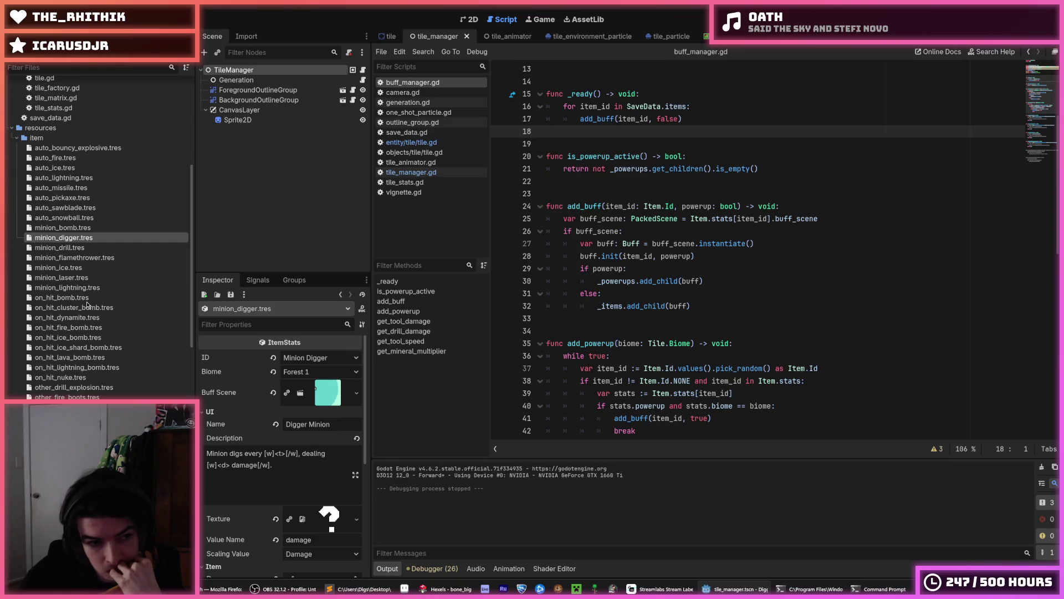
scroll(87, 305, up, 4)
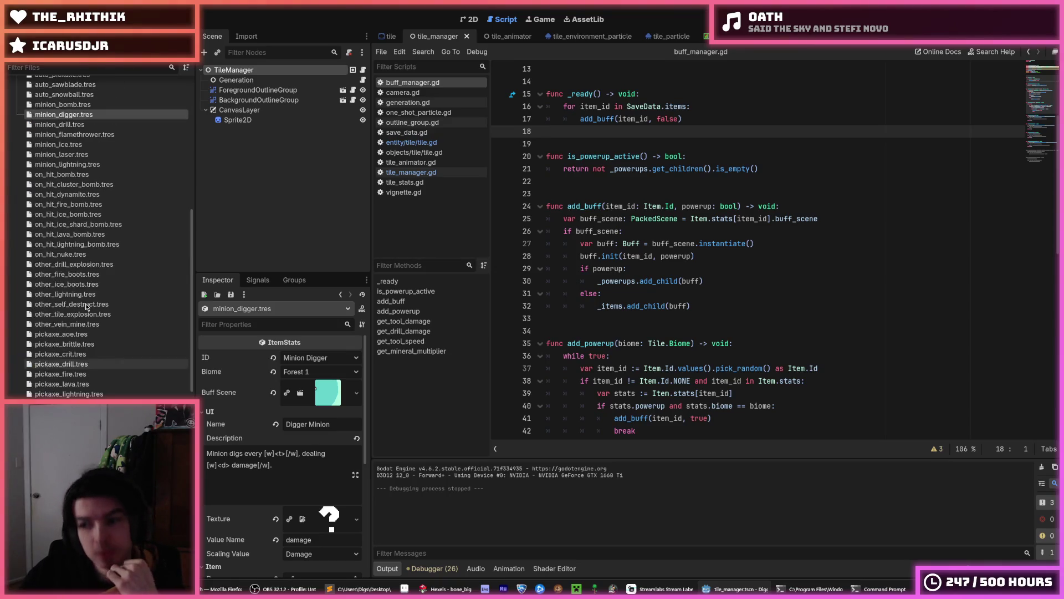
scroll(87, 307, up, 6)
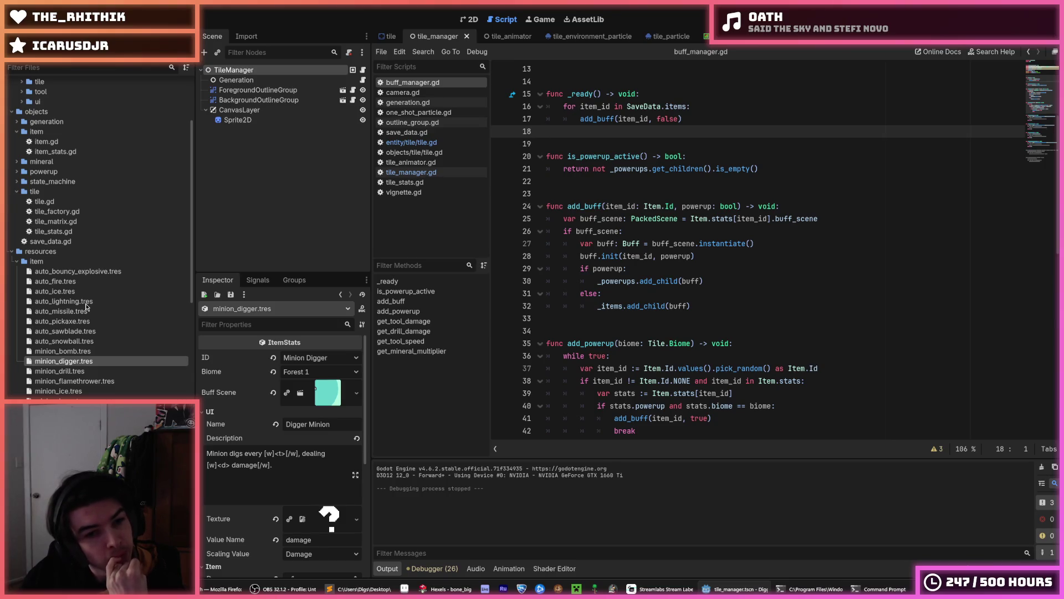
scroll(87, 307, down, 4)
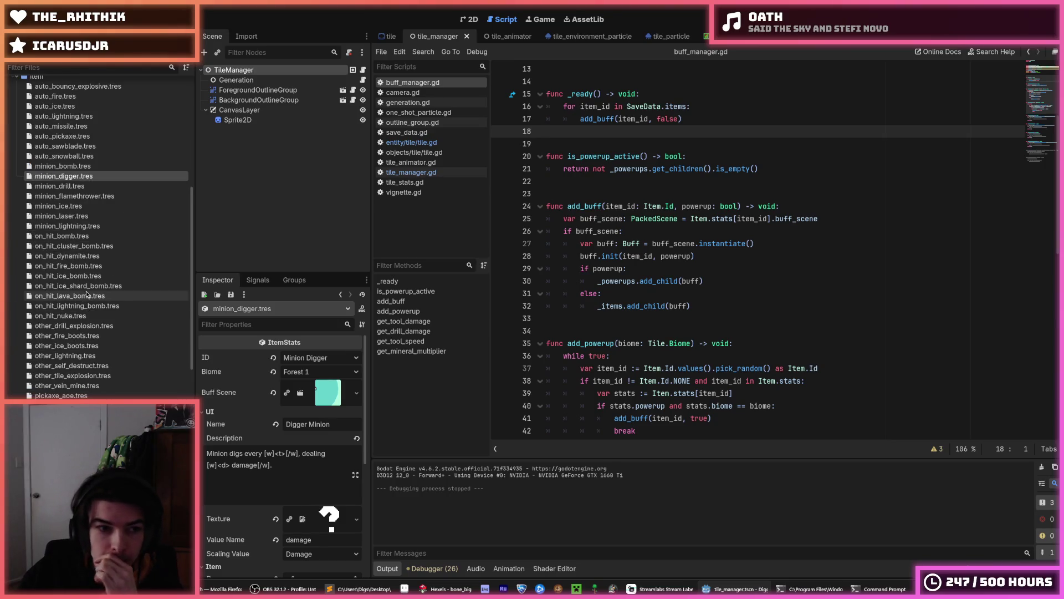
scroll(75, 283, up, 2)
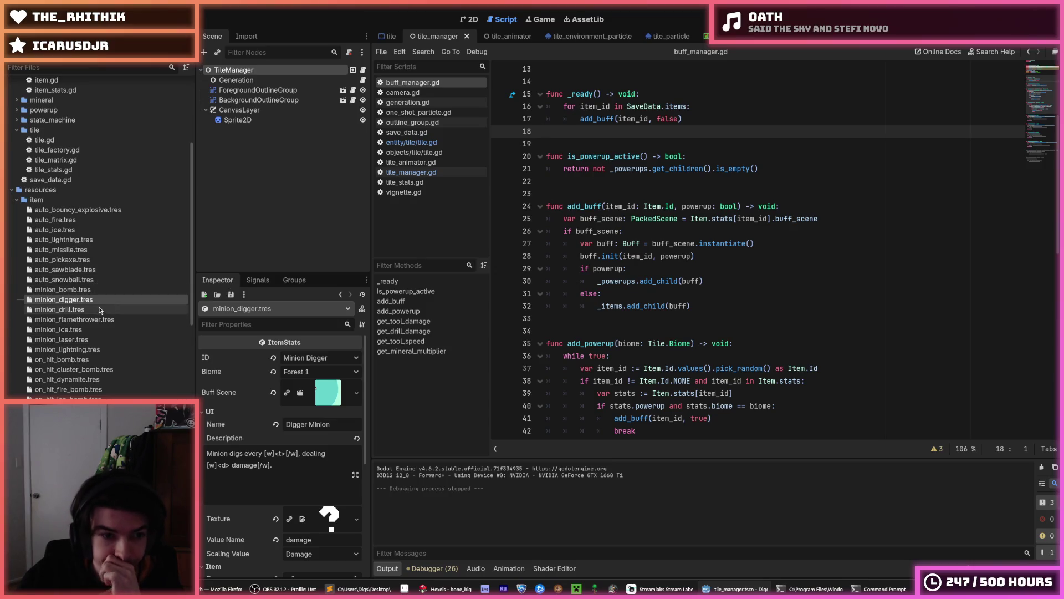
Open generation.gd and scroll to the _add_chests and _add_powerups functions
click(408, 103)
scroll(647, 337, down, 3)
scroll(651, 333, up, 5)
scroll(654, 330, up, 5)
scroll(688, 341, down, 5)
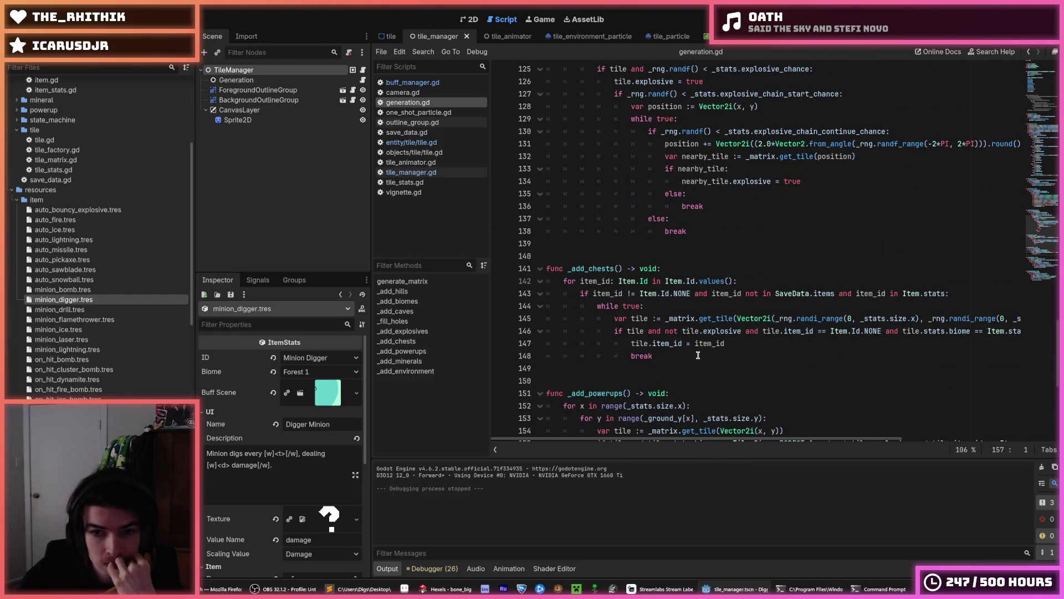
click(716, 352)
click(749, 342)
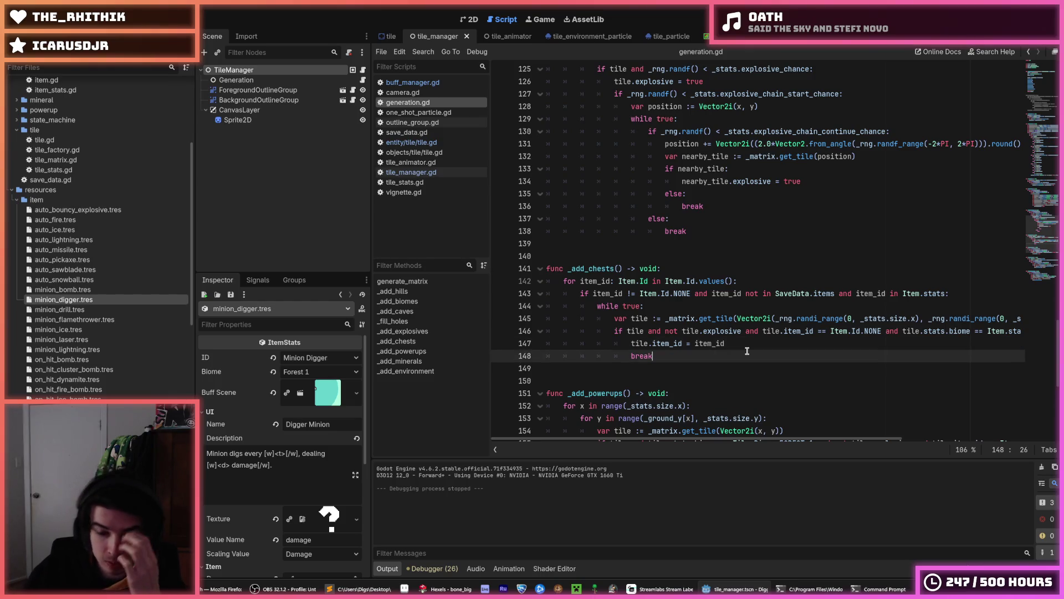
click(746, 353)
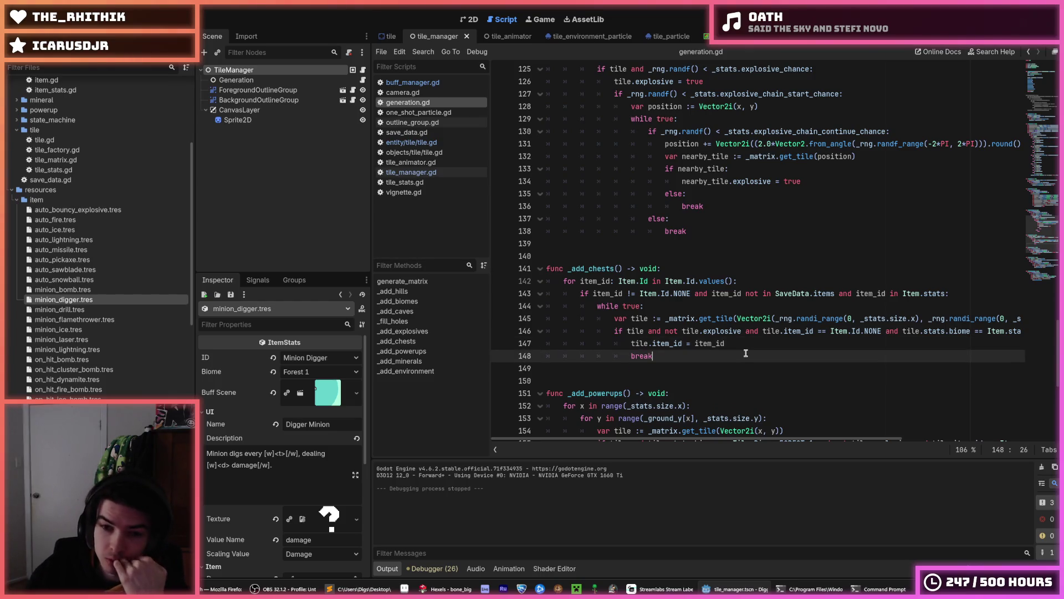
click(743, 344)
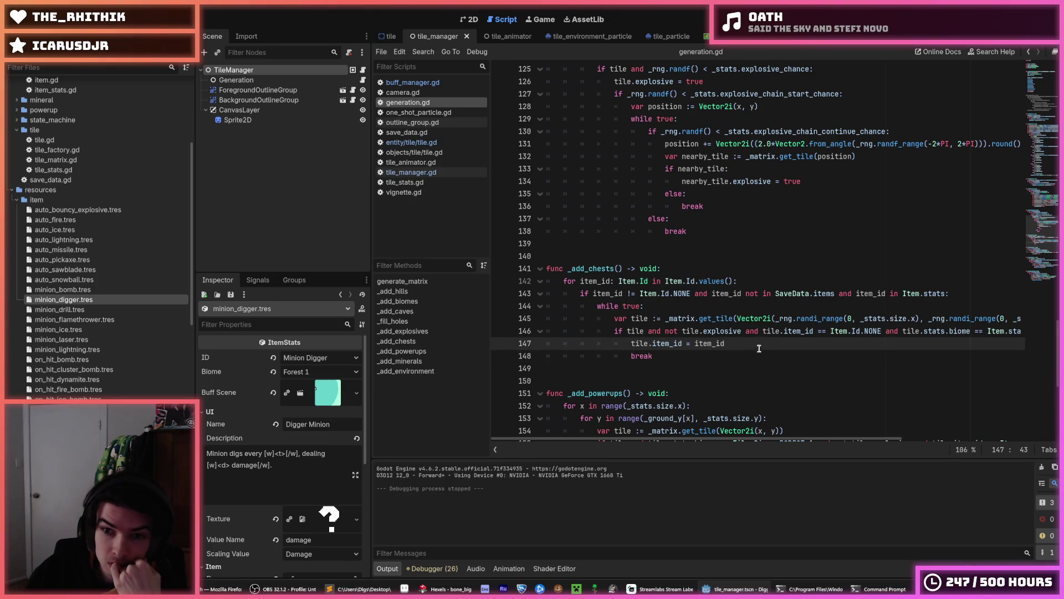
click(757, 356)
click(736, 317)
click(735, 307)
click(753, 341)
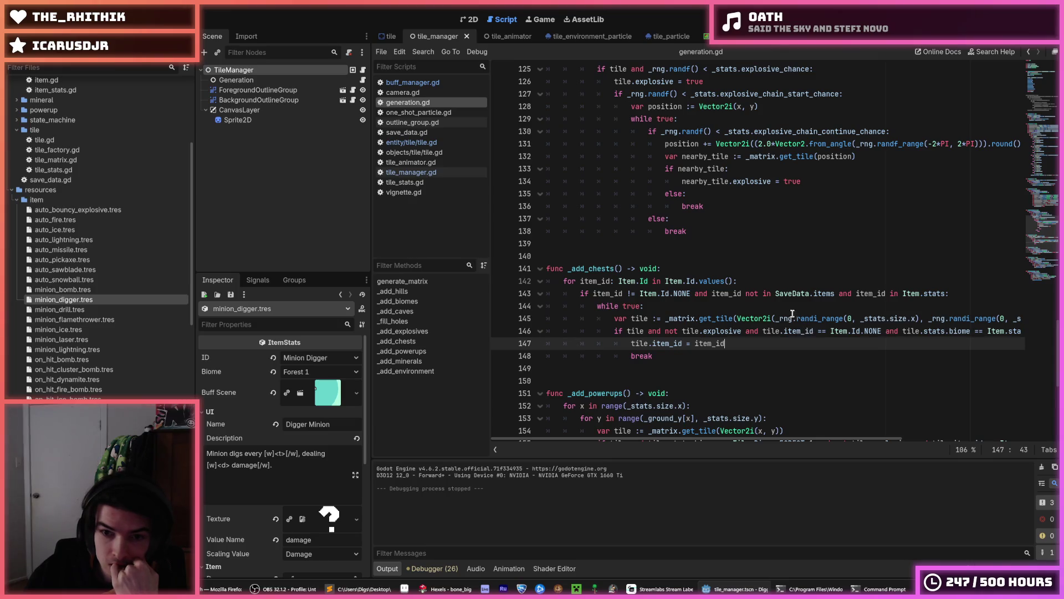
click(777, 305)
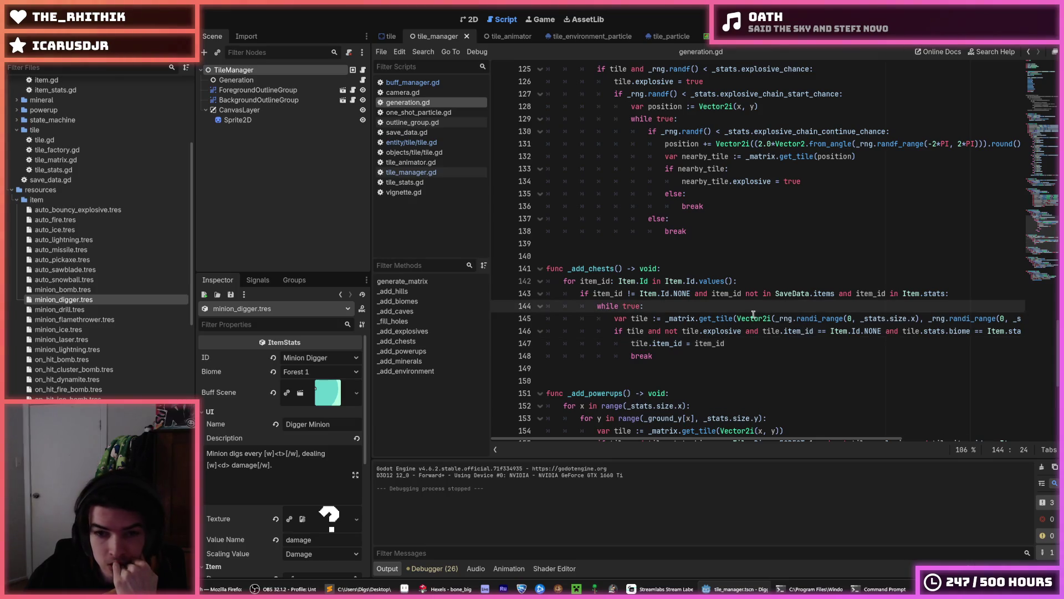
click(752, 317)
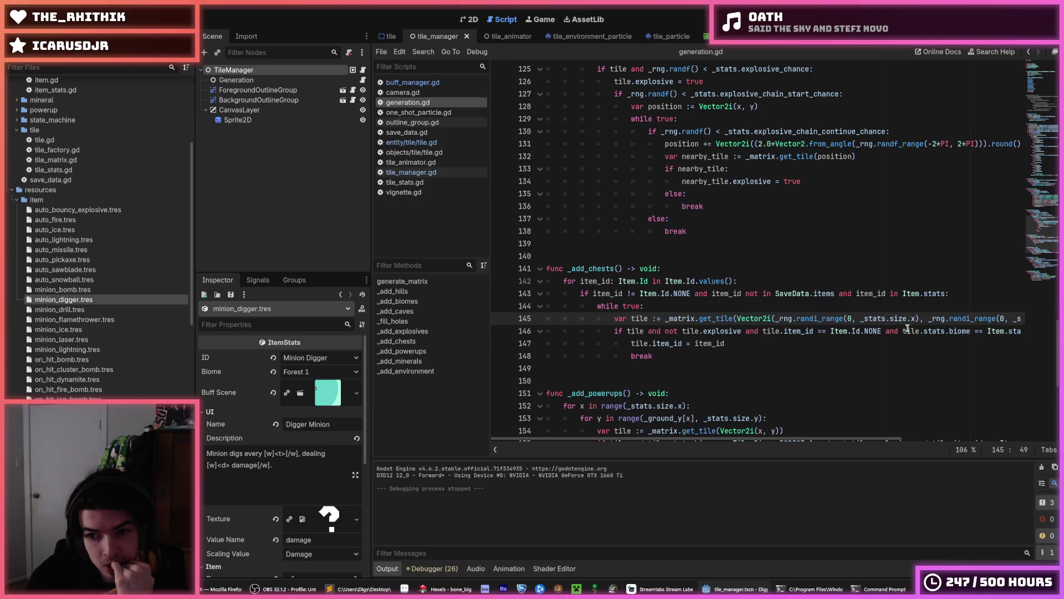
mouse_move(909, 331)
mouse_down()
mouse_move(1019, 331)
mouse_move(883, 331)
mouse_up()
click(882, 330)
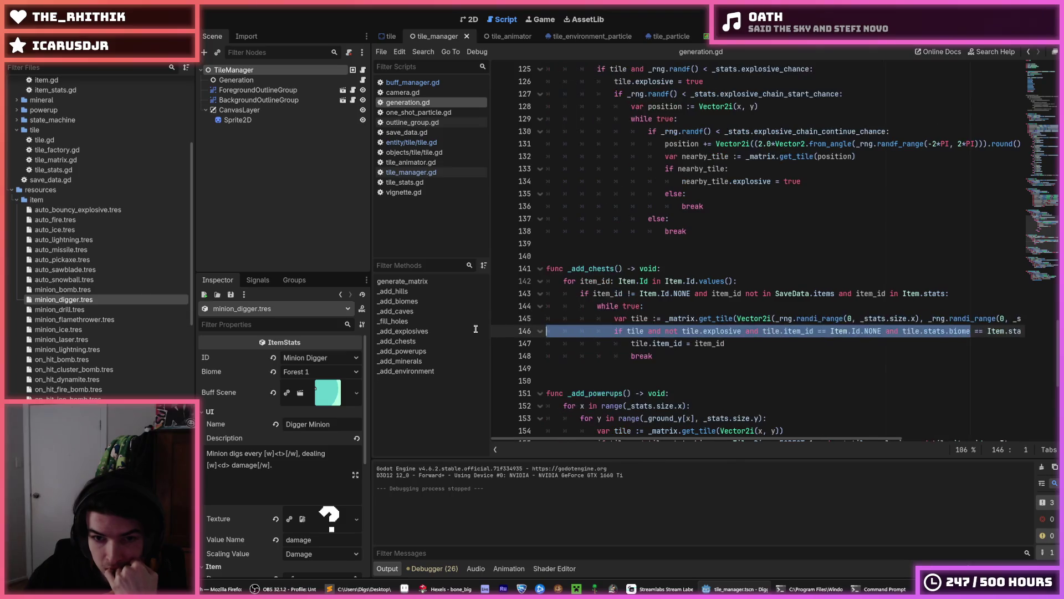
key(shift+Down)
click(981, 333)
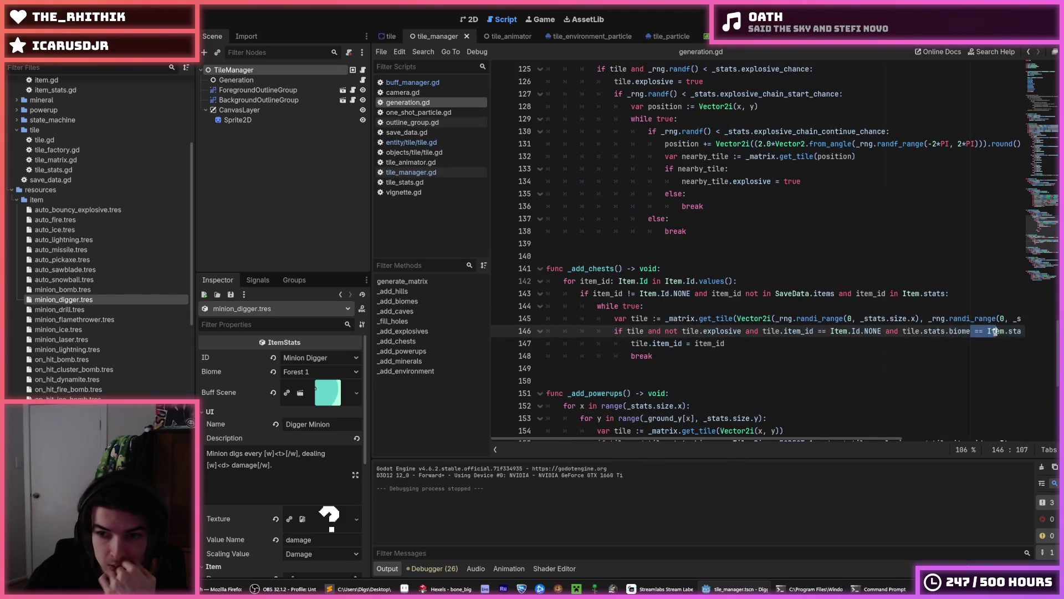
click(984, 332)
drag(1007, 331, 901, 332)
right_click(911, 333)
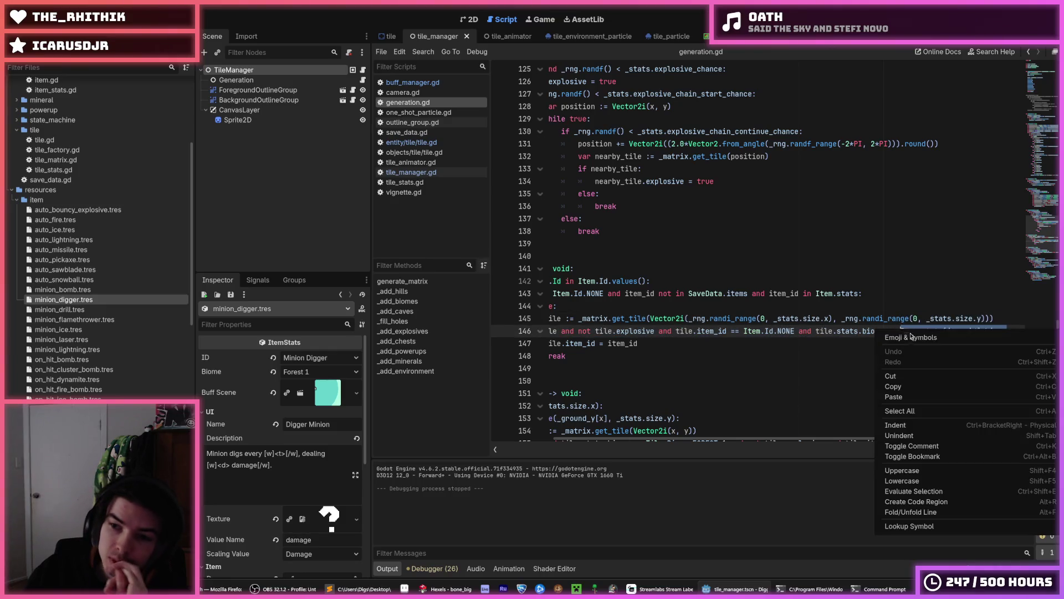
click(904, 386)
click(578, 304)
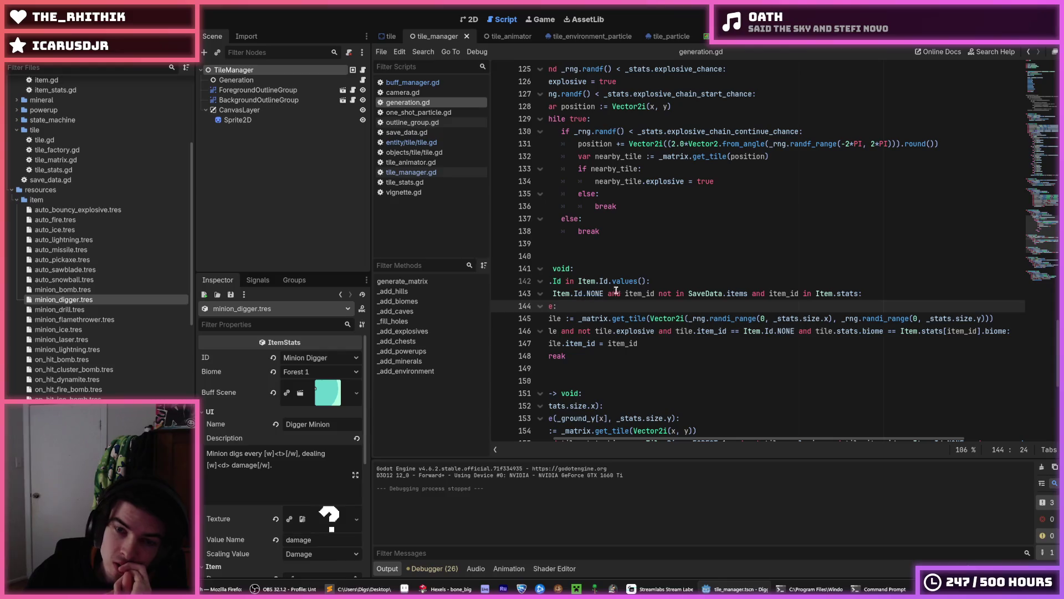
scroll(656, 284, down, 1)
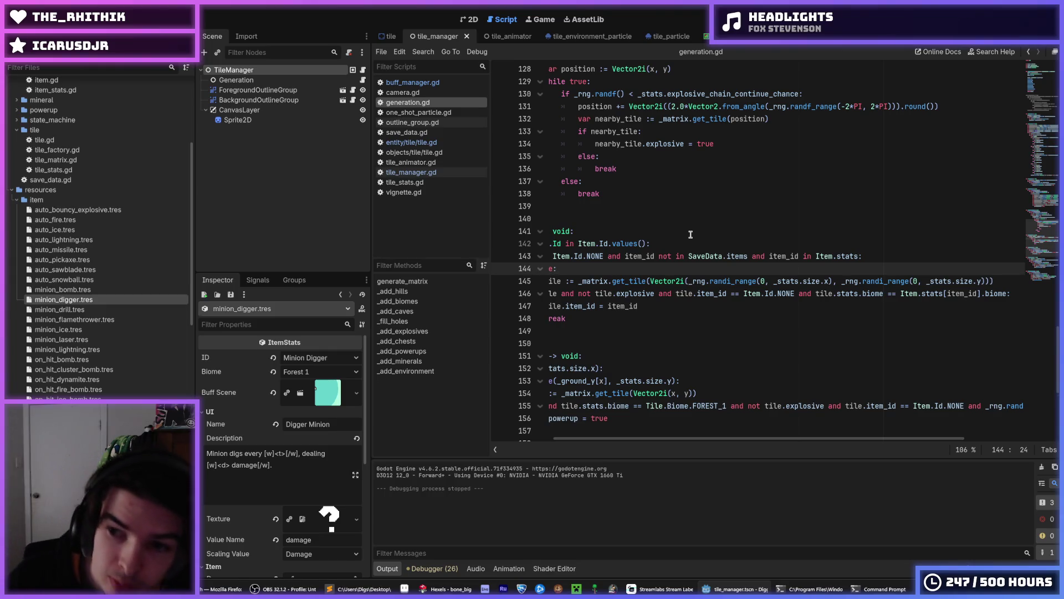
Insert an indented blank line after 'while true:' on line 144 and save generation.gd
scroll(681, 109, down, 1)
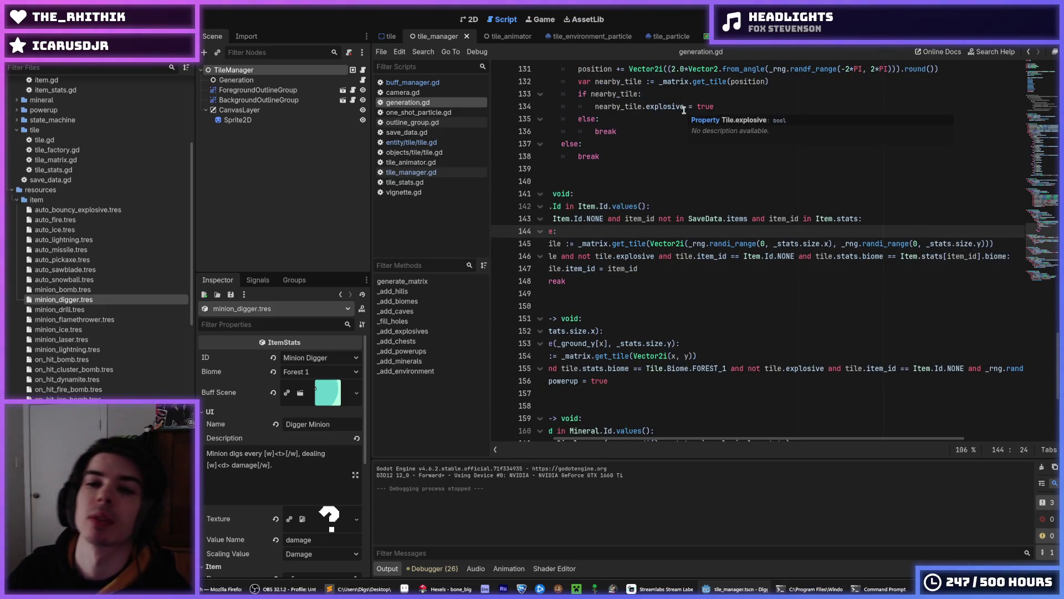
key(Return)
key(Tab)
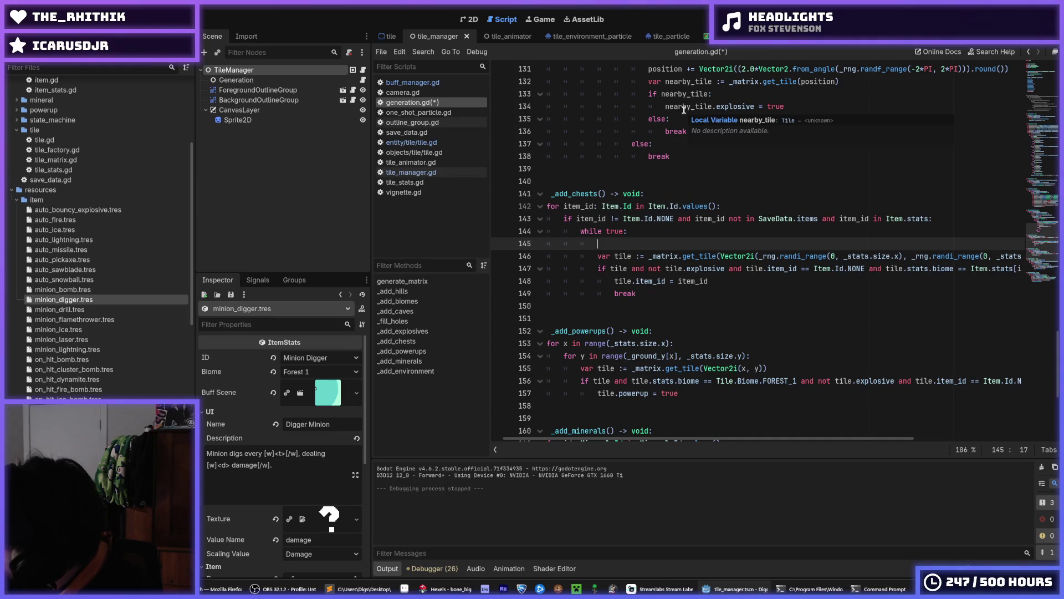
key(ctrl+s)
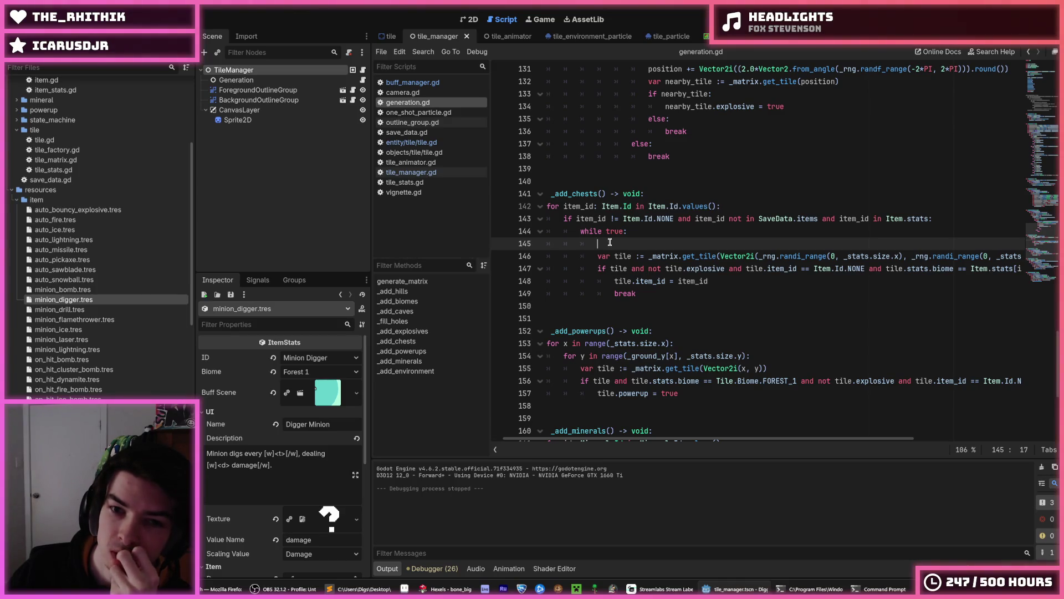
Review the loop body across lines 145–150, leaving the caret on blank line 145
scroll(613, 244, down, 2)
scroll(614, 243, down, 3)
scroll(599, 233, up, 2)
click(589, 225)
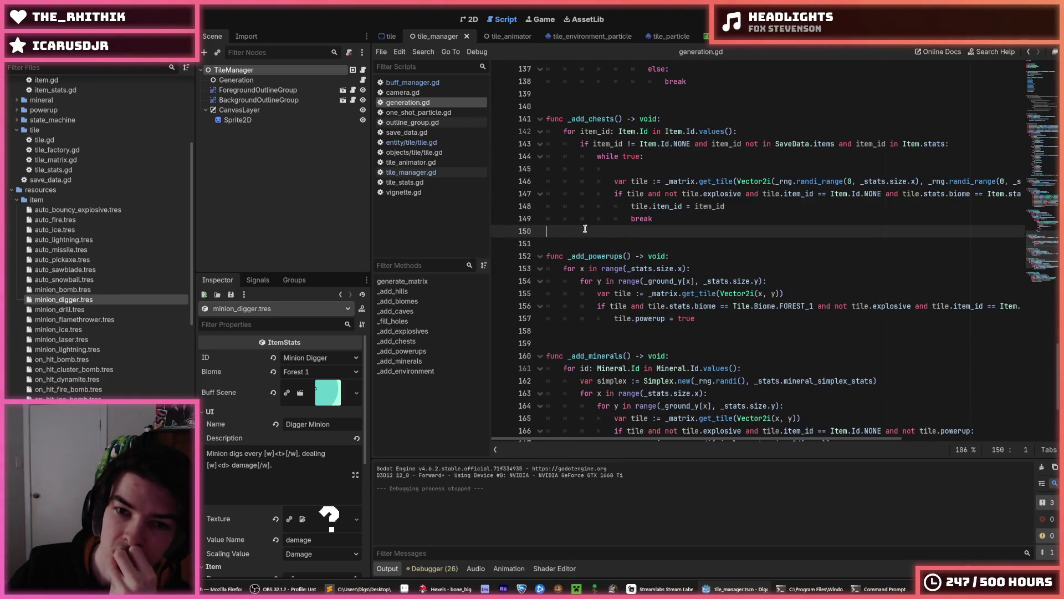
click(621, 168)
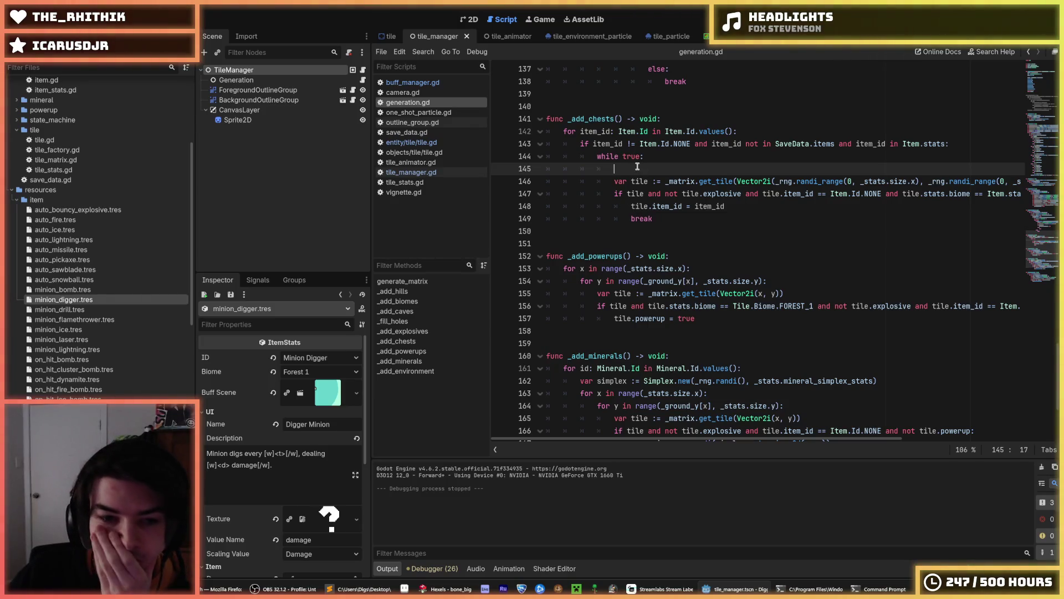
click(682, 209)
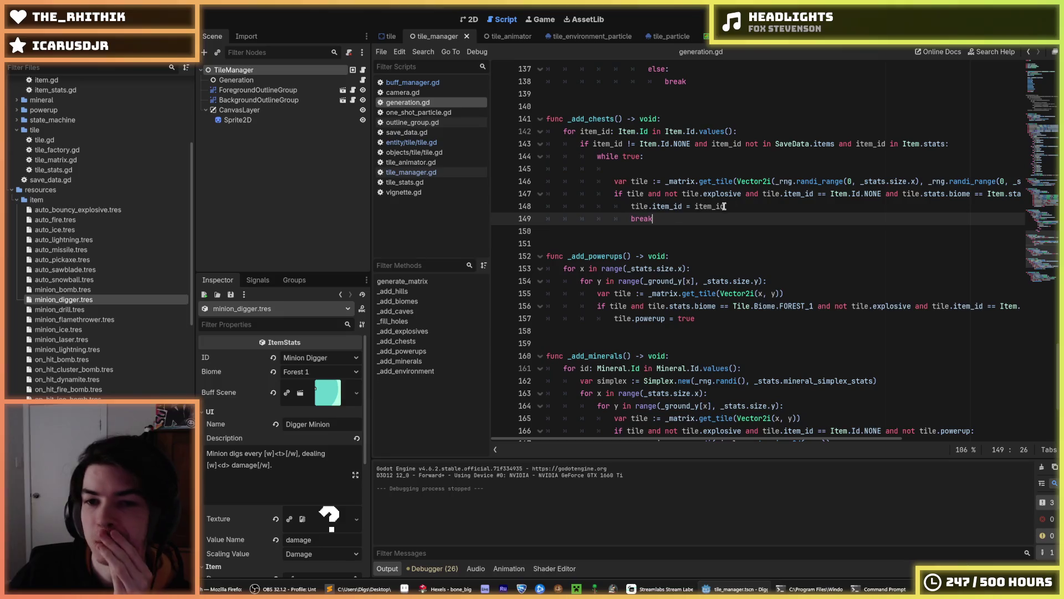
click(726, 208)
key(Down)
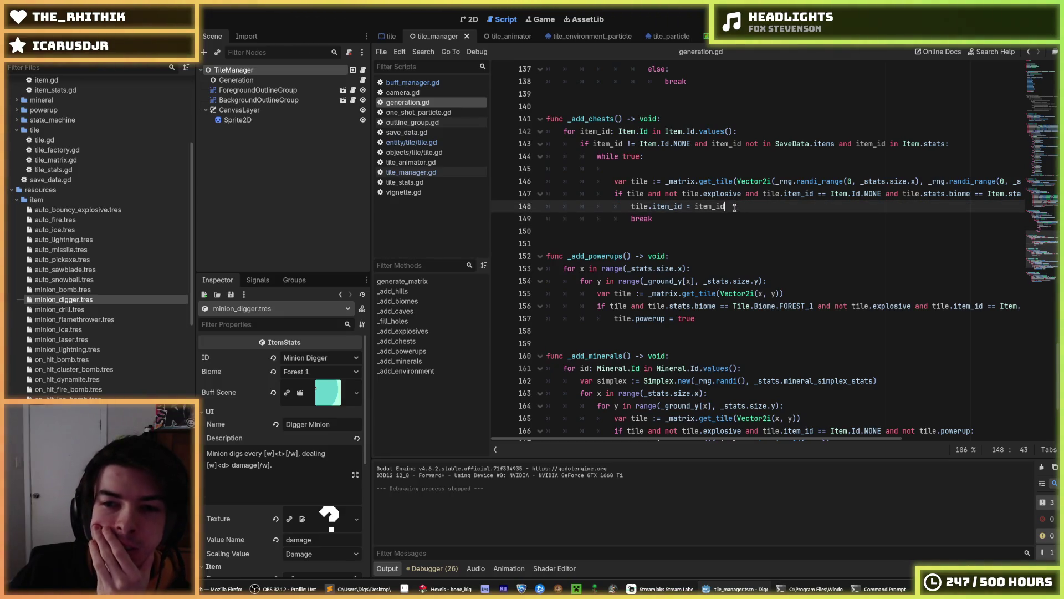
scroll(709, 216, down, 4)
scroll(709, 216, up, 6)
click(665, 220)
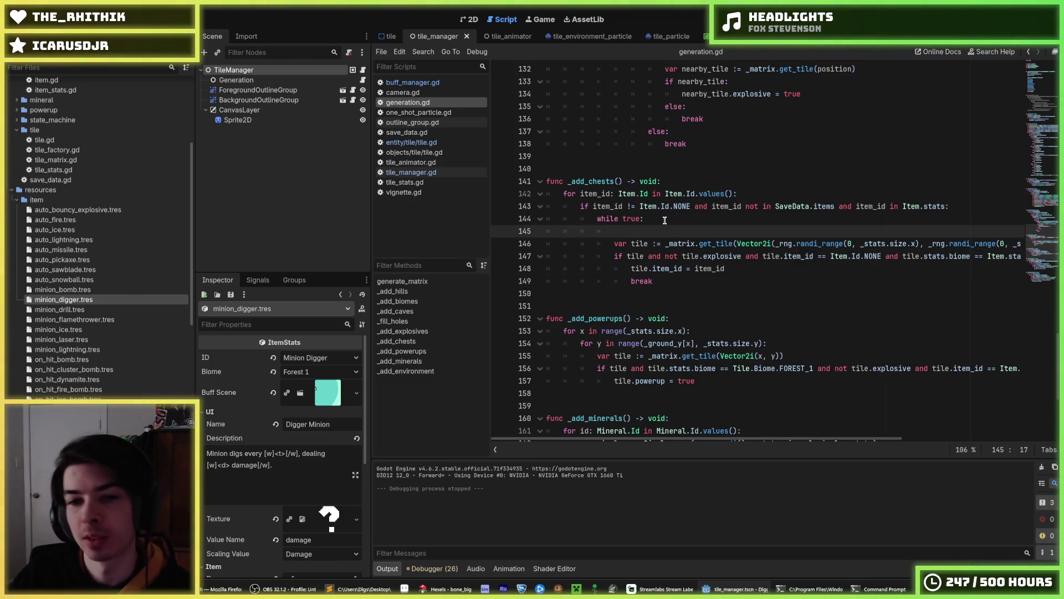
Start a 'const AREAS = {' declaration on line 145, then delete the unfinished constant
text(const )
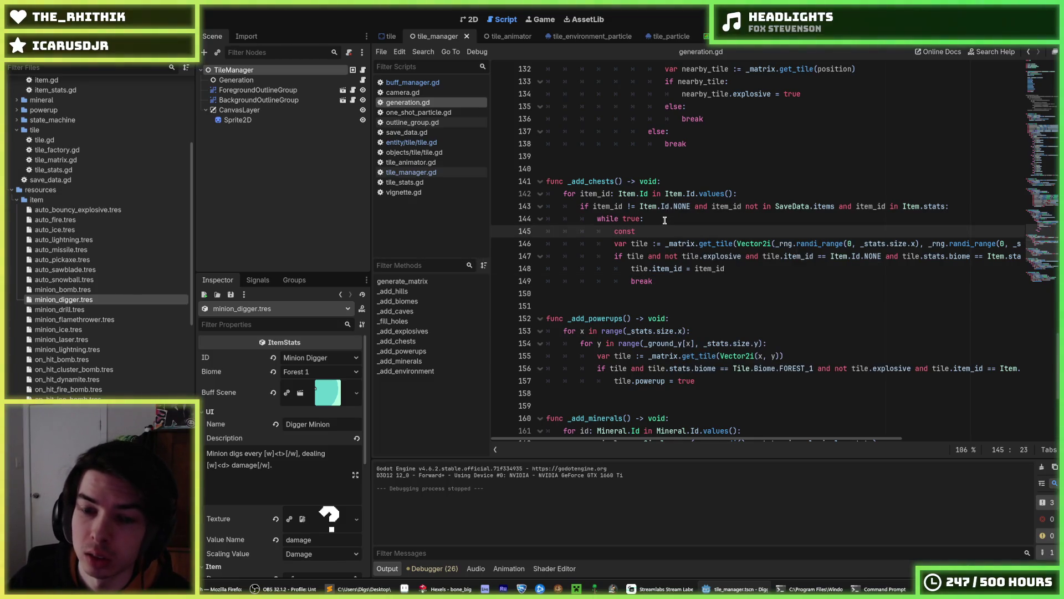
text(AREA)
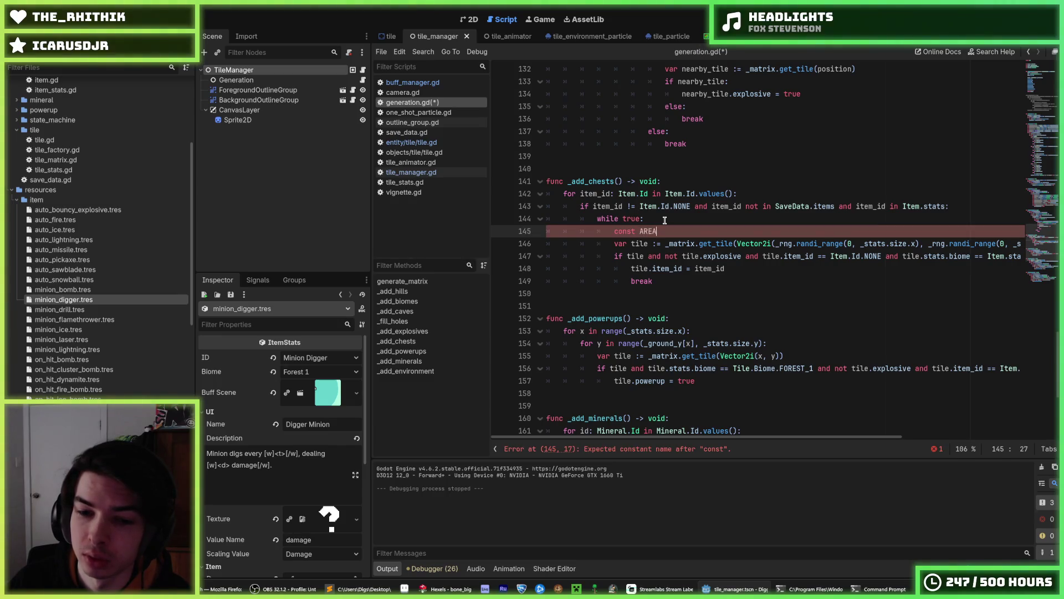
text(S = {)
key(Return)
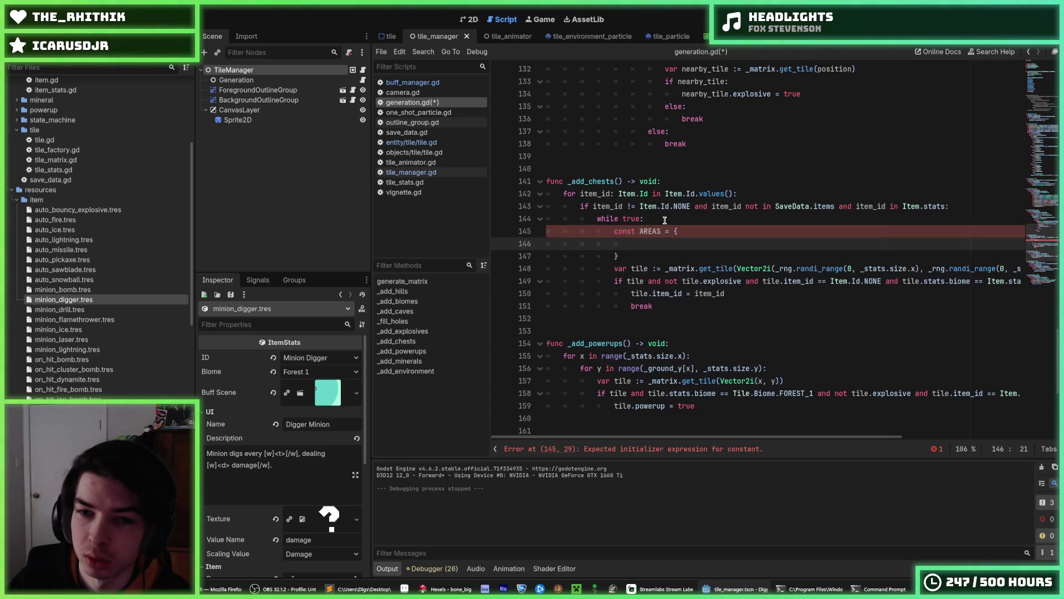
key(Up)
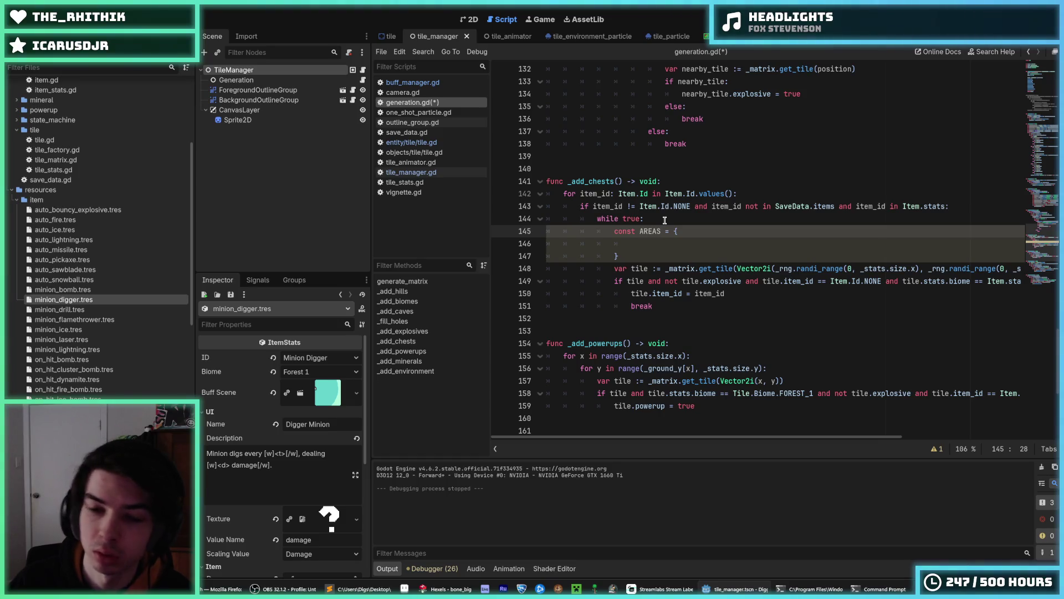
key(Down)
key(Down)
key(shift+Up)
key(shift+Up)
key(shift+Home)
key(shift+Home)
key(BackSpace)
key(BackSpace)
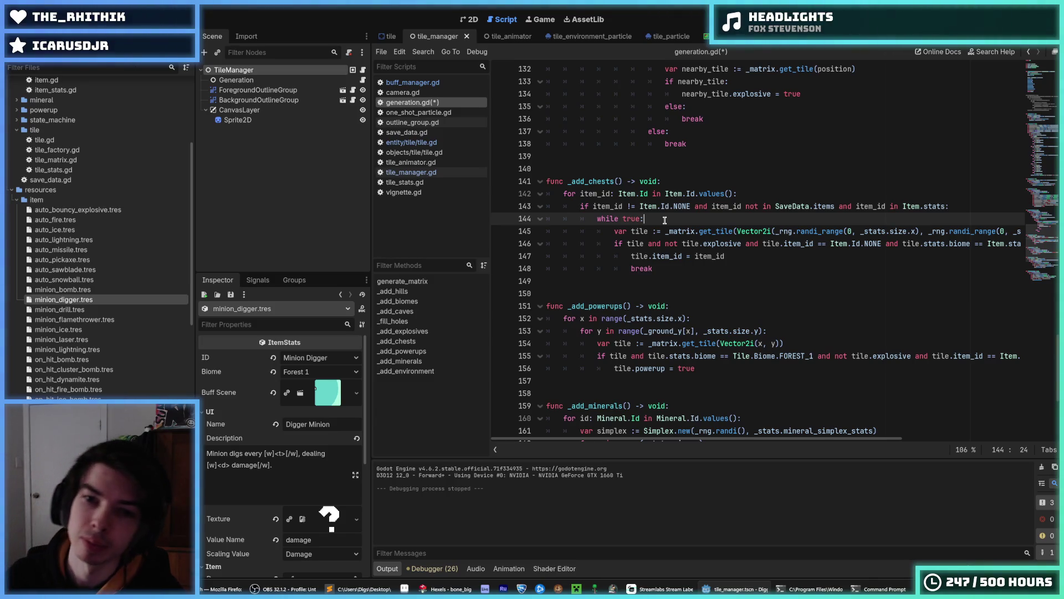
Add get_biome_position() and get_biome_size() calls on new lines under while true
key(Return)
text(get_biome_)
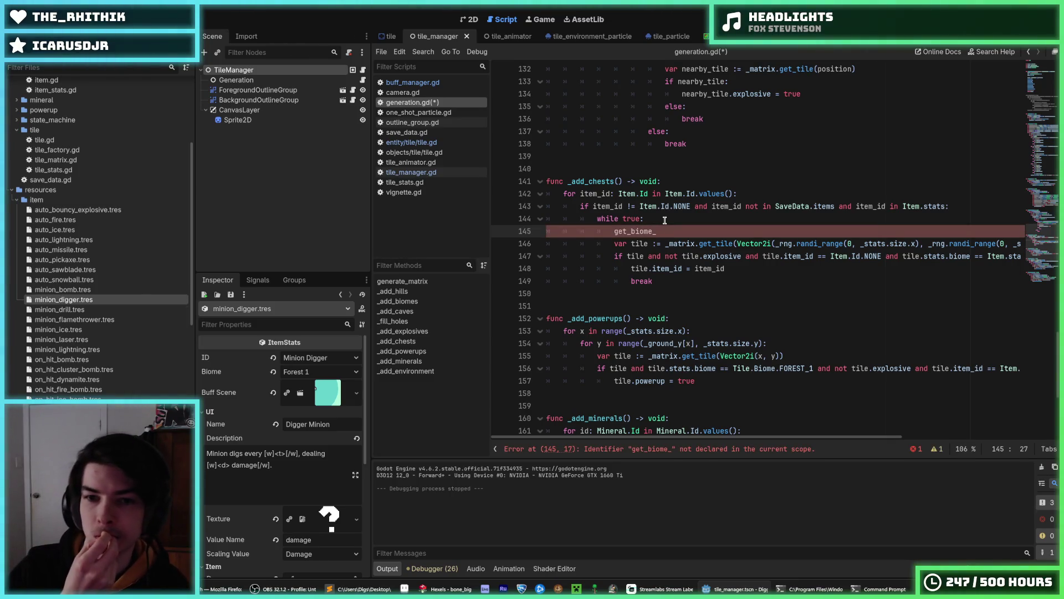
text(position())
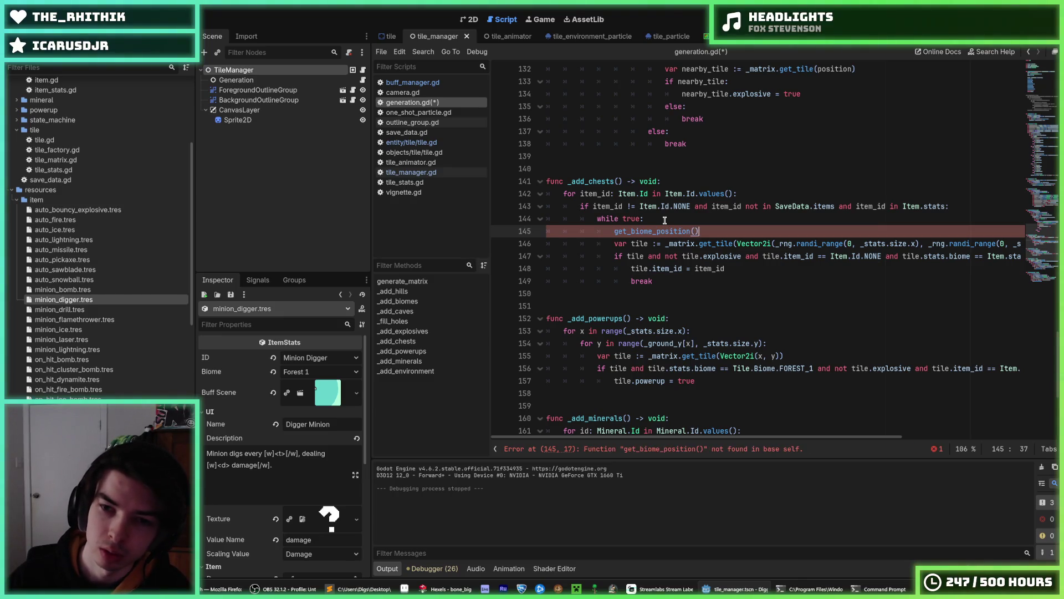
key(Return)
text(get_biome_size())
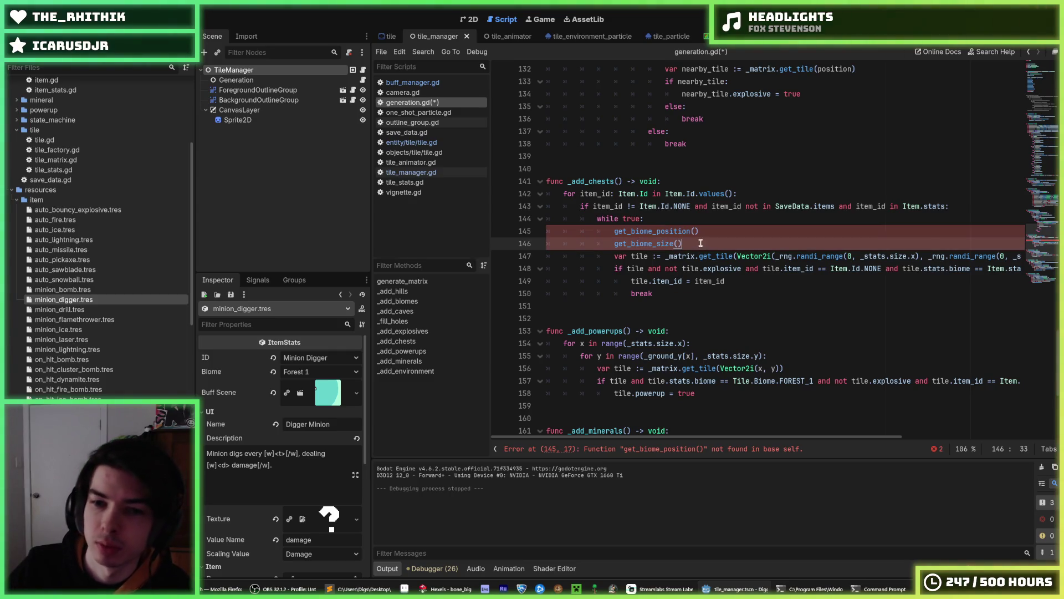
Prefix both calls with underscores to get _get_biome_position() and _get_biome_size(), then reselect them
drag(701, 243, 530, 231)
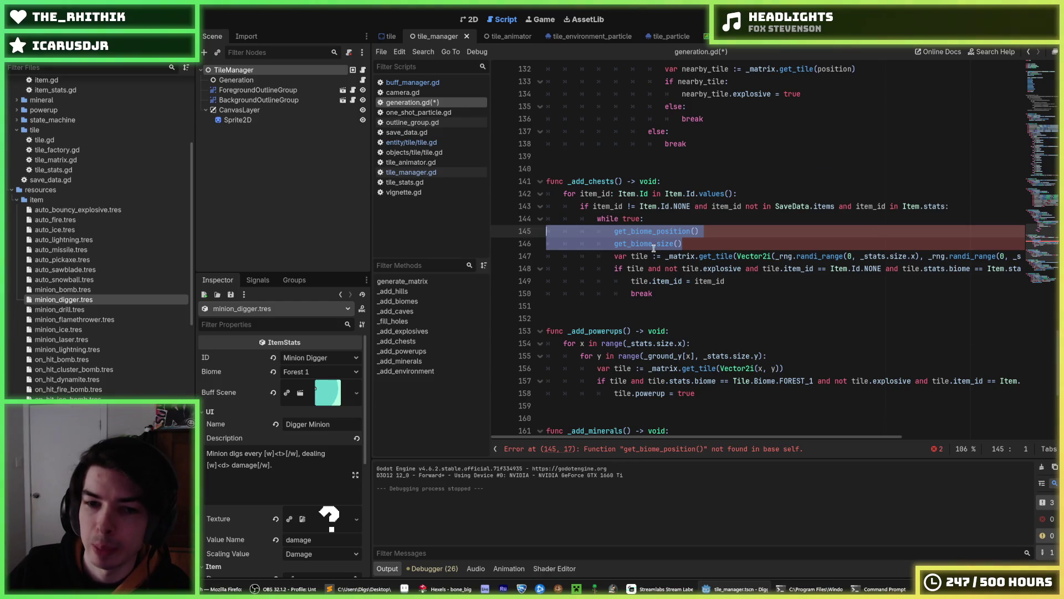
scroll(643, 233, down, 4)
scroll(632, 216, up, 4)
key(Home)
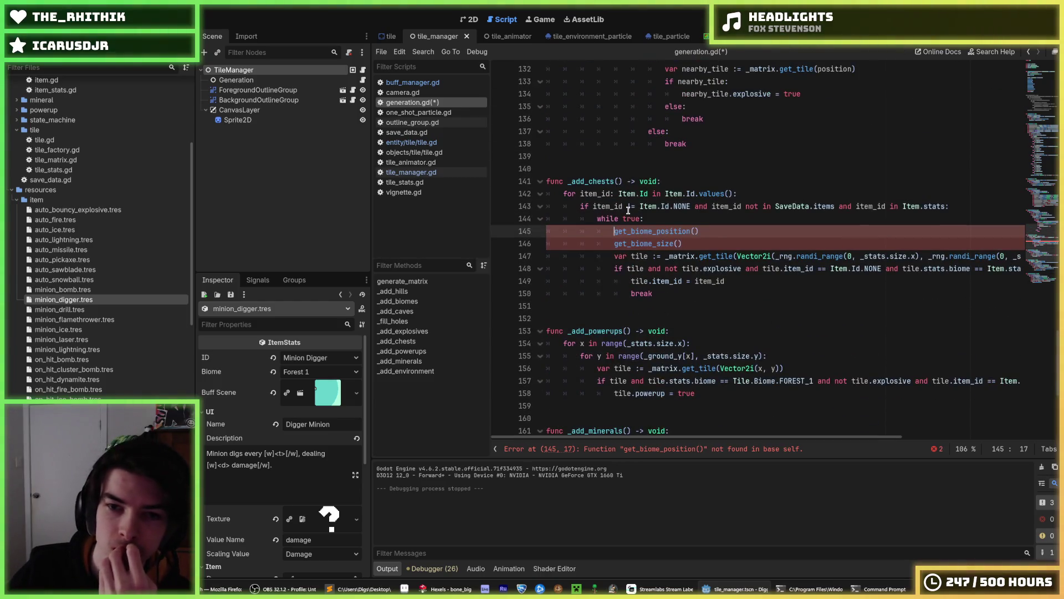
text(_)
key(Down)
text(_)
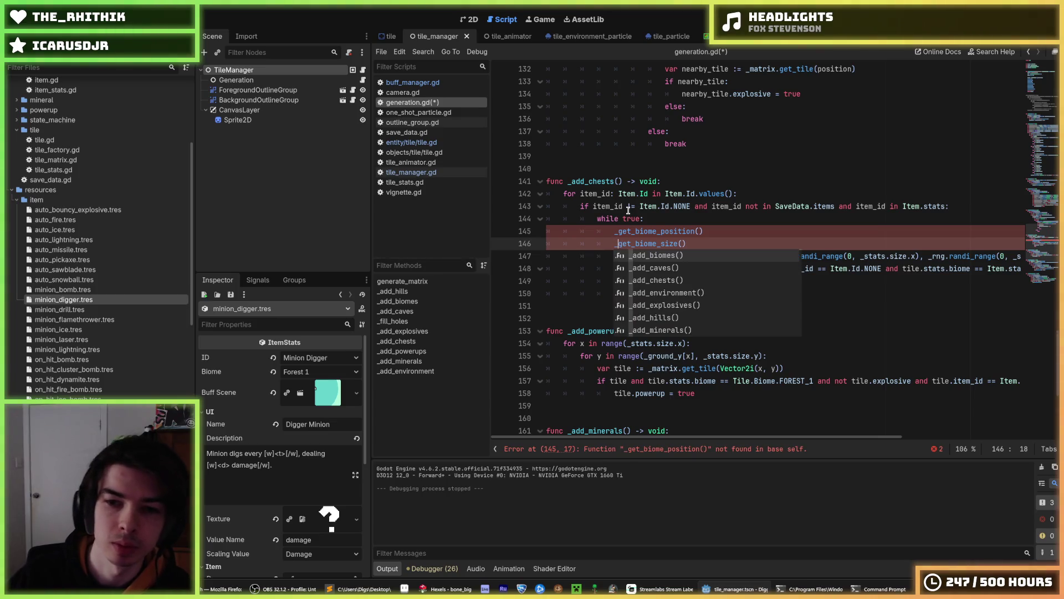
drag(711, 234, 464, 237)
key(ctrl+c)
scroll(662, 252, down, 6)
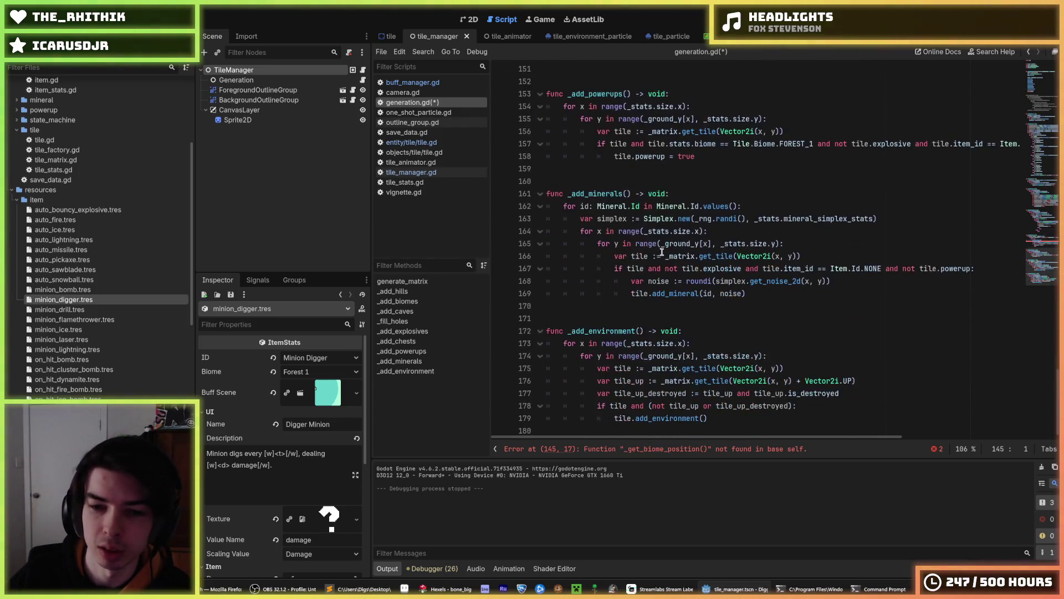
click(734, 419)
Paste the helper calls below _add_environment and make the first 'func _get_biome_position() -> Vector2i'
key(Return)
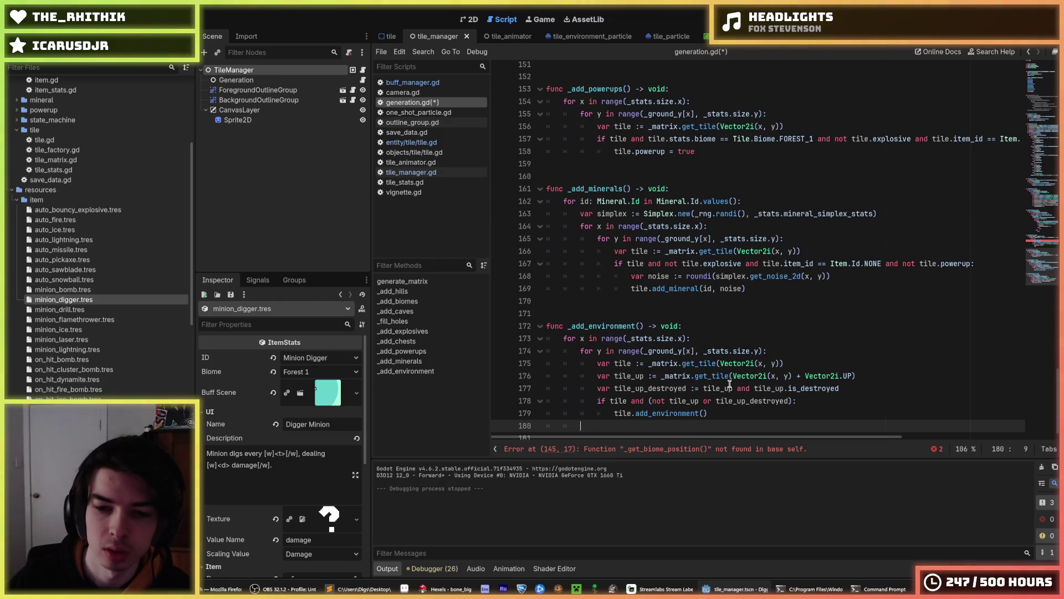
key(Return)
key(Return)
key(ctrl+v)
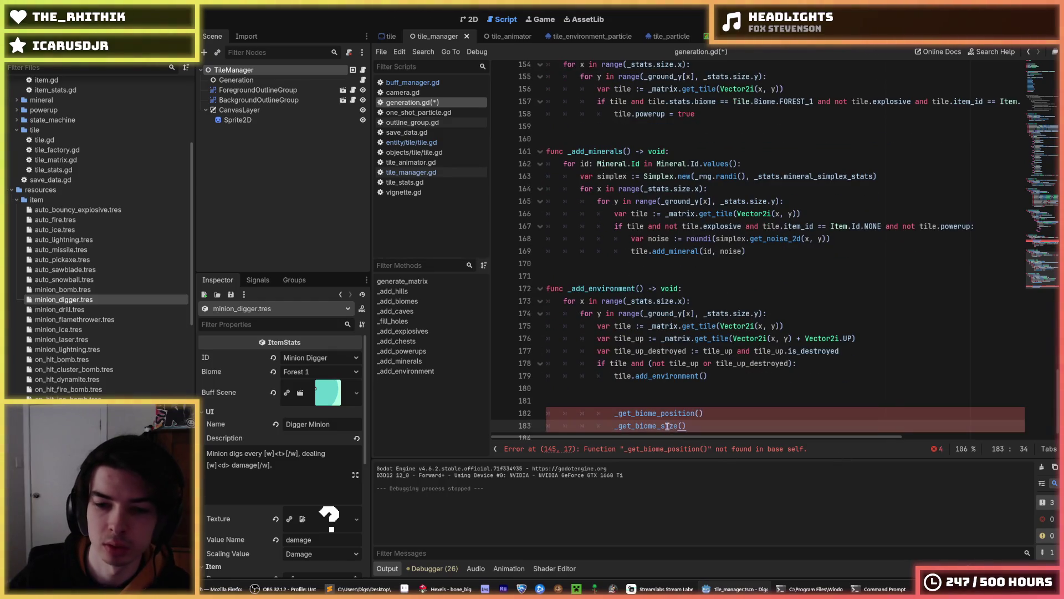
click(658, 395)
key(Return)
text(func)
key(Delete)
key(Delete)
key(Delete)
key(Delete)
key(End)
text(-> )
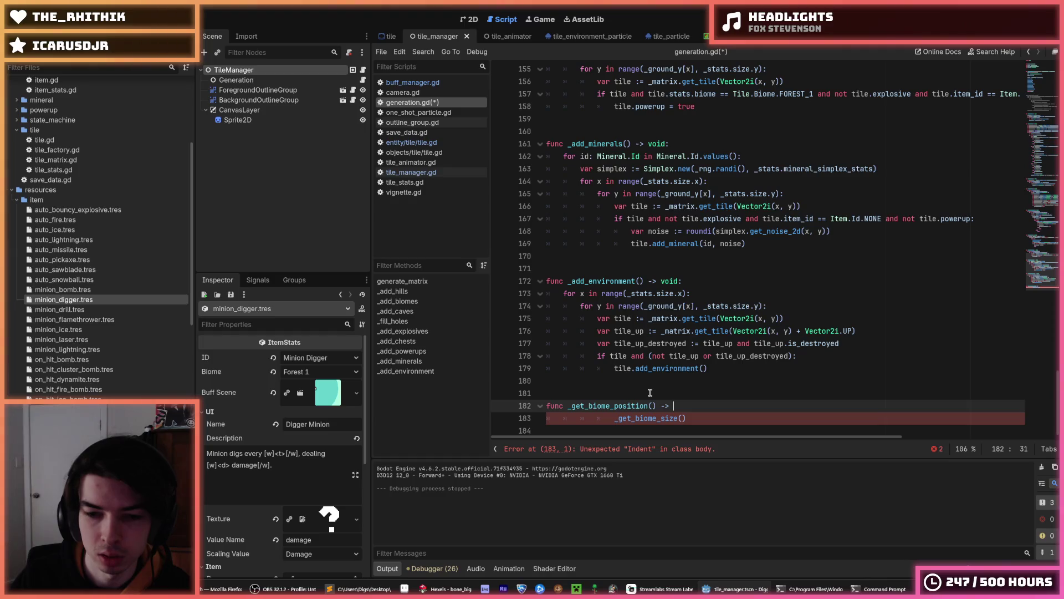
text(Vector2i)
key(Down)
Add a 'func _get_biome_size() -> Vector2i:' header above the pasted size call
key(shift+Tab)
key(shift+Tab)
key(Home)
key(Return)
key(Return)
key(Return)
key(Up)
text(func _get_biome_)
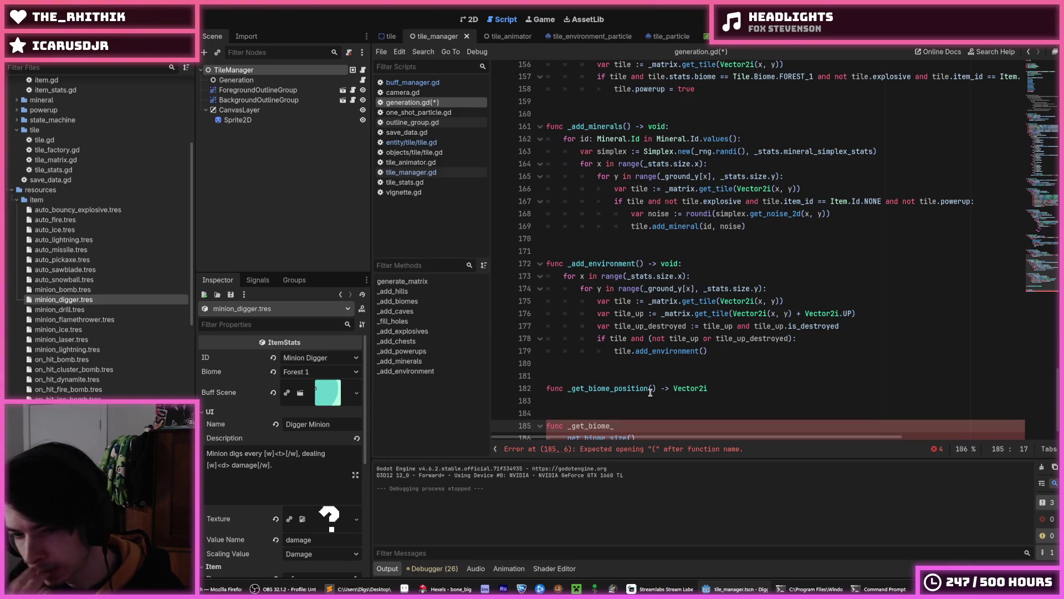
text(size() )
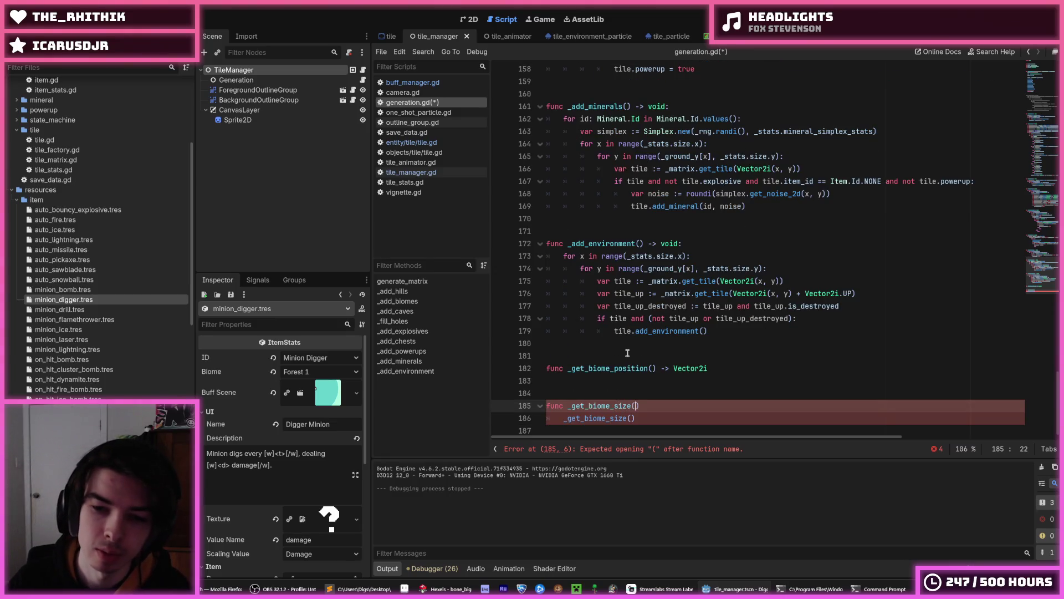
text(-> Vector2i)
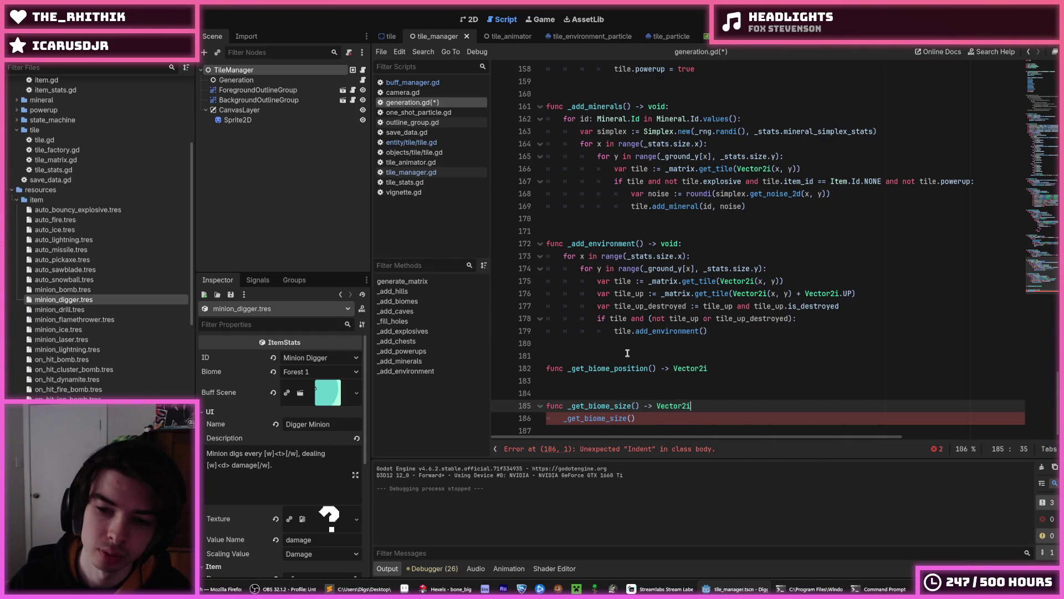
text(:)
key(Up)
key(Up)
key(Up)
Give _get_biome_position the body 'return Vector2i.ZERO'
key(Home)
key(End)
text(:)
key(Return)
text(retun)
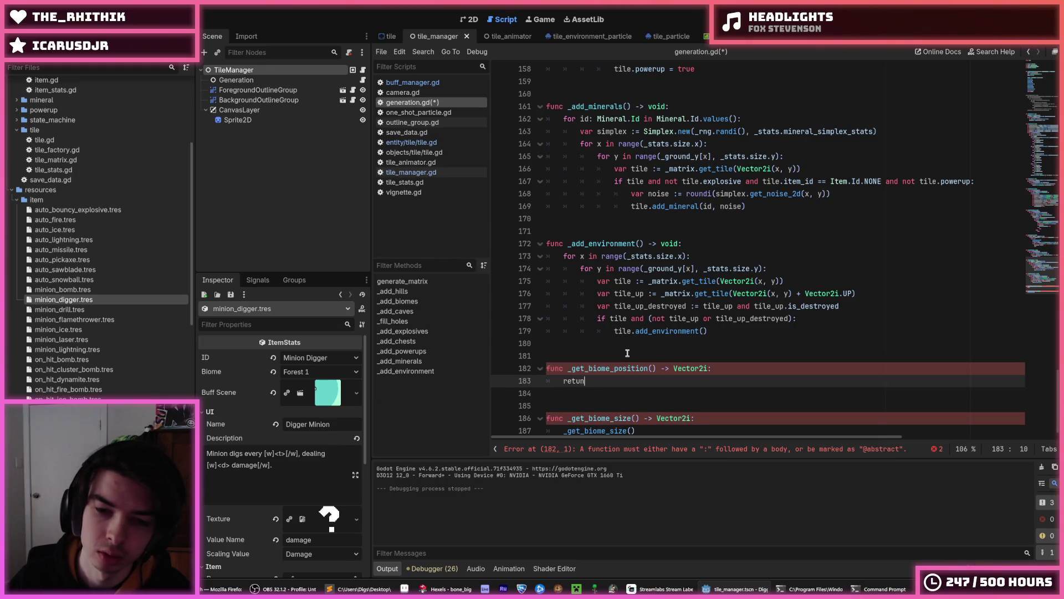
key(BackSpace)
text(rn Vector)
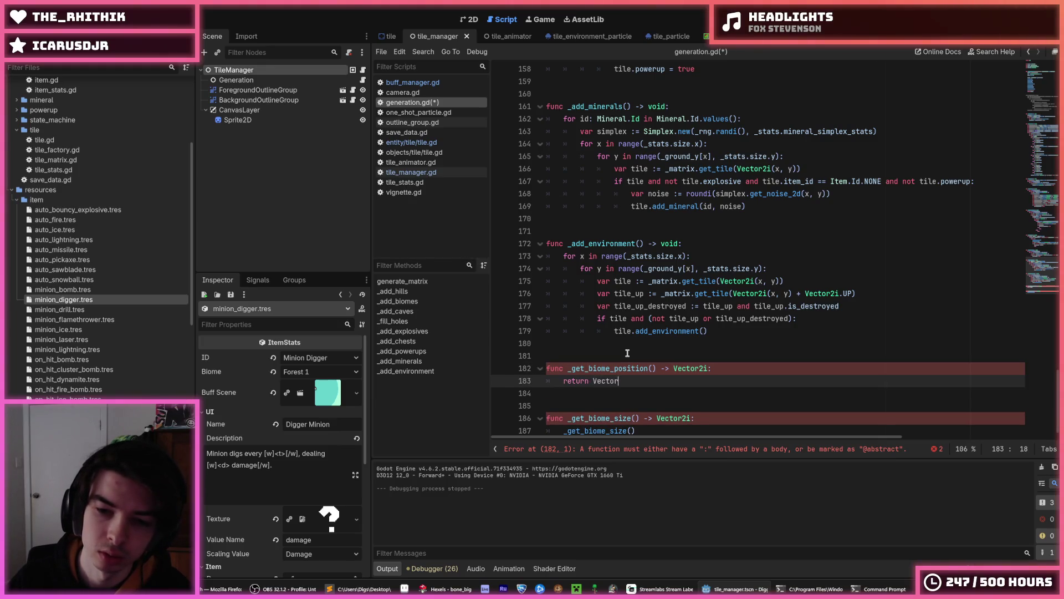
text(2i.ZERO)
key(Down)
key(Down)
key(Down)
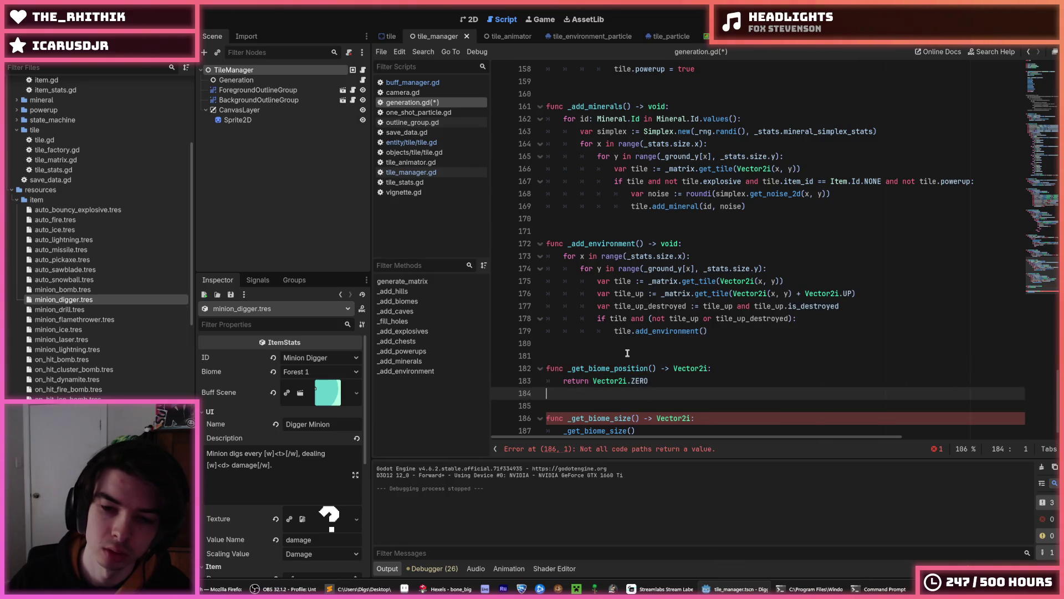
key(Down)
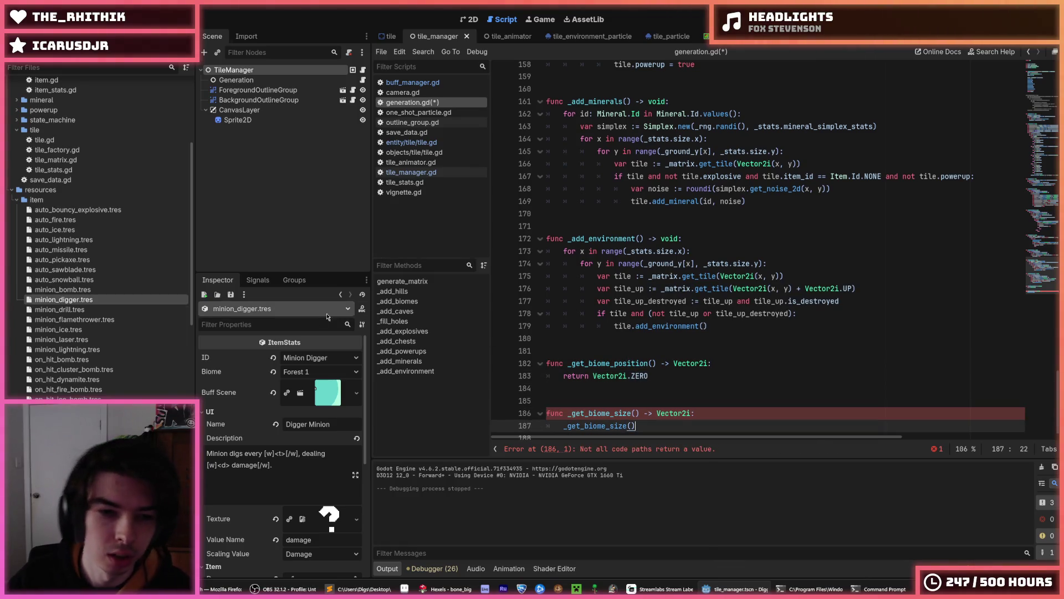
scroll(333, 354, down, 1)
scroll(648, 320, down, 1)
drag(704, 256, 751, 256)
click(642, 419)
Replace the size placeholder with 'Vector2i(_stats.size.x/3, _stats.size.y/3)'
key(shift+Home)
text(_stats.size.y)
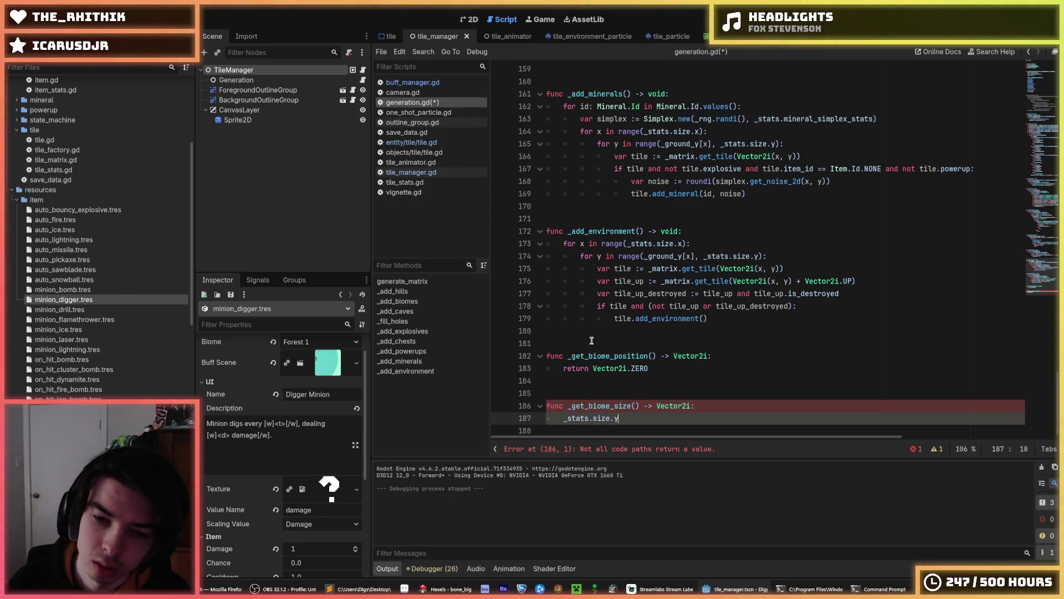
text(x)
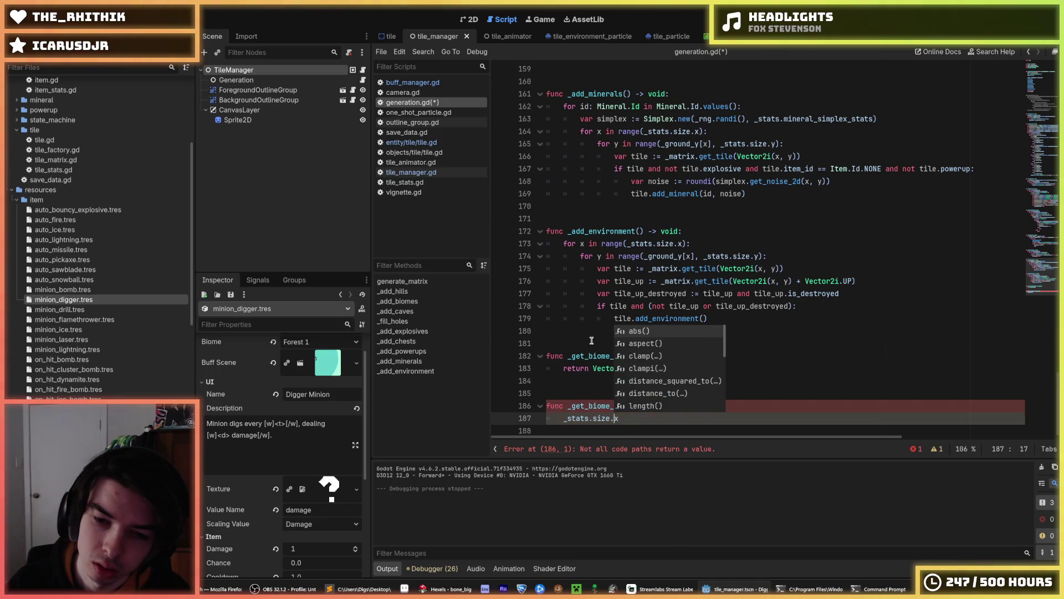
text(/3)
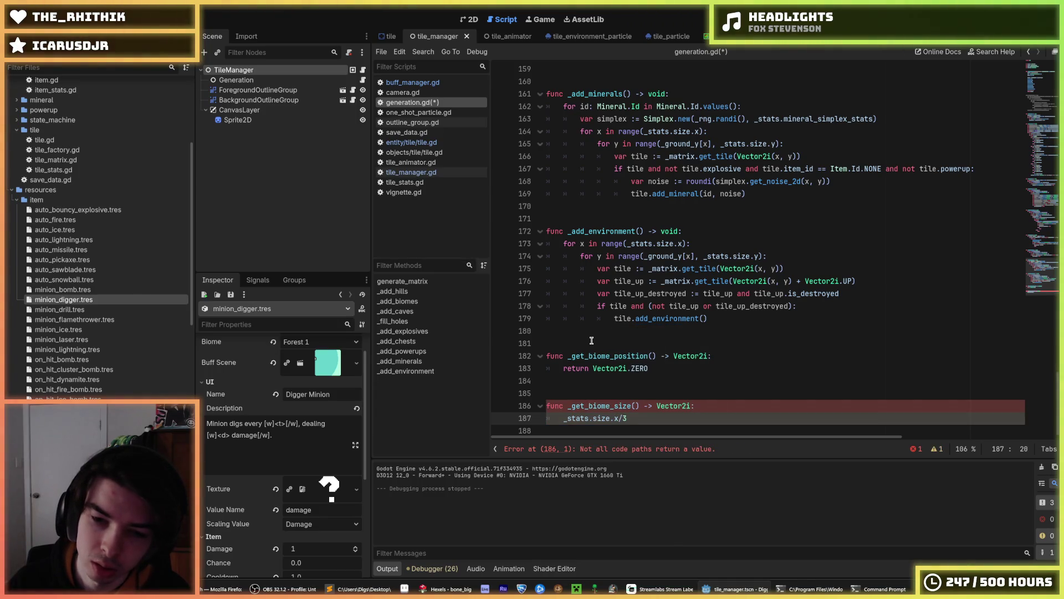
text(Vector2i)
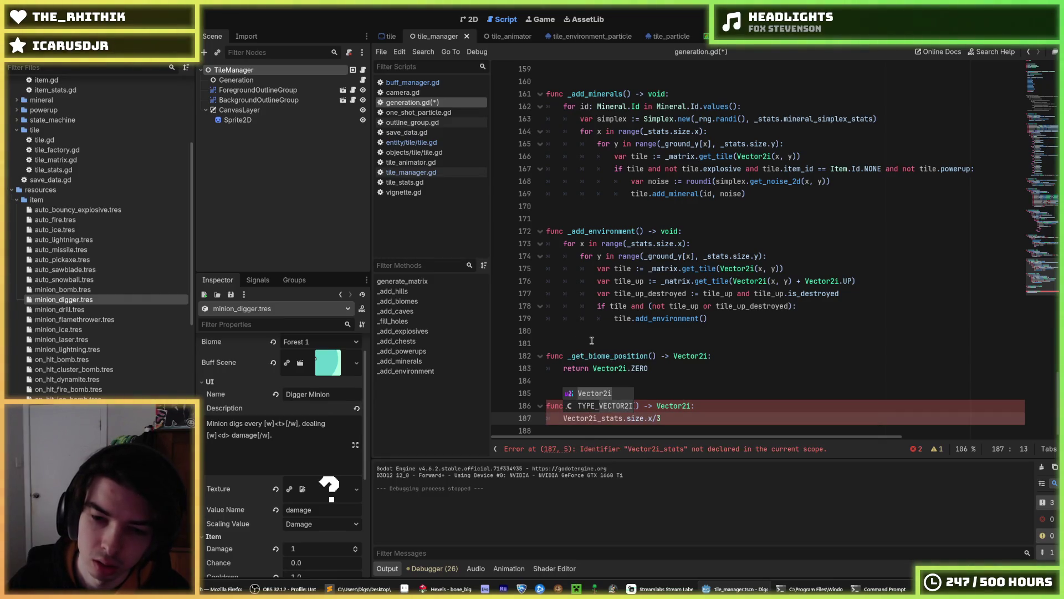
key(Escape)
key(Up)
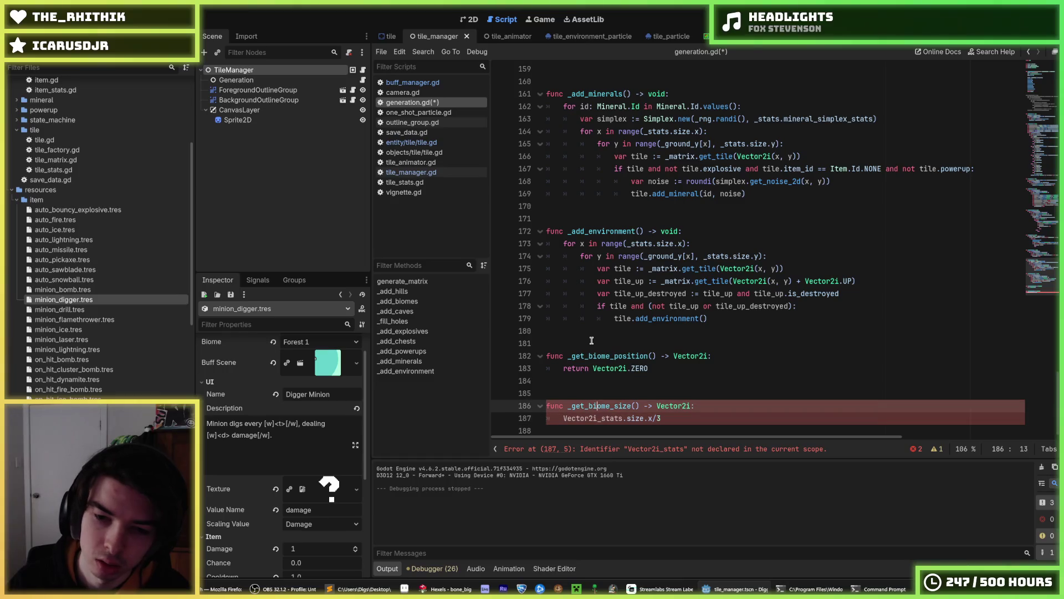
key(Down)
text(()
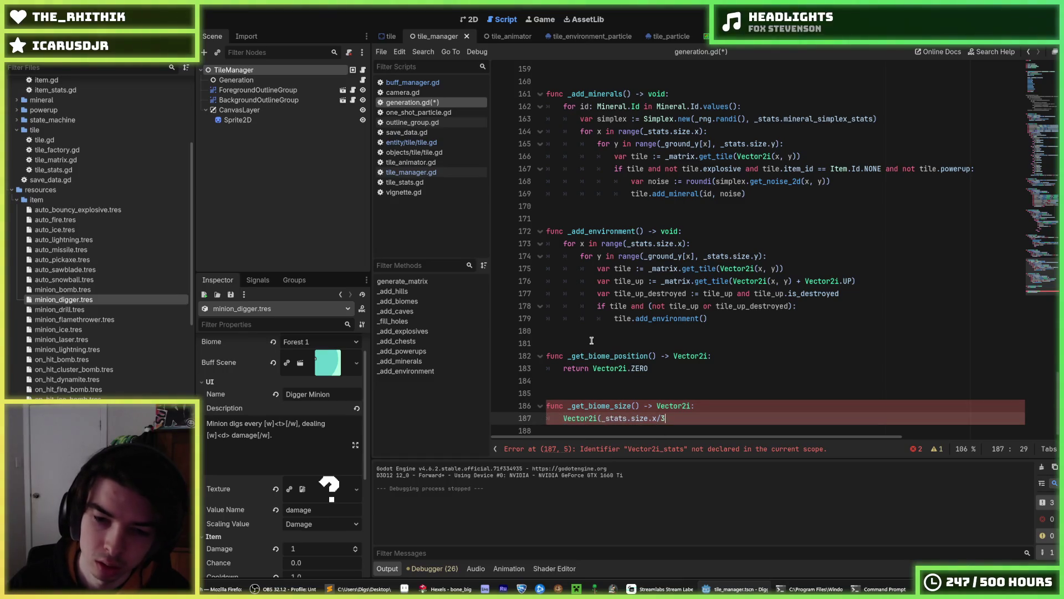
key(End)
text(,)
key(Return)
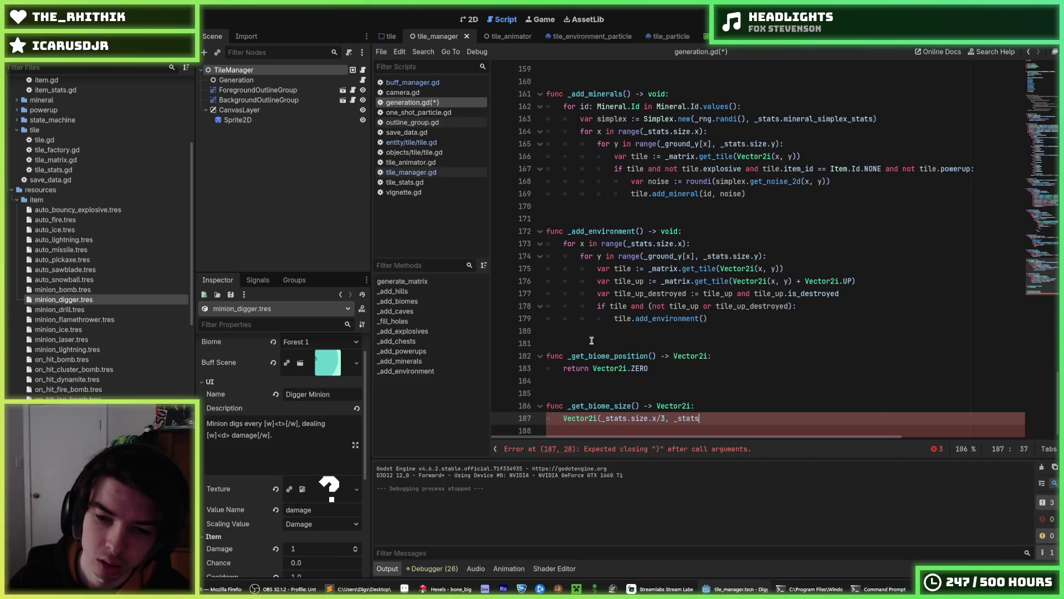
text(.size.y/)
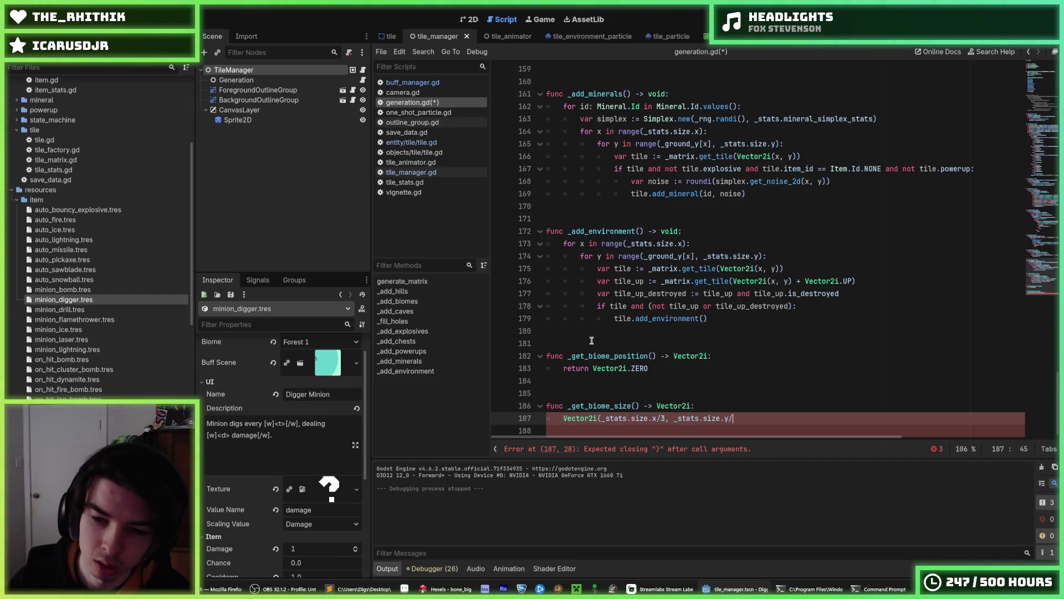
text(3))
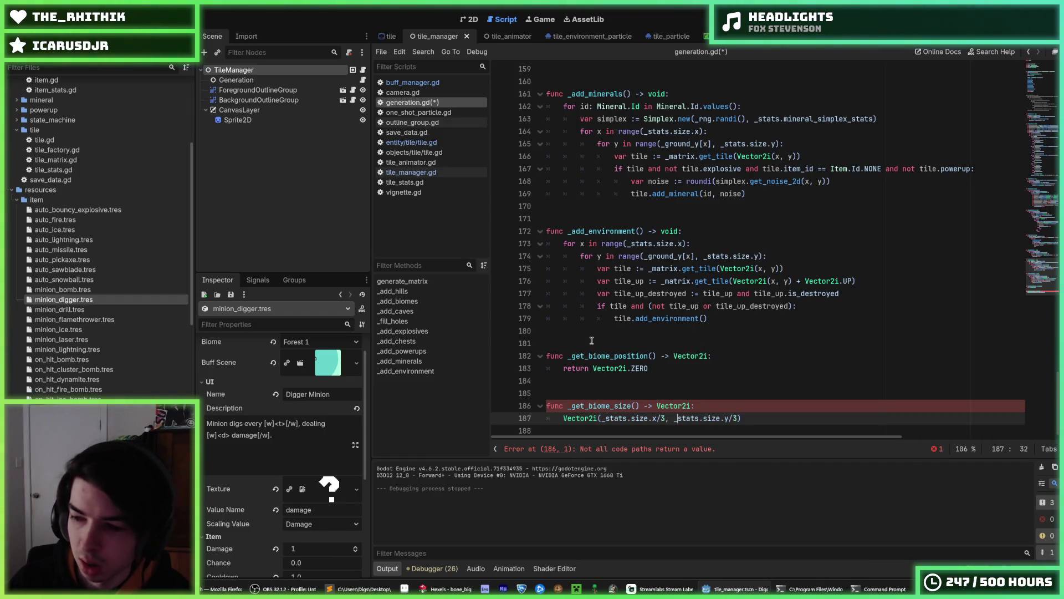
Change the width divisor to 4, save, and prefix the expression with return
key(BackSpace)
text(4)
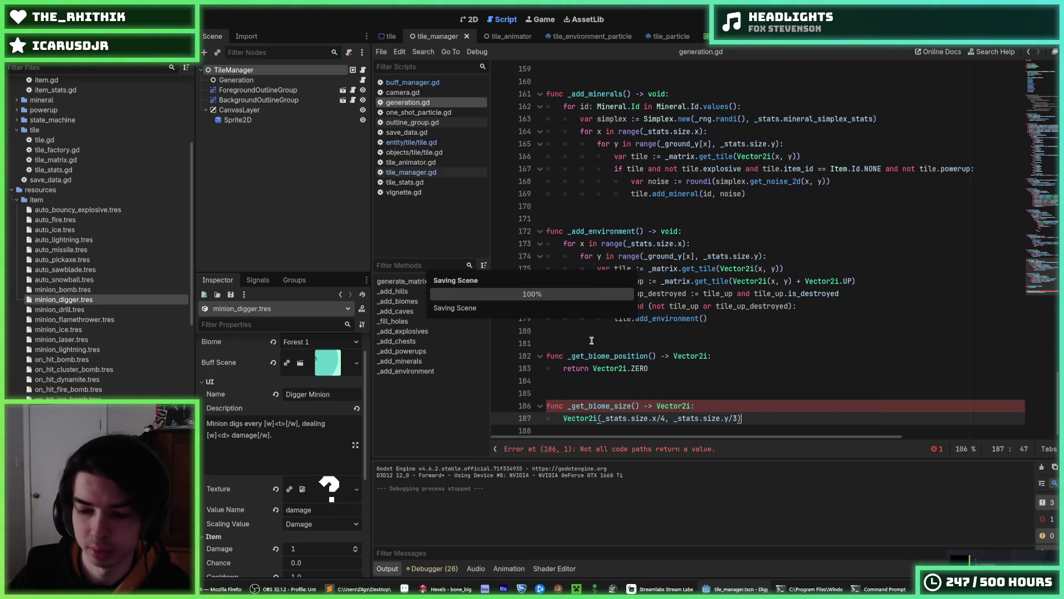
key(End)
key(ctrl+s)
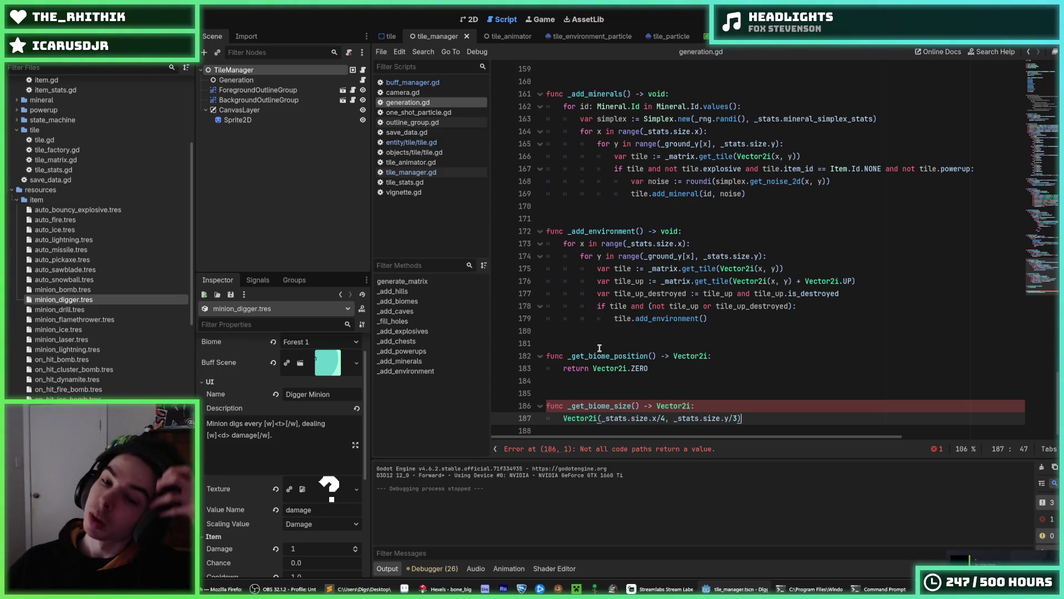
click(692, 405)
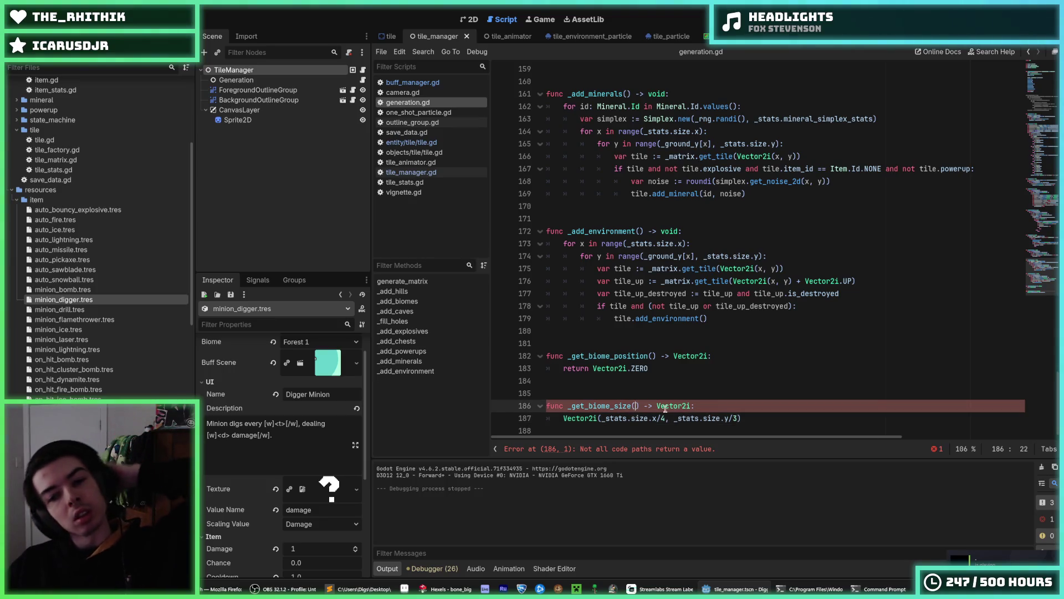
click(562, 418)
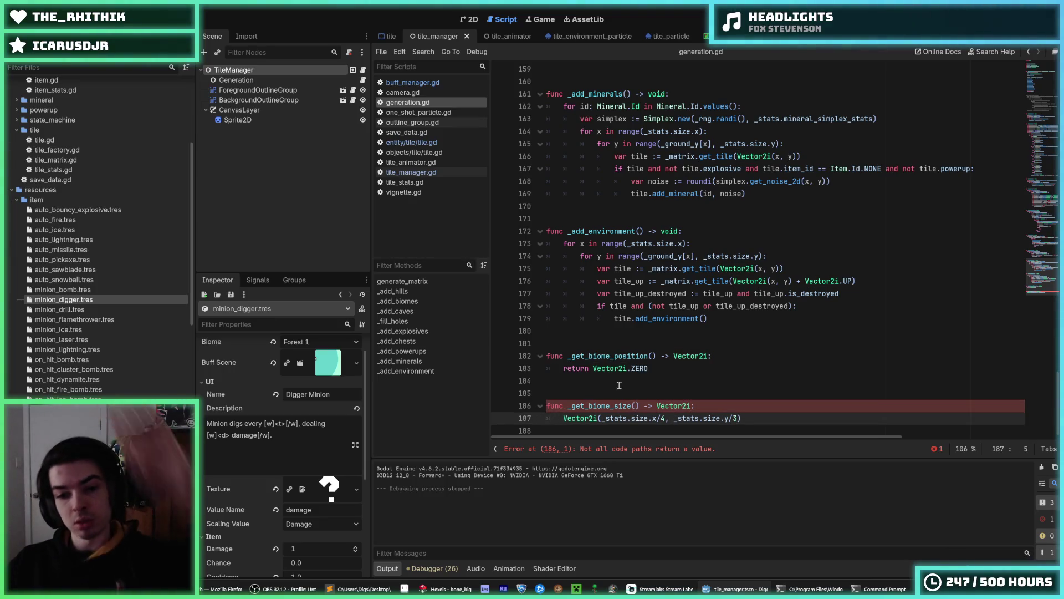
text(return)
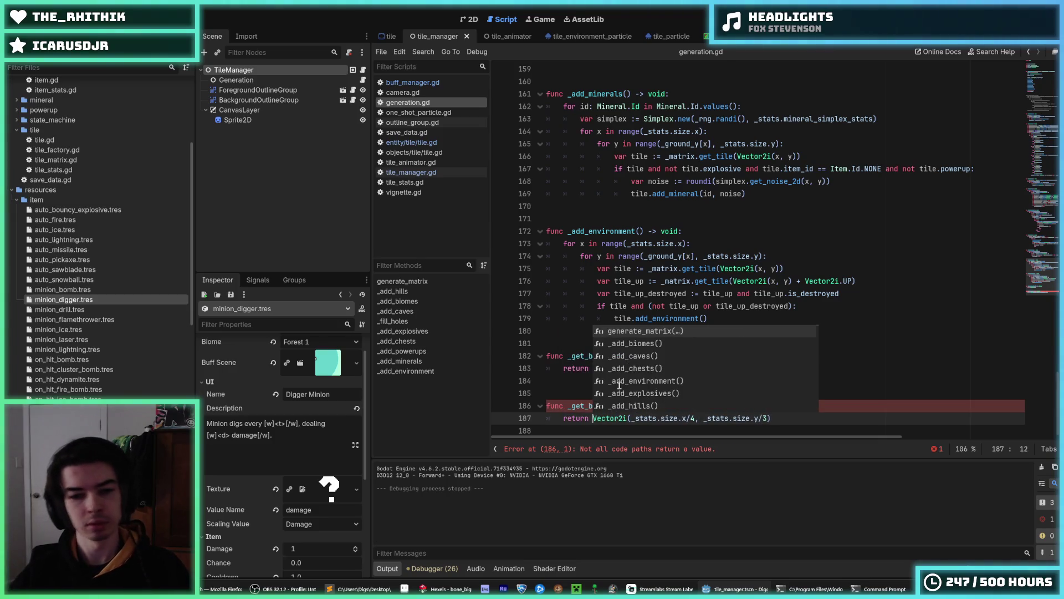
click(713, 406)
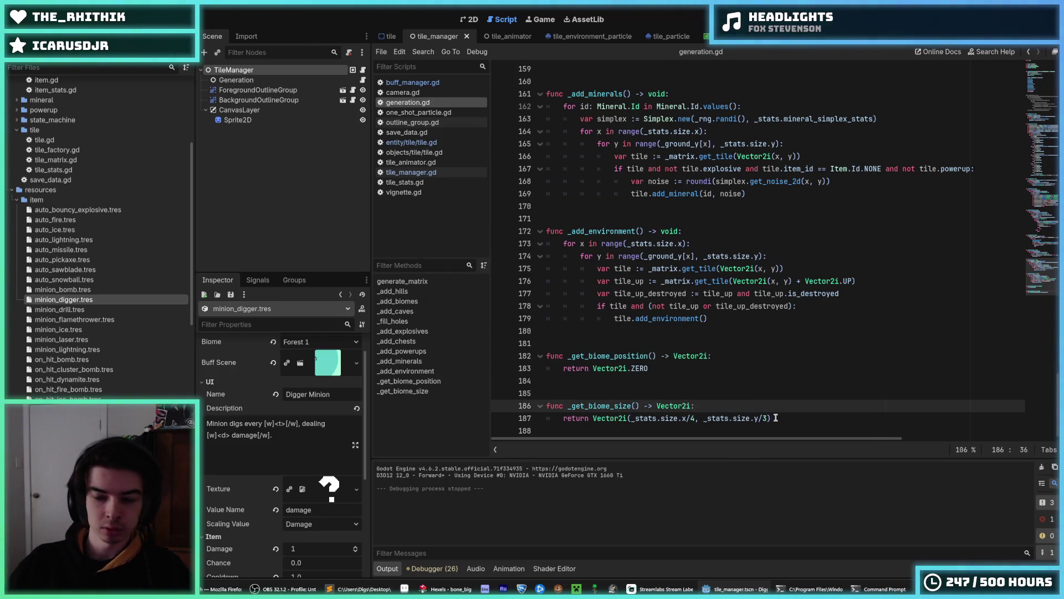
click(774, 418)
click(758, 408)
mouse_move(639, 405)
mouse_down()
mouse_move(561, 405)
mouse_move(638, 409)
mouse_up()
click(566, 405)
click(660, 367)
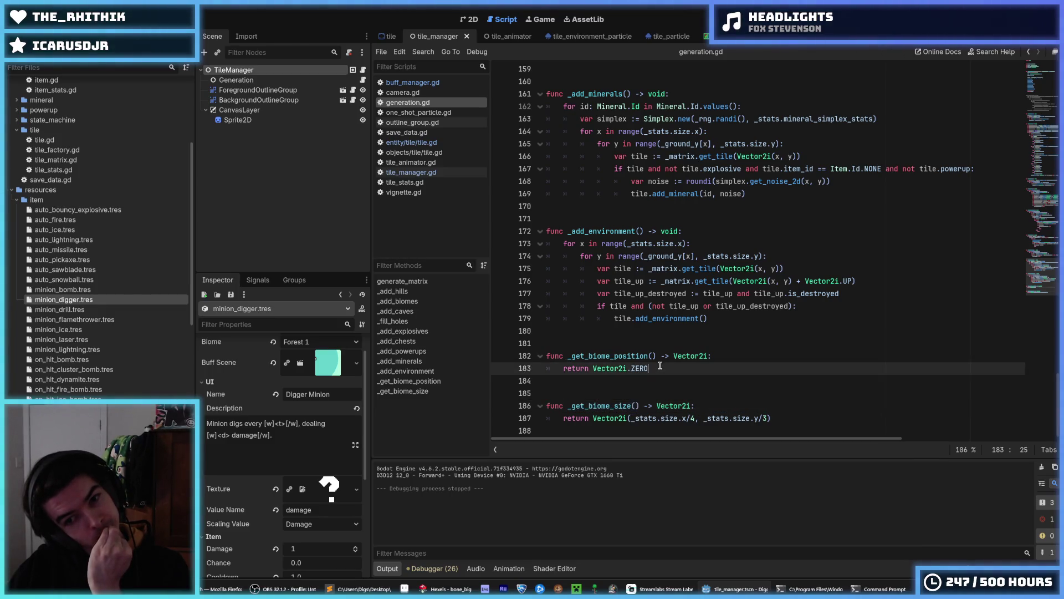
drag(648, 356, 612, 359)
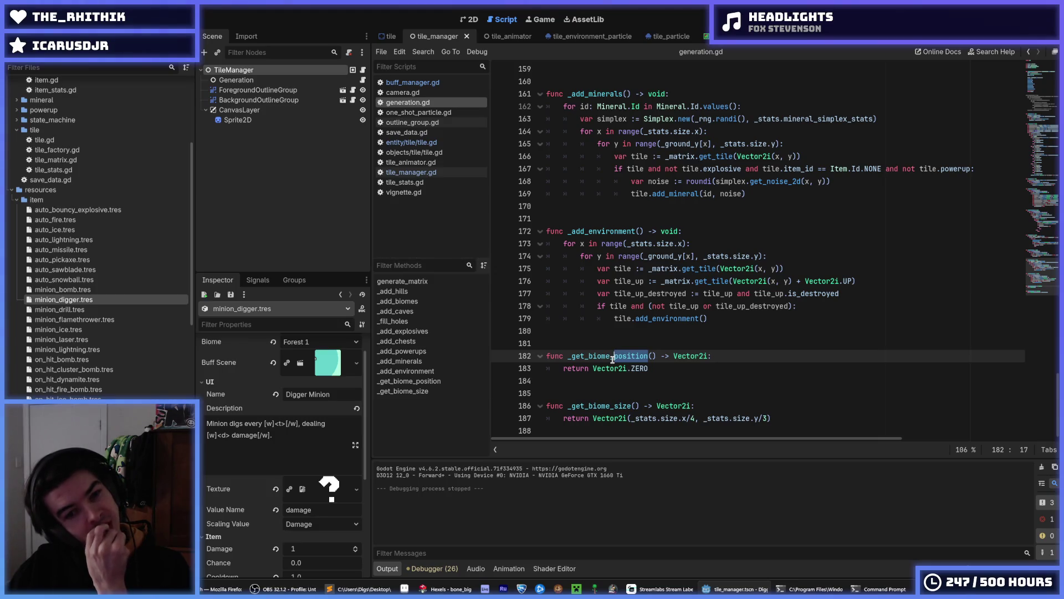
Rename the position helper to _get_biome_center_coords and replace its zero return with an if
text(center_coords)
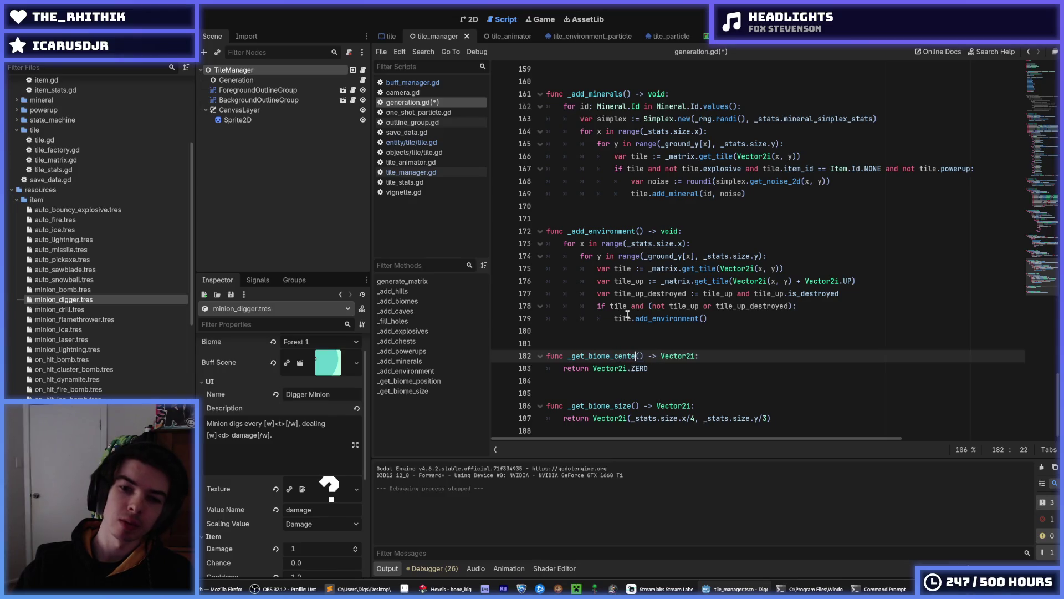
key(Down)
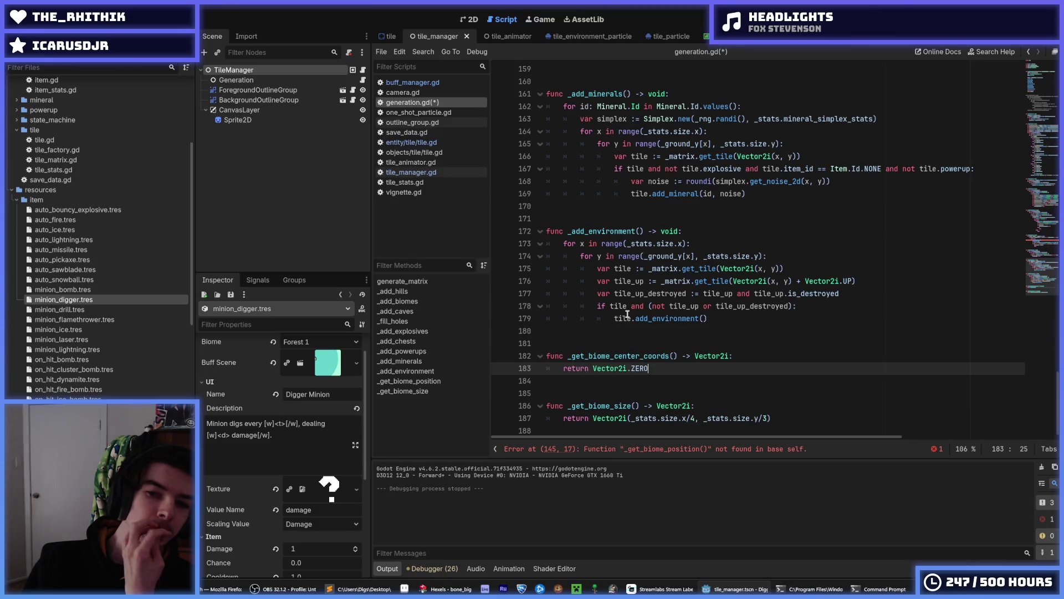
key(shift+Home)
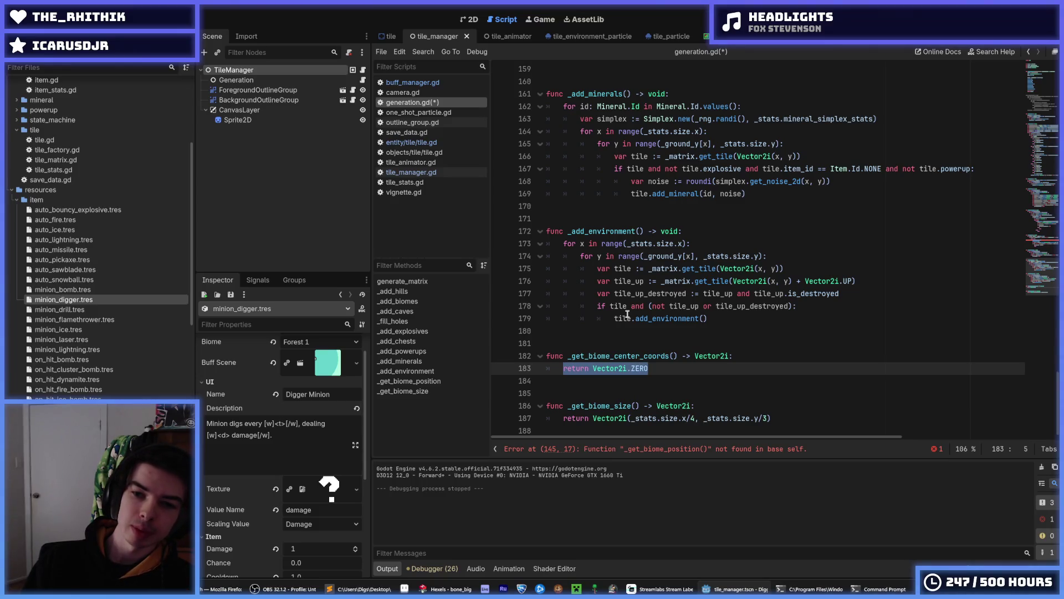
text(if B)
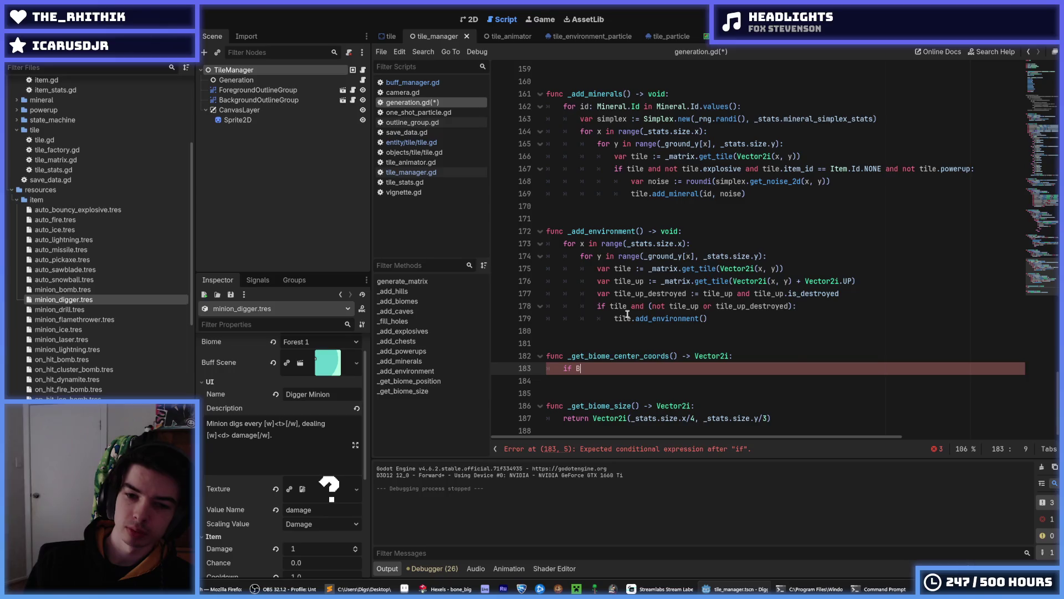
text(iome)
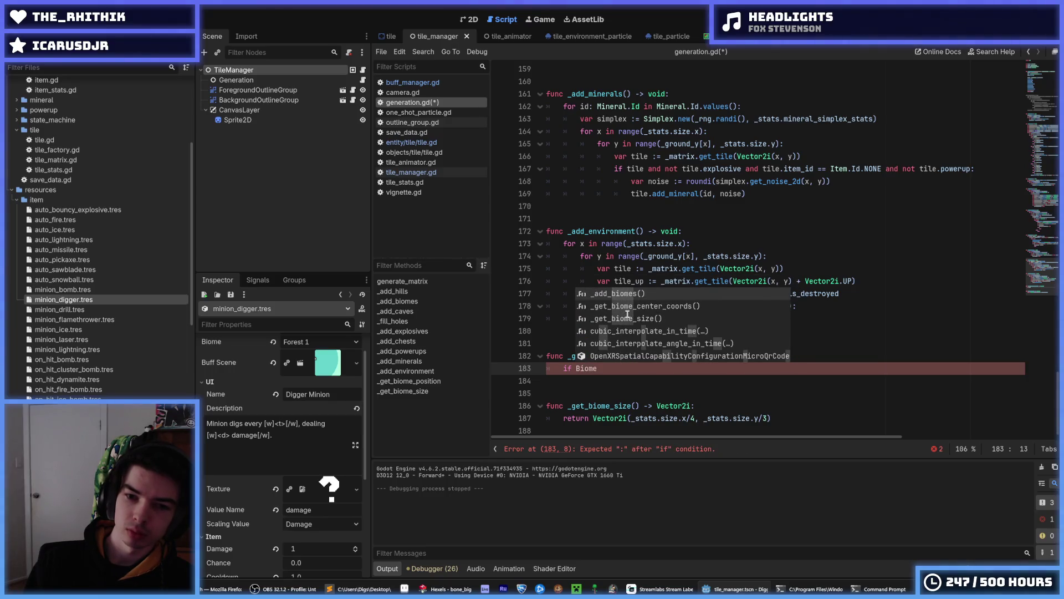
key(Escape)
key(BackSpace)
key(BackSpace)
key(BackSpace)
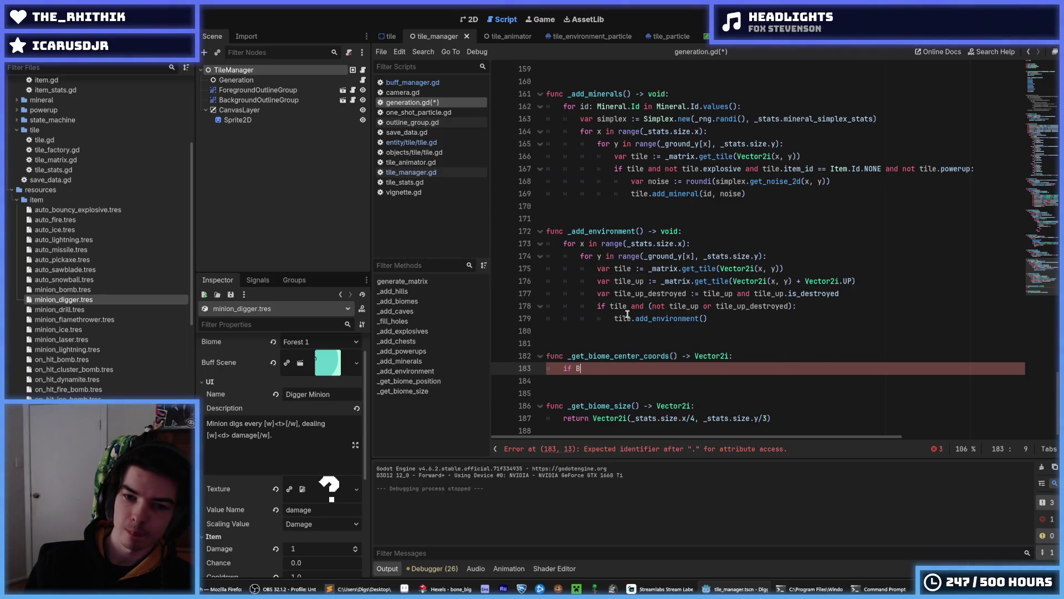
Add a 'biome:' parameter and complete the condition as 'if Tile.Biome.FOREST_1'
click(674, 356)
text(b)
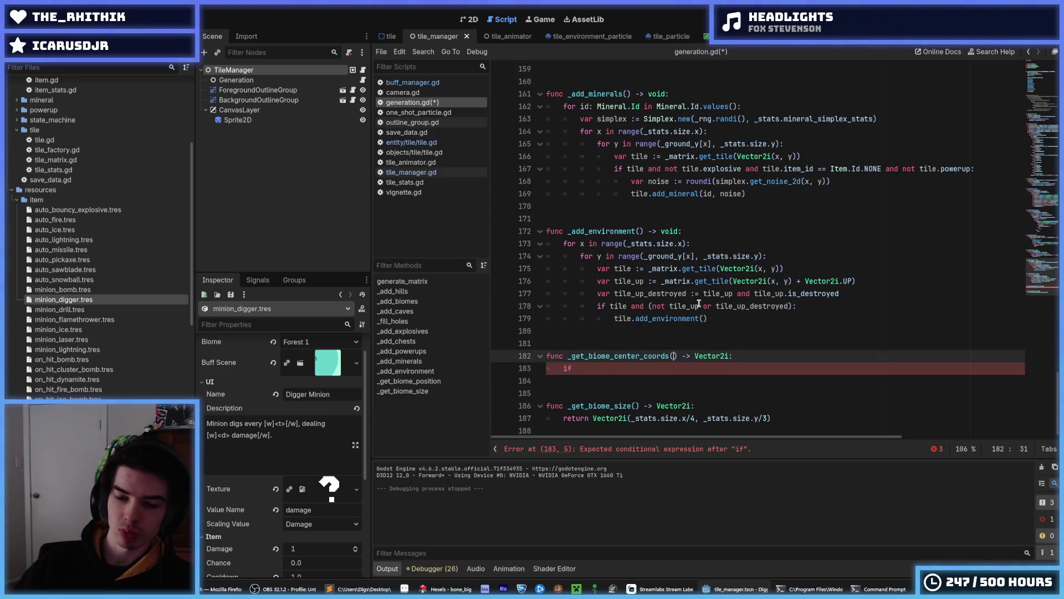
text(iome:)
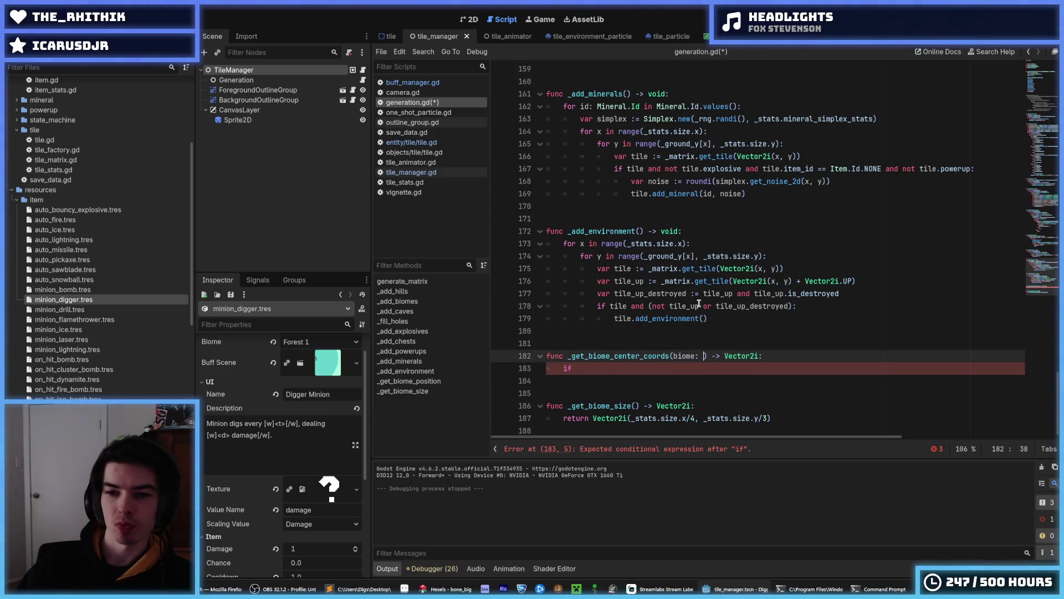
scroll(752, 205, up, 2)
scroll(752, 204, up, 3)
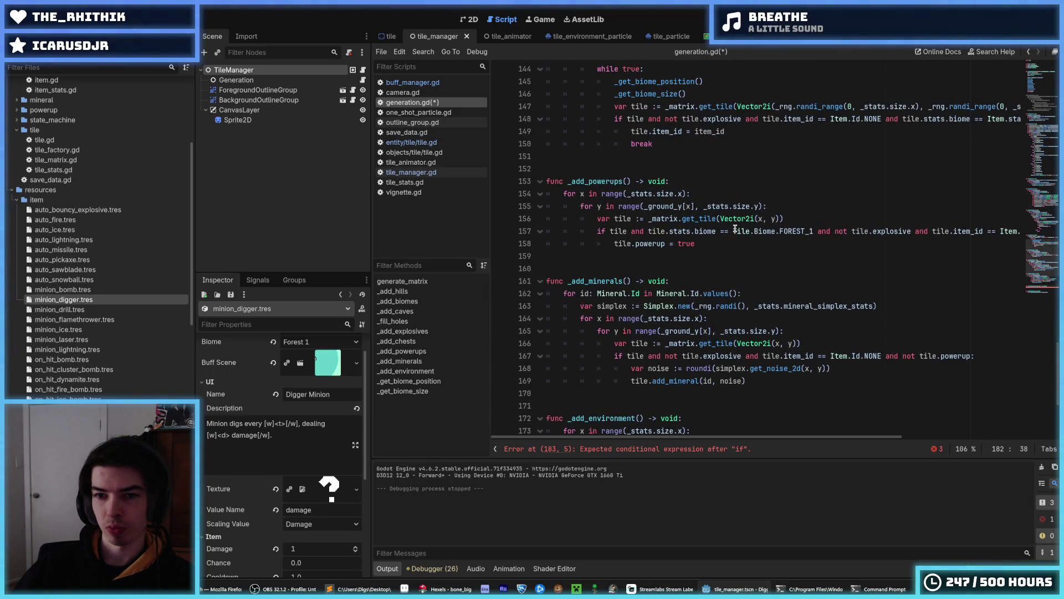
drag(733, 228, 813, 232)
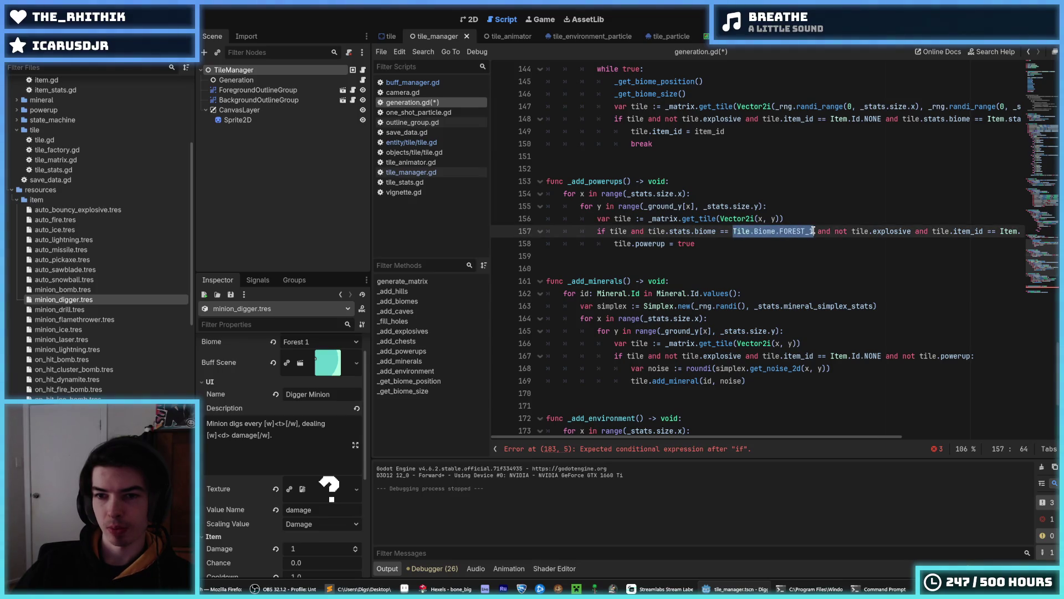
click(829, 271)
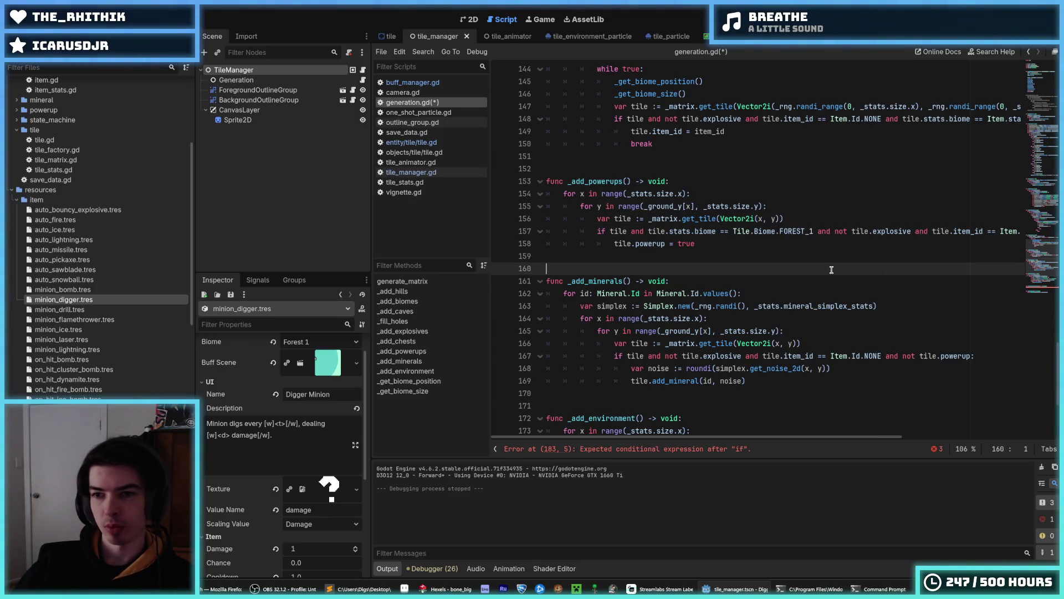
mouse_move(779, 438)
mouse_down()
mouse_move(869, 434)
mouse_move(732, 434)
mouse_up()
scroll(609, 361, down, 5)
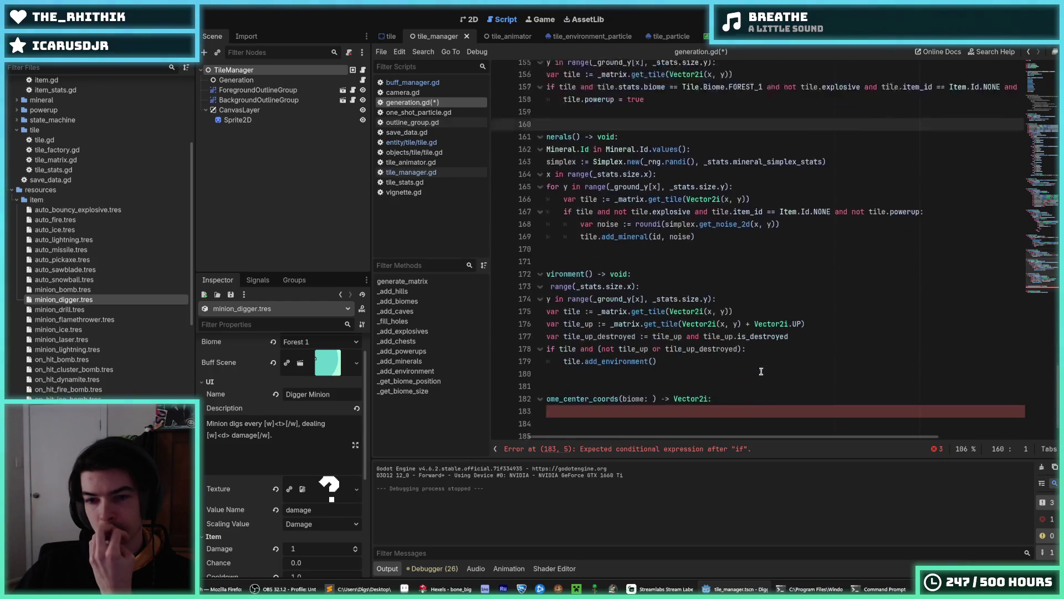
click(601, 365)
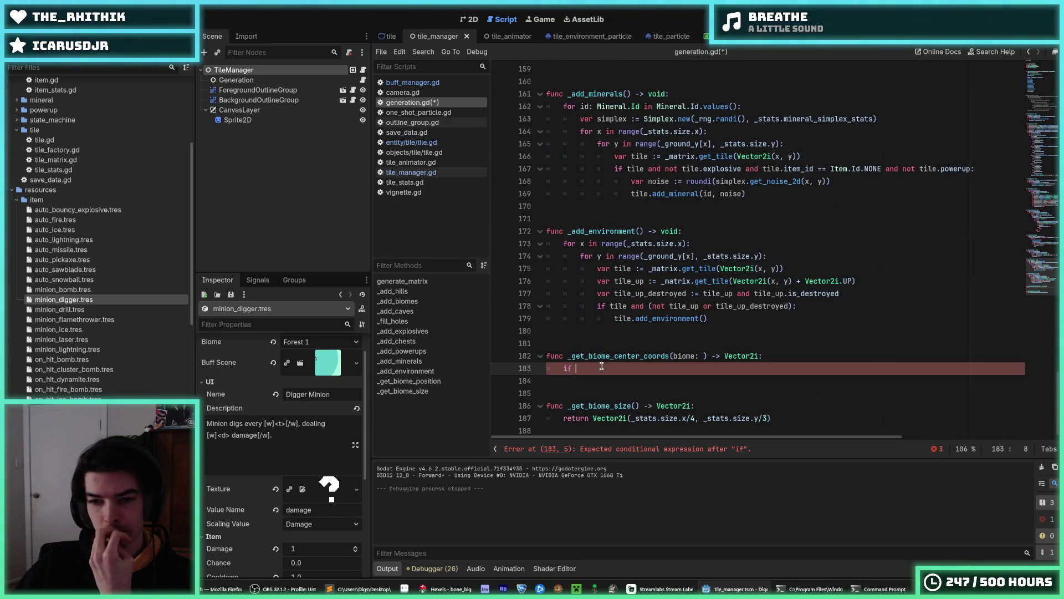
text(Tile.Biome.FOREST_1)
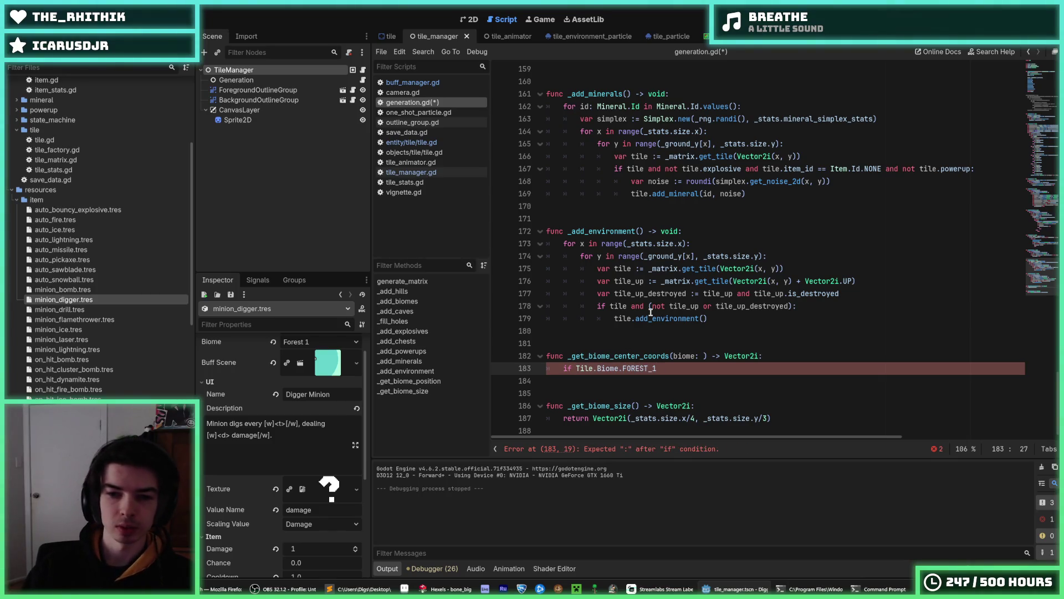
key(Left)
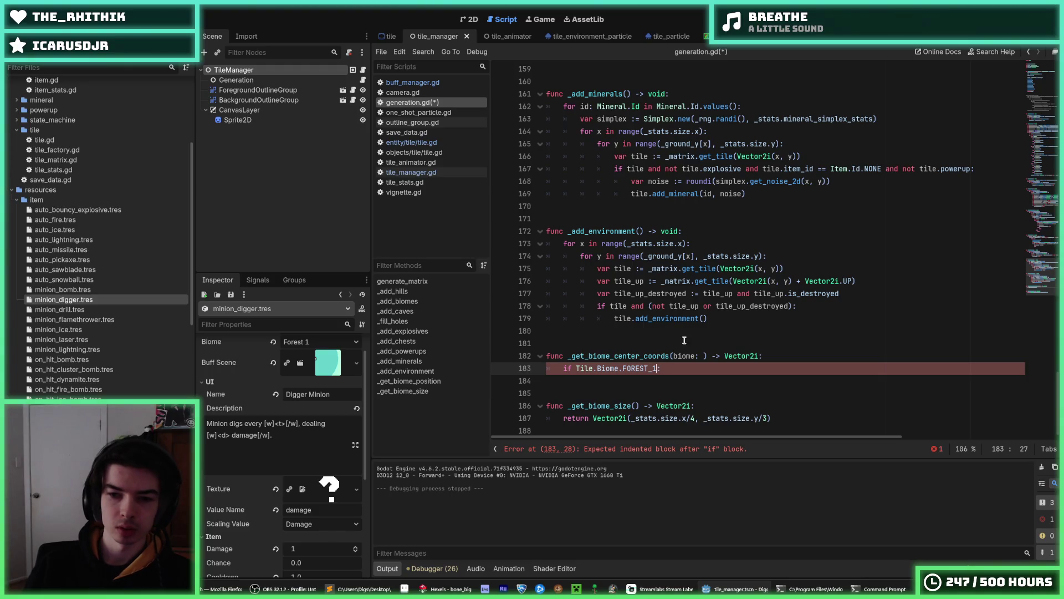
click(701, 356)
Type the biome parameter as Tile.Biome and save the script
text(Til)
text(e.Biome)
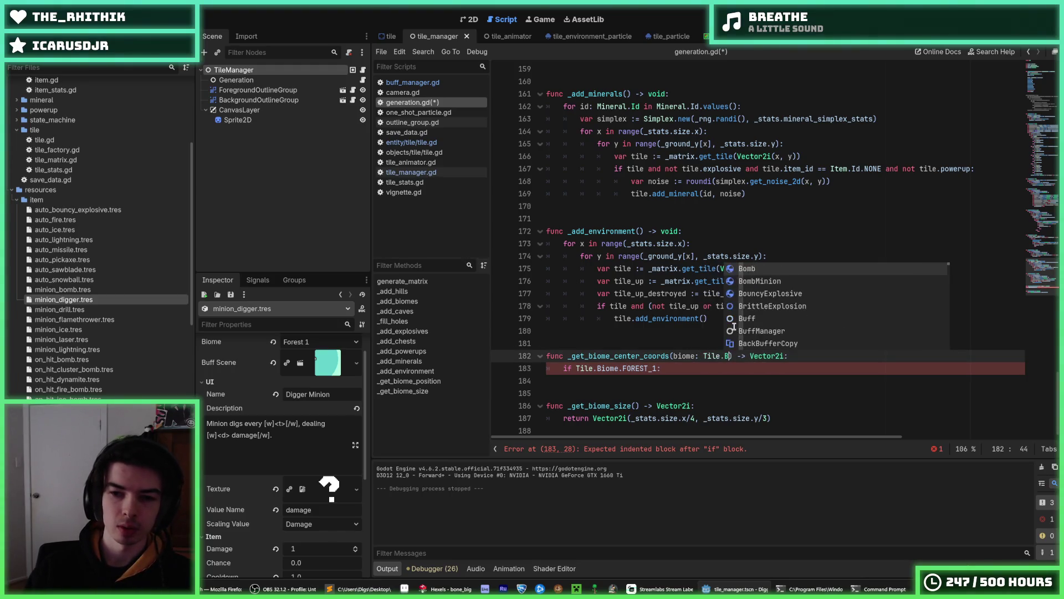
key(ctrl+s)
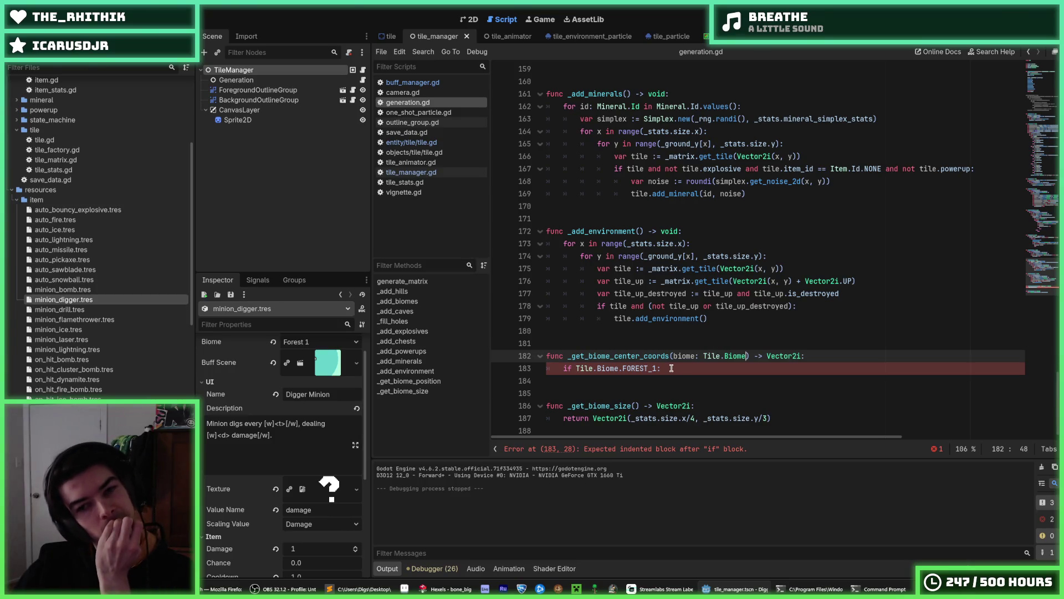
scroll(672, 368, up, 7)
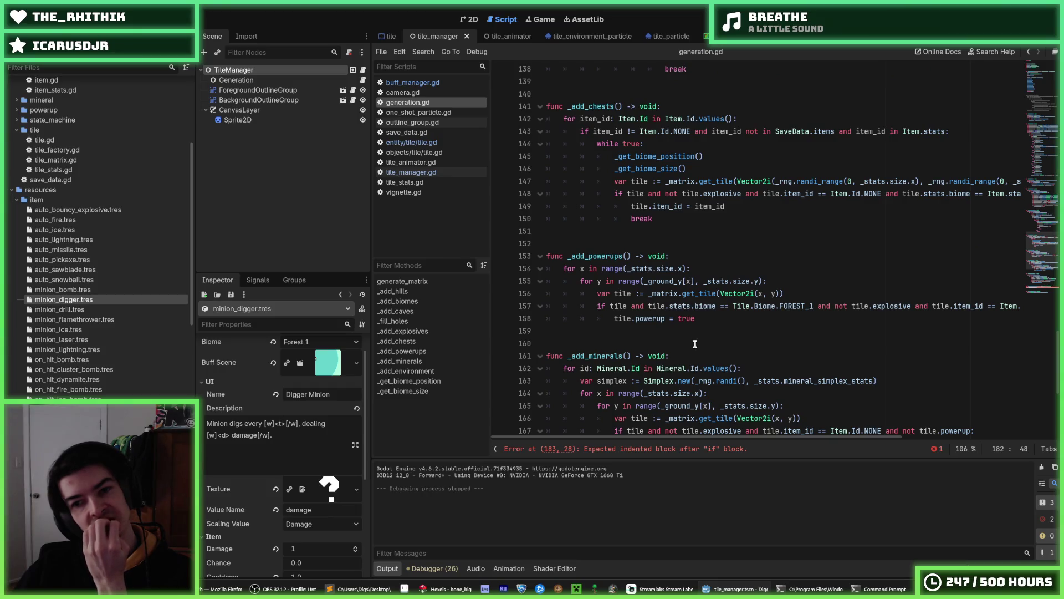
scroll(693, 345, down, 1)
Delete the 'tile.stats.biome == Tile.Biome.FOREST_1 and' check from the powerup condition
click(774, 278)
mouse_move(812, 269)
mouse_down()
mouse_move(711, 280)
mouse_move(648, 271)
mouse_up()
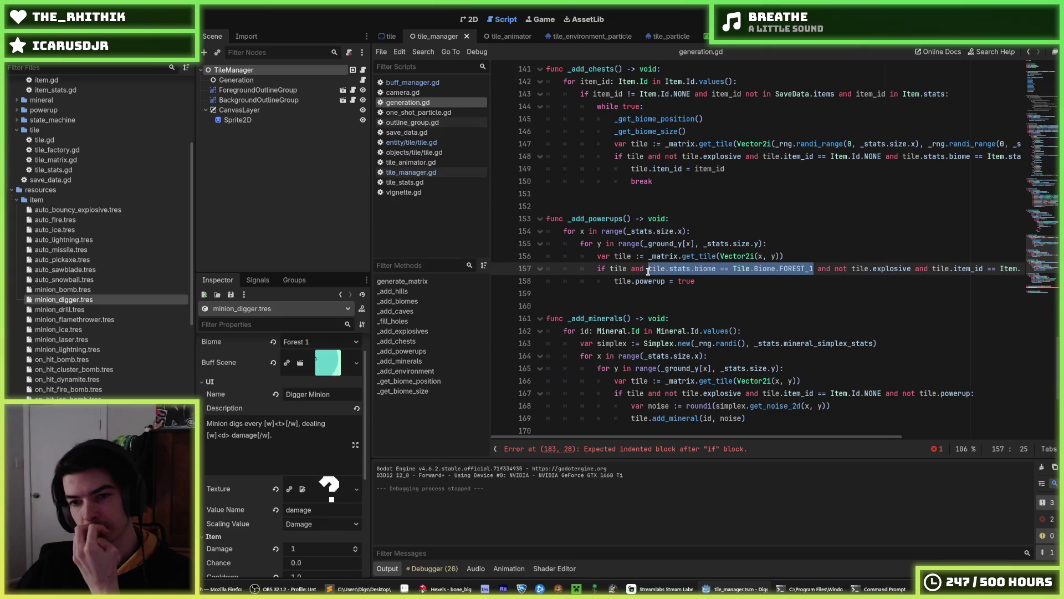
key(BackSpace)
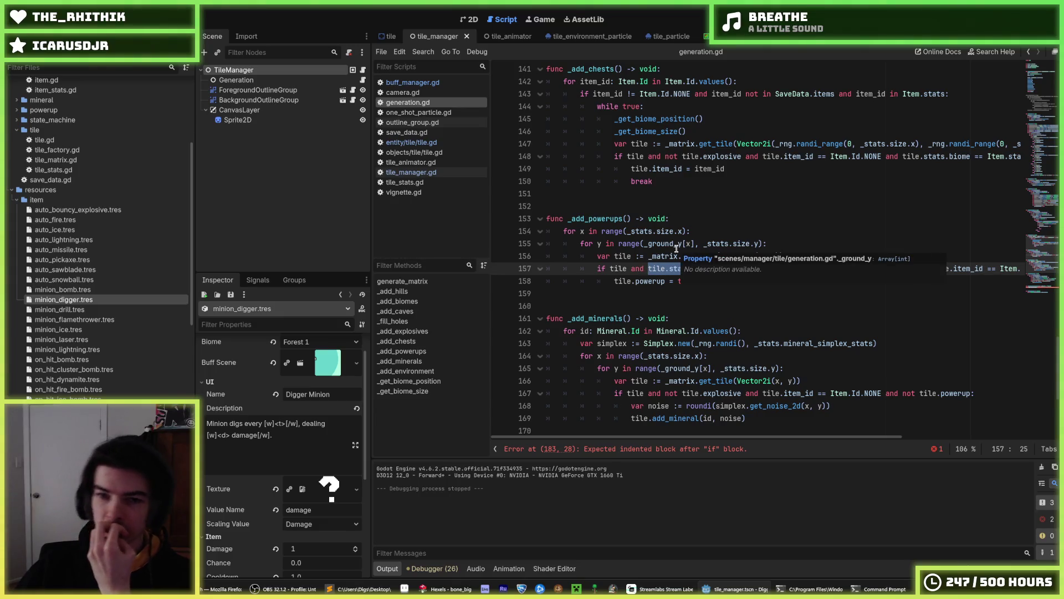
key(Delete)
key(Delete)
key(Delete)
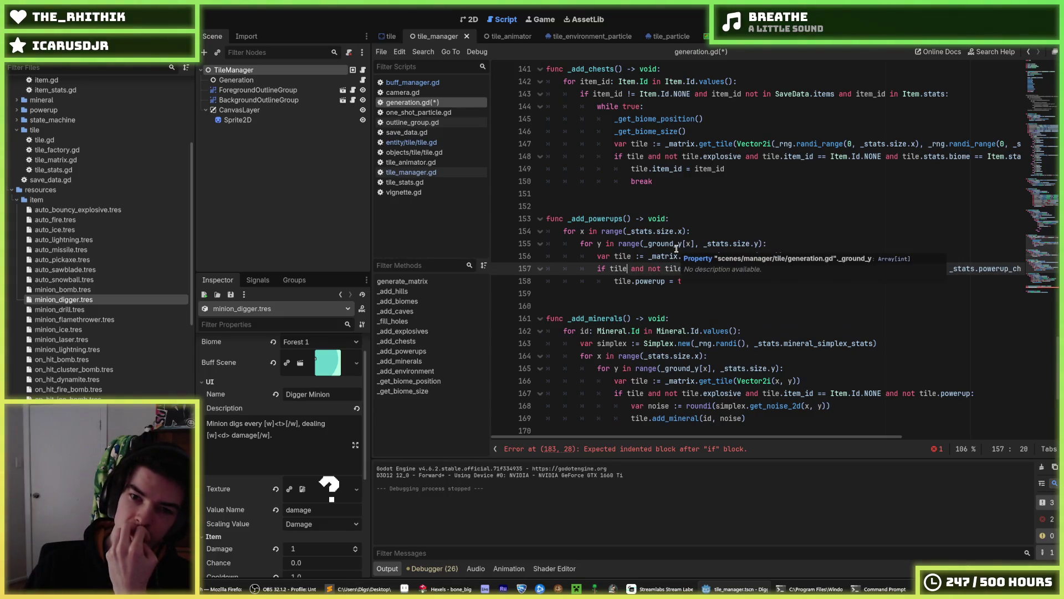
Review the chest placement lines, including the item assignment and break lines
click(681, 255)
click(759, 270)
click(798, 258)
scroll(800, 258, up, 1)
scroll(800, 258, up, 2)
drag(811, 246, 1055, 265)
click(976, 269)
click(845, 305)
click(823, 294)
click(803, 284)
click(791, 293)
click(783, 285)
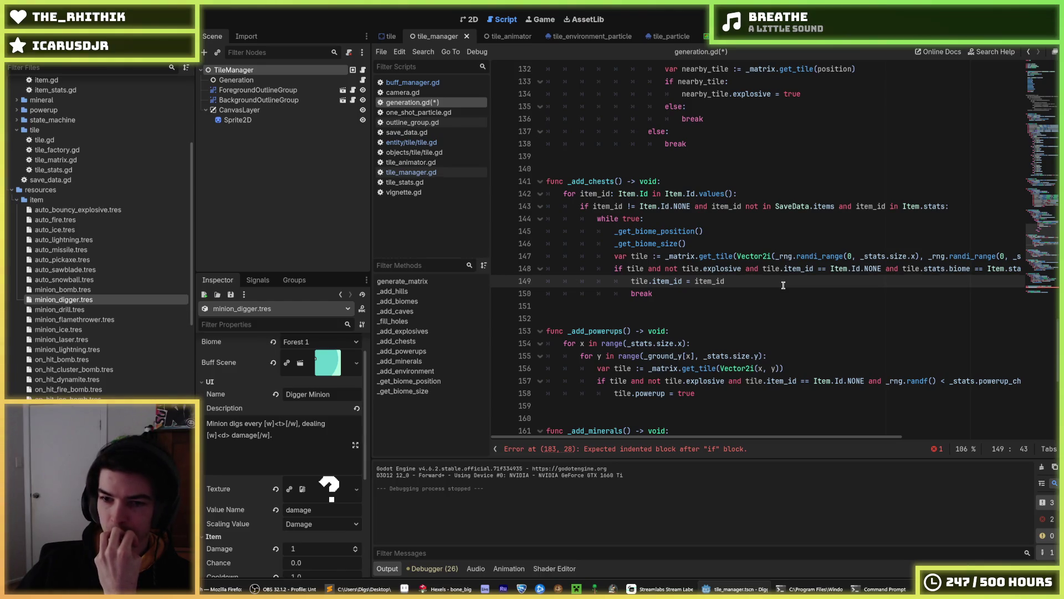
click(776, 292)
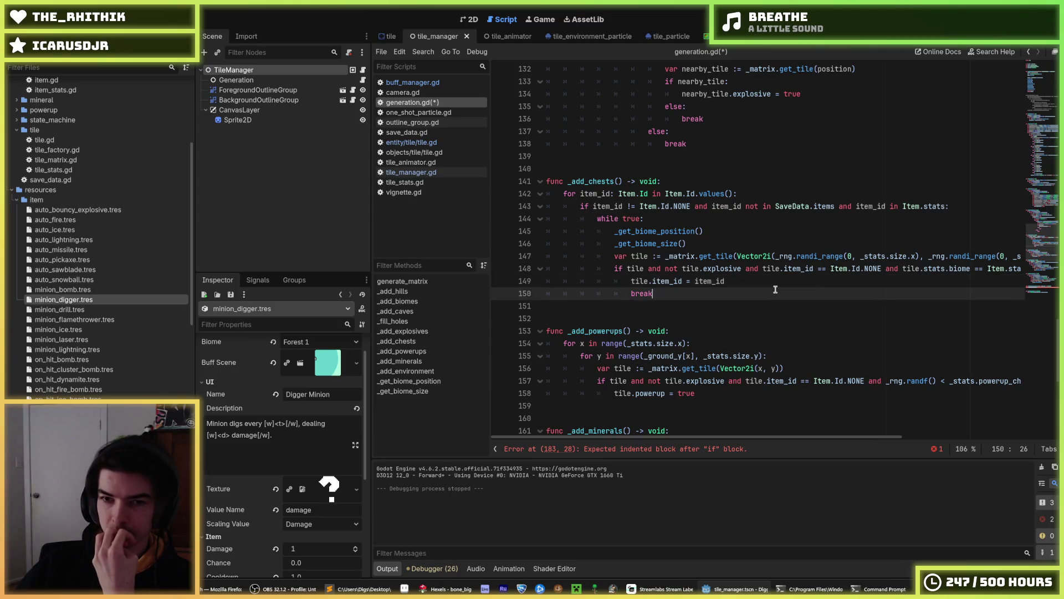
Inspect the powerup loop's y range lines
scroll(776, 289, down, 1)
scroll(776, 289, down, 2)
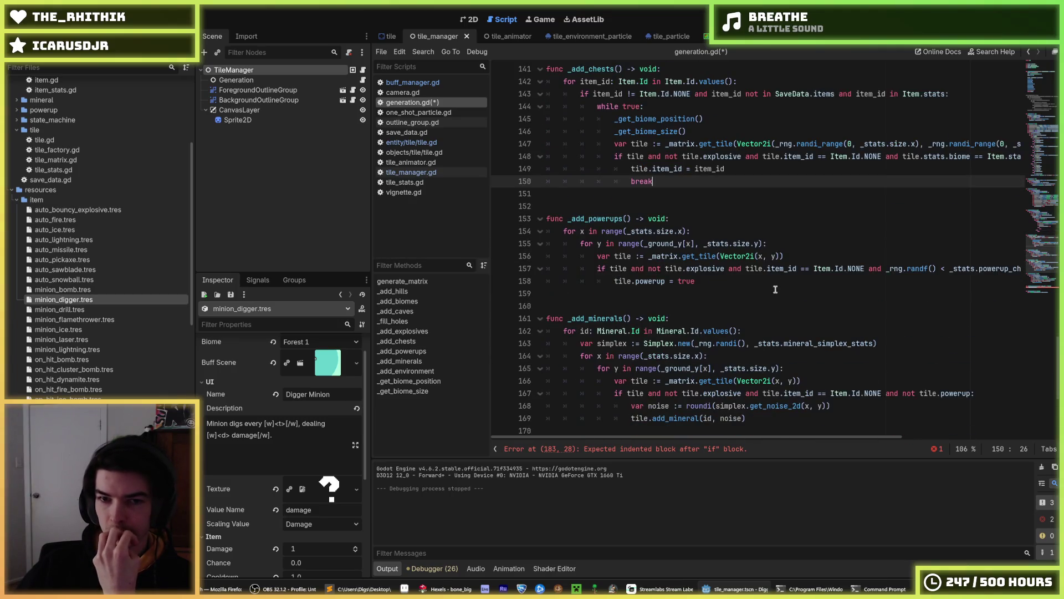
scroll(775, 289, up, 2)
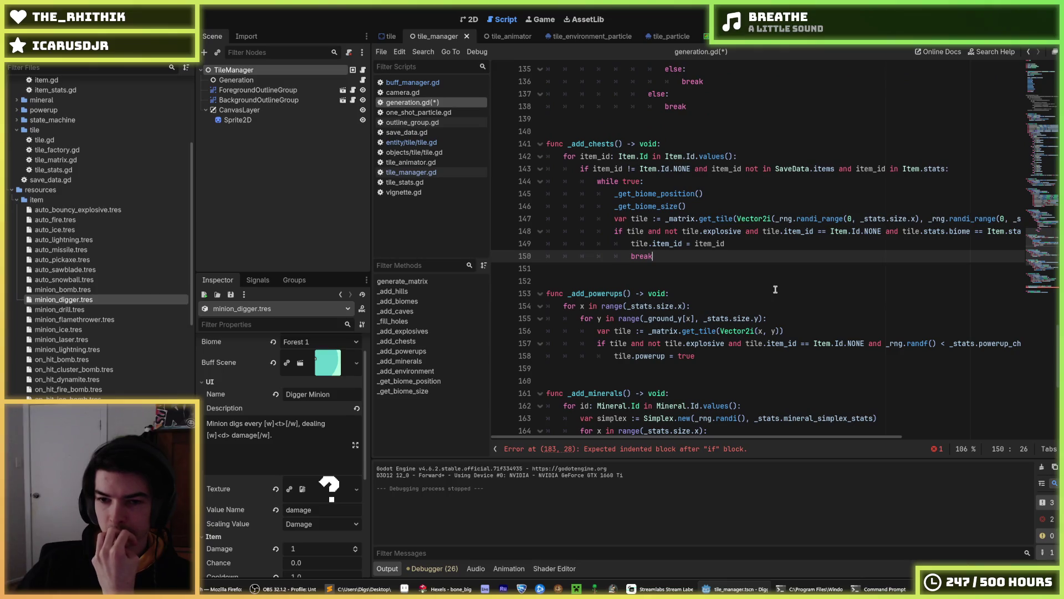
scroll(775, 289, down, 1)
click(787, 293)
key(Up)
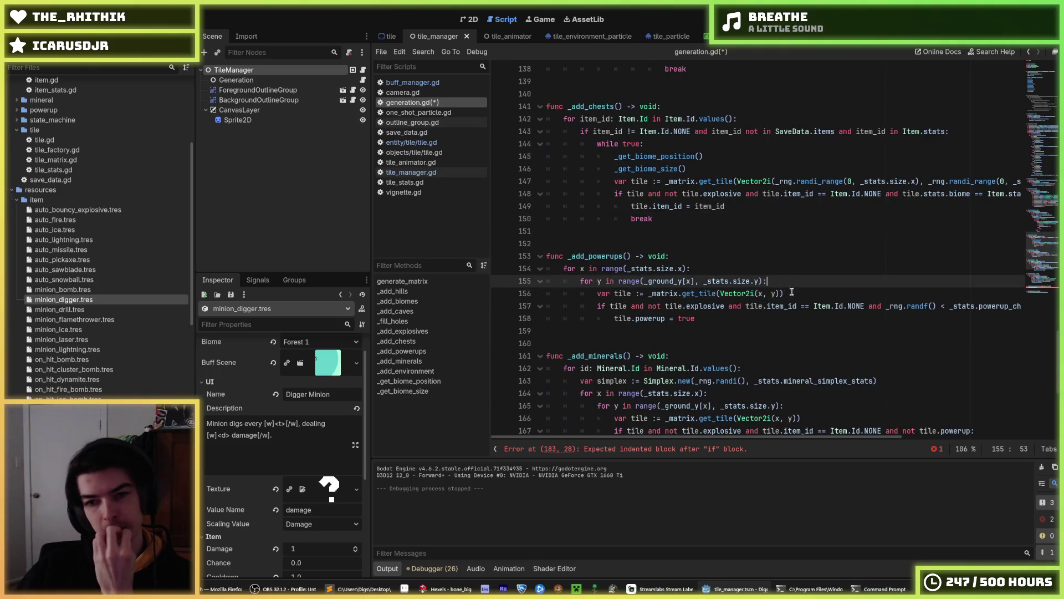
click(800, 294)
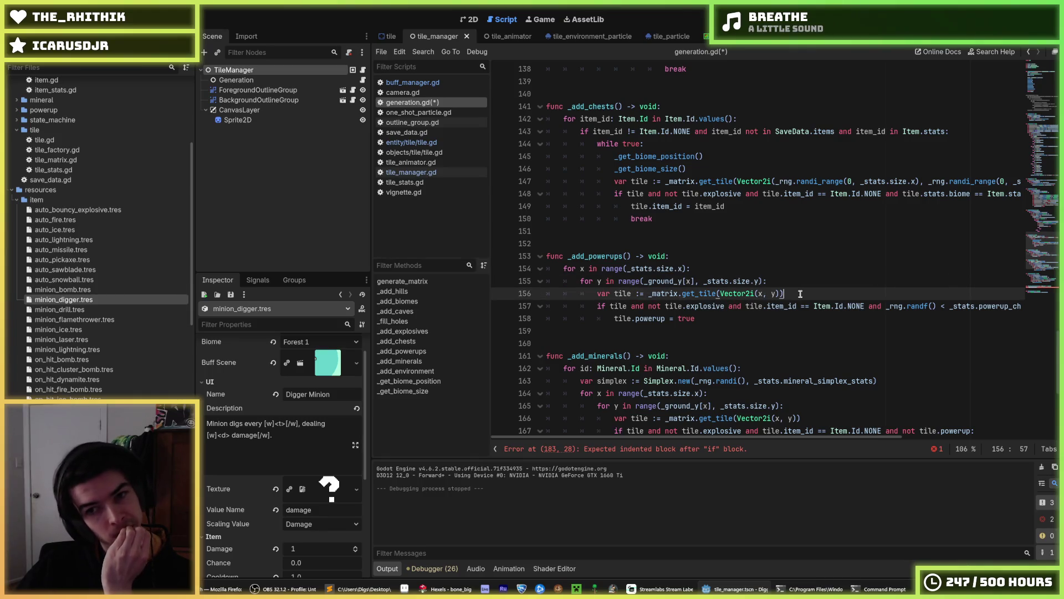
click(788, 281)
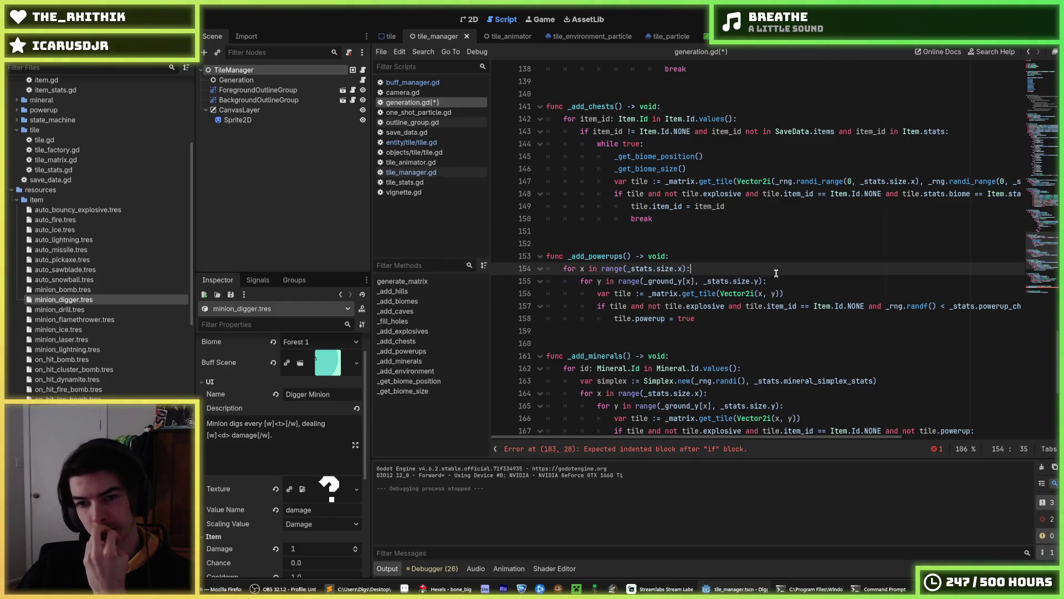
scroll(781, 278, down, 7)
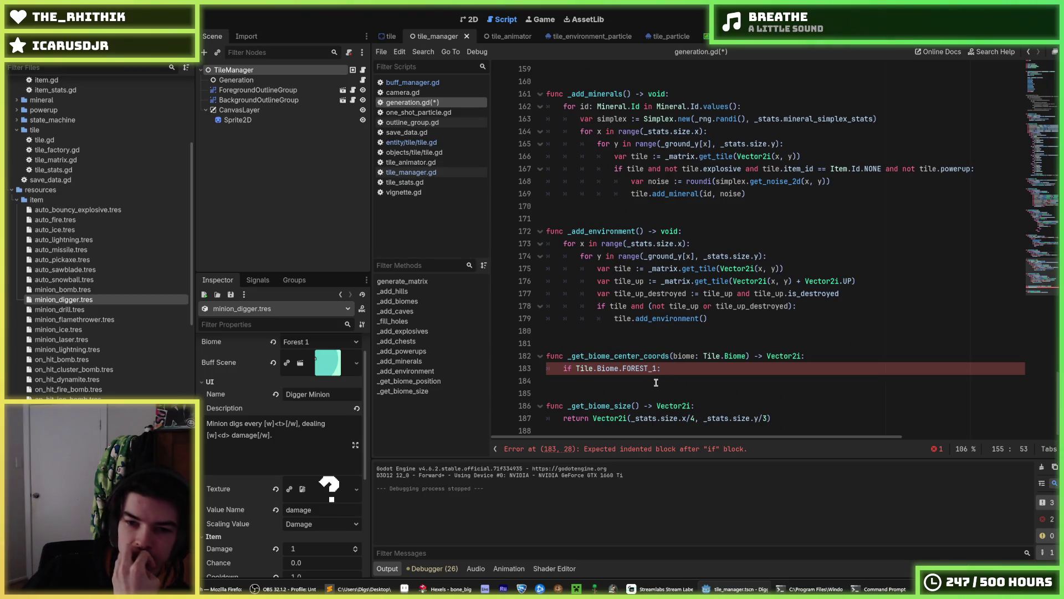
Give the FOREST_1 branch the body 'return Vector2i(2, 0)'
click(665, 371)
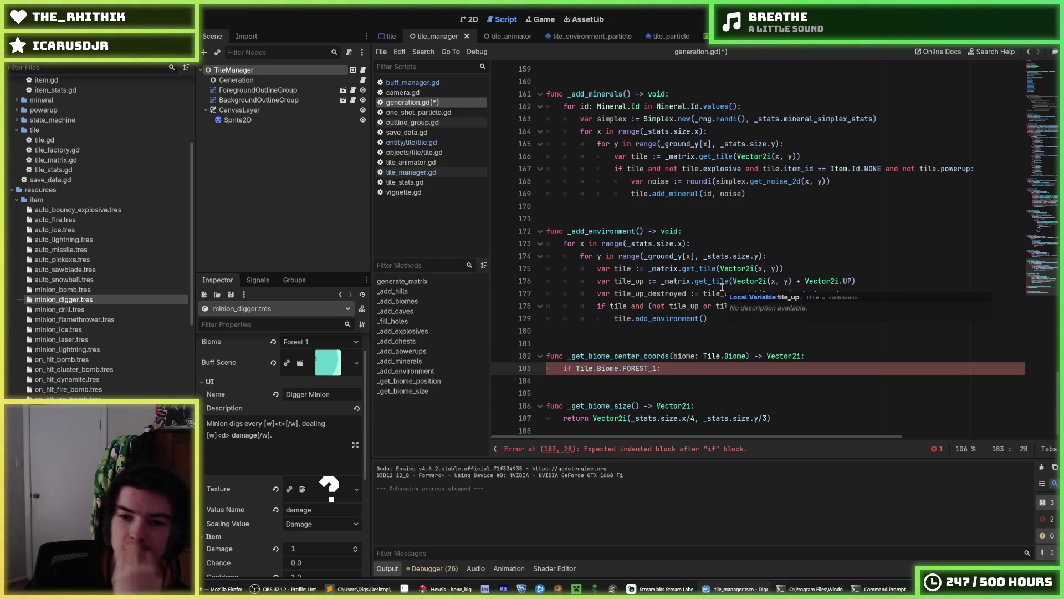
key(Return)
text(return V)
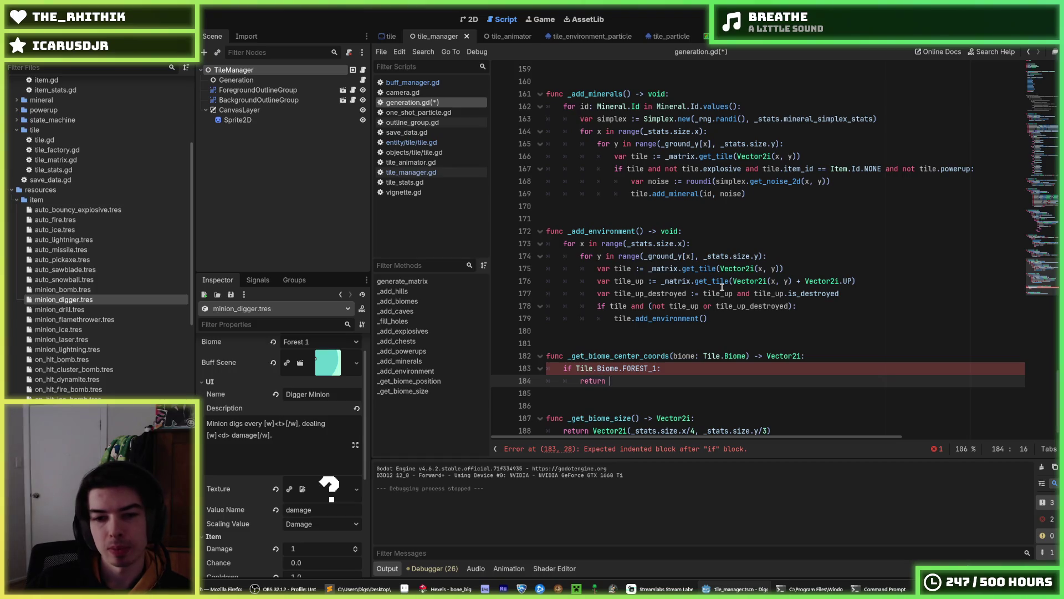
key(BackSpace)
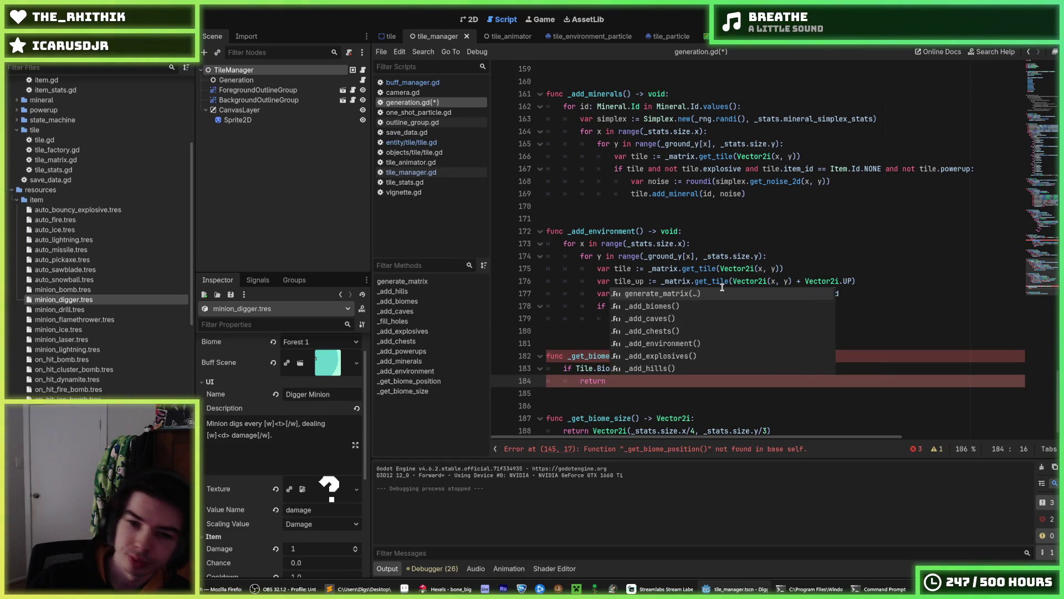
key(BackSpace)
key(BackSpace)
key(BackSpace)
text(turn Vector2)
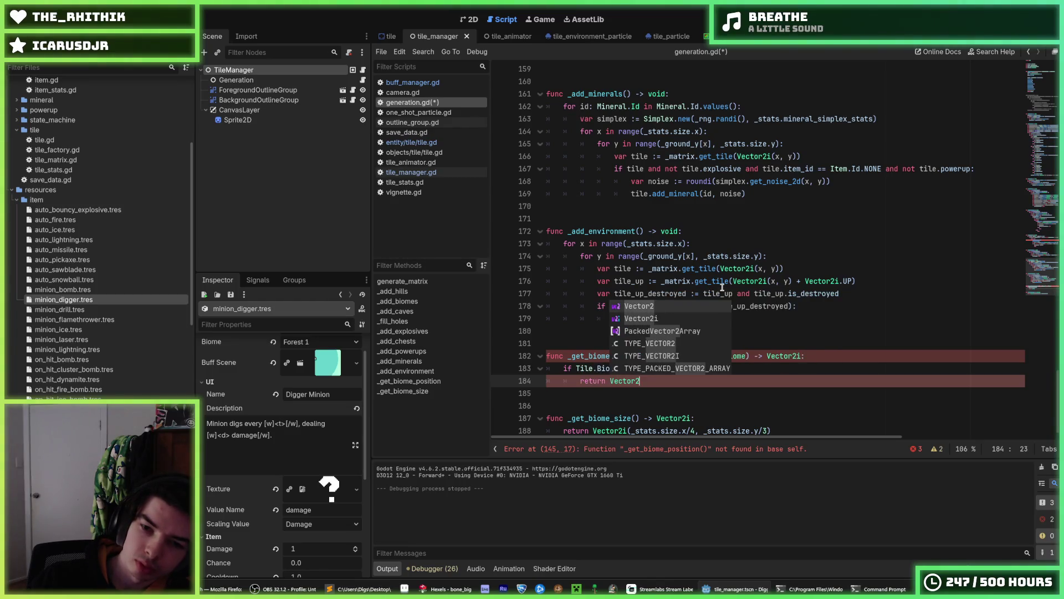
text(()
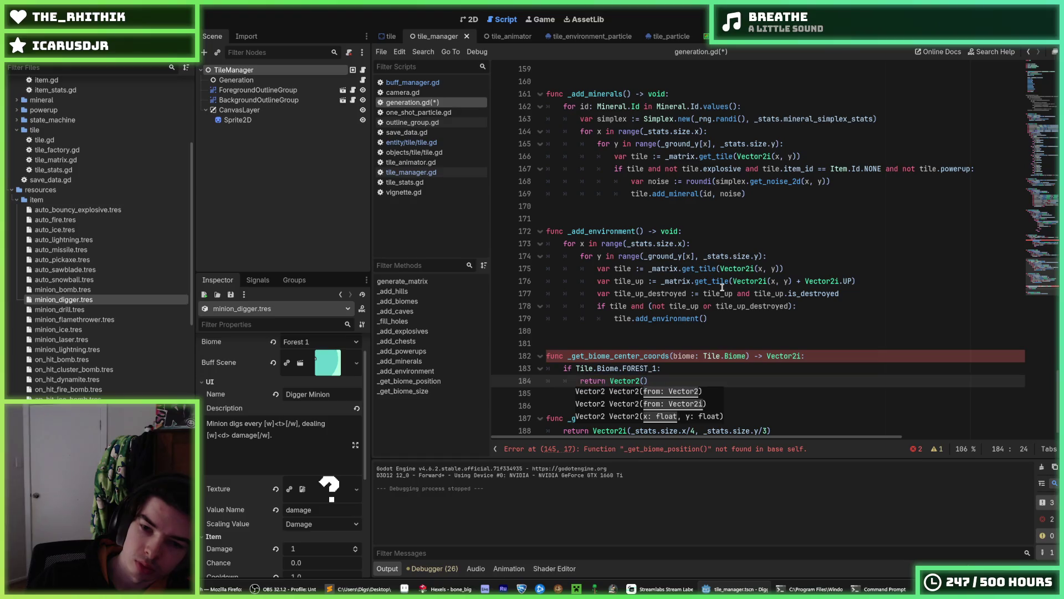
key(BackSpace)
text(i()
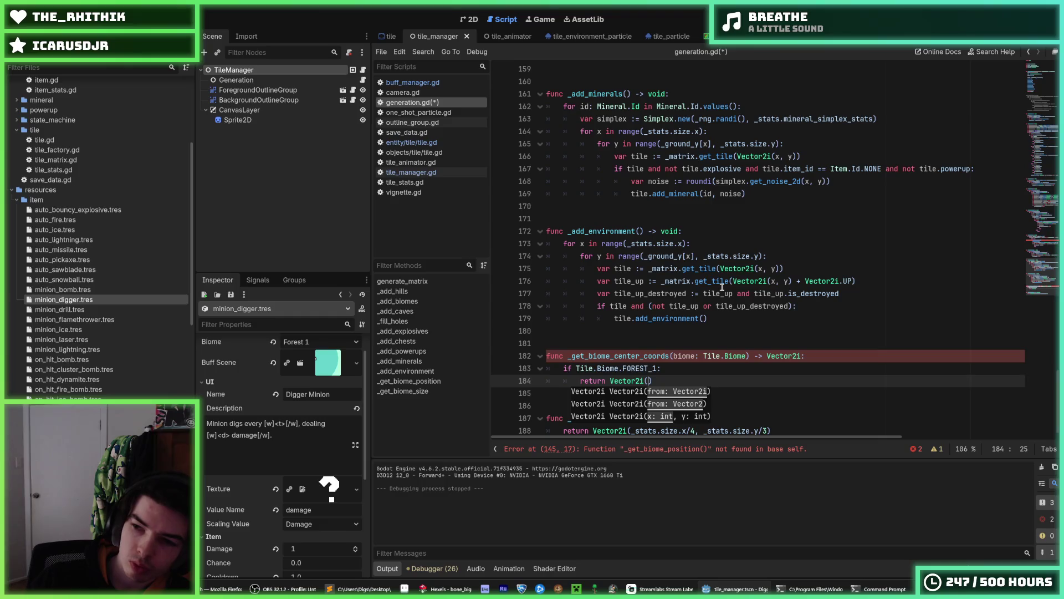
text(2, 1)
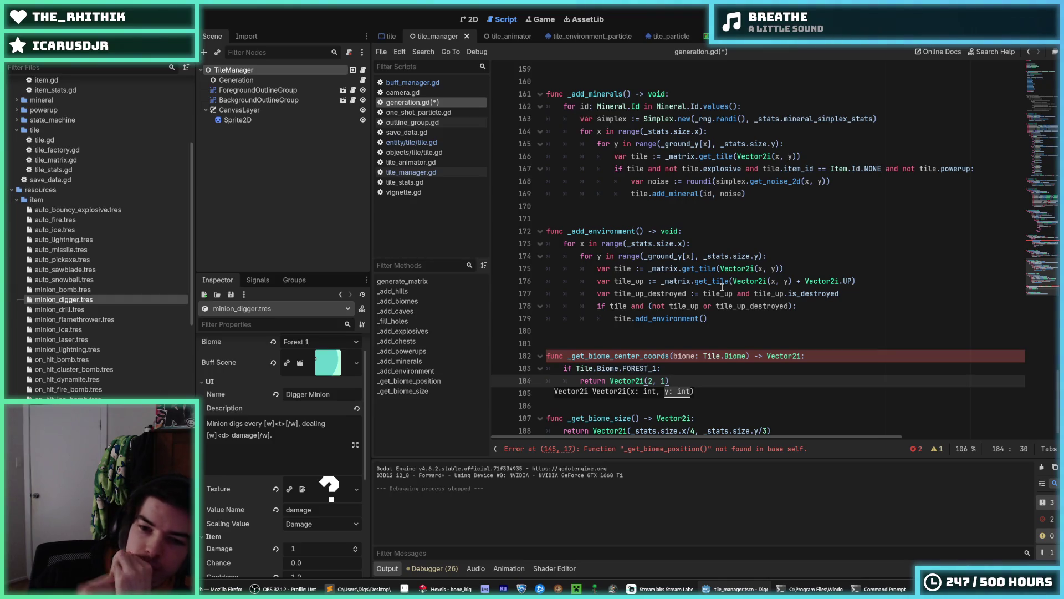
key(Left)
key(BackSpace)
text(0)
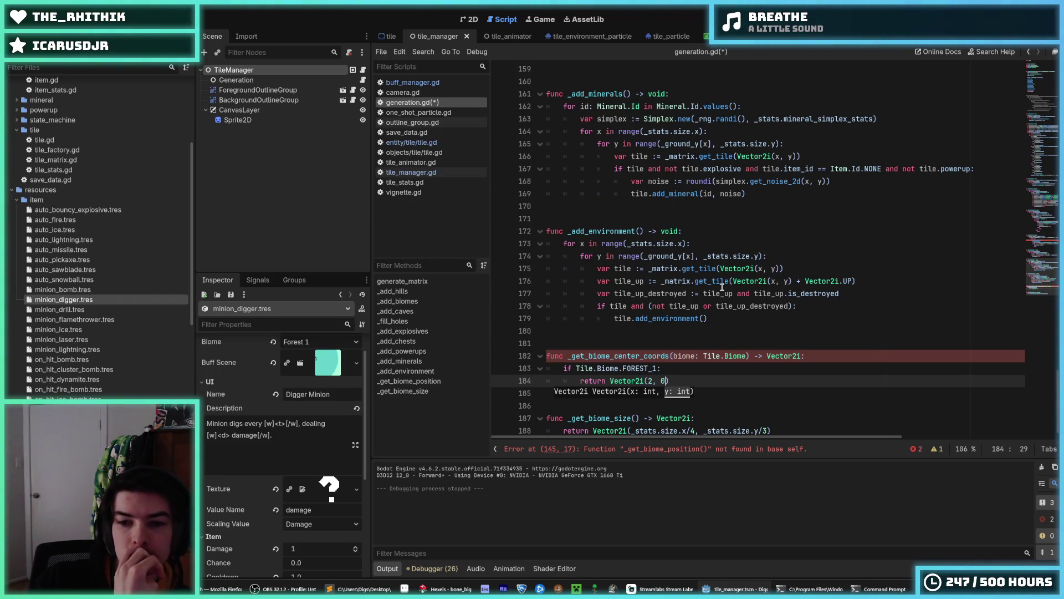
key(Up)
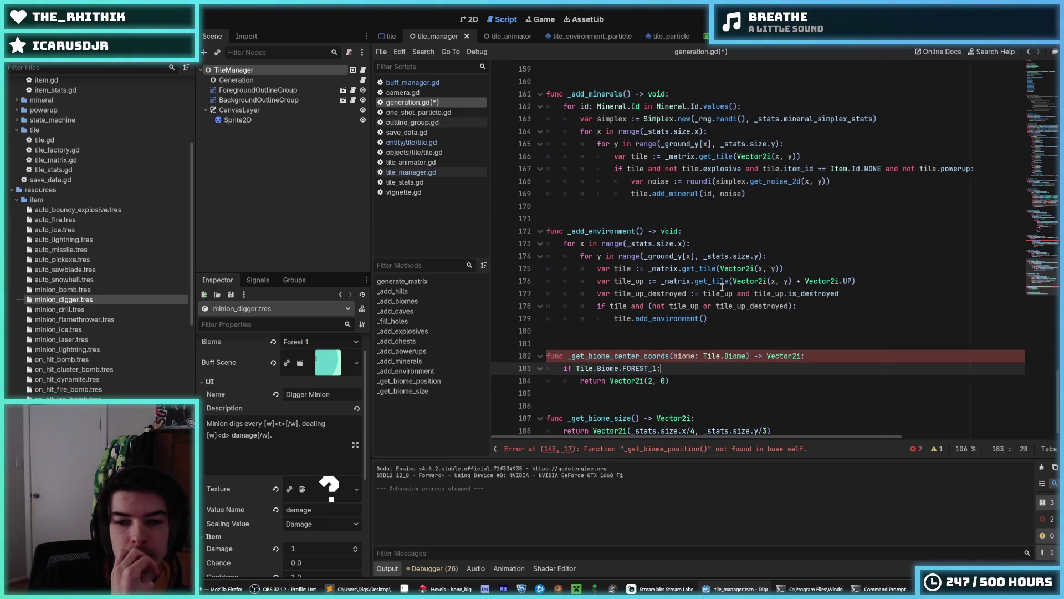
key(Down)
Start an 'elif Tile' branch, then open a blank line above the function for a constant
key(Return)
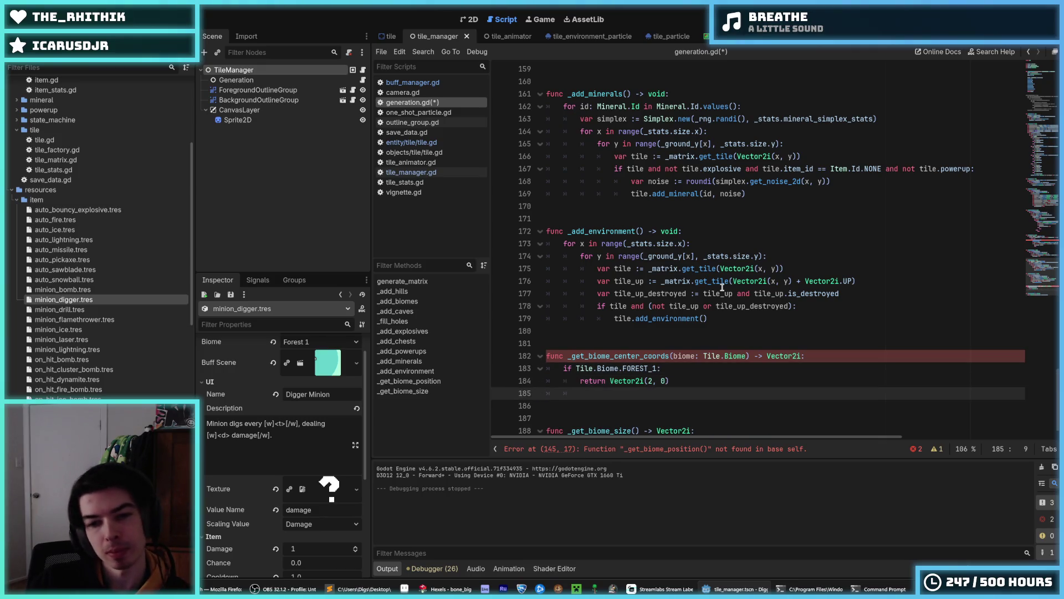
text(elif Tile)
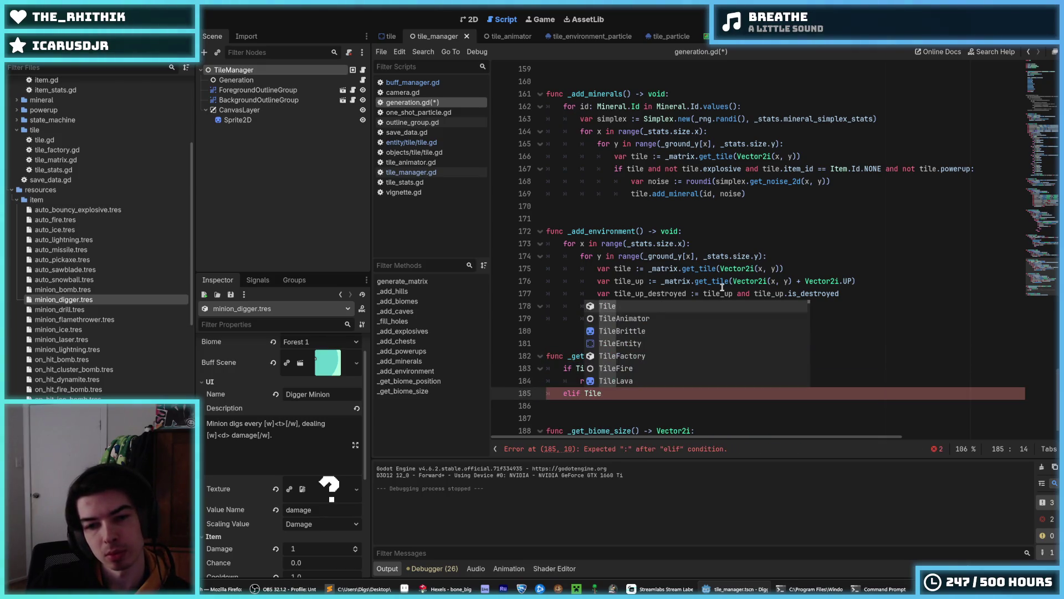
key(Up)
key(Up)
key(Down)
key(Down)
key(Up)
key(Up)
key(Up)
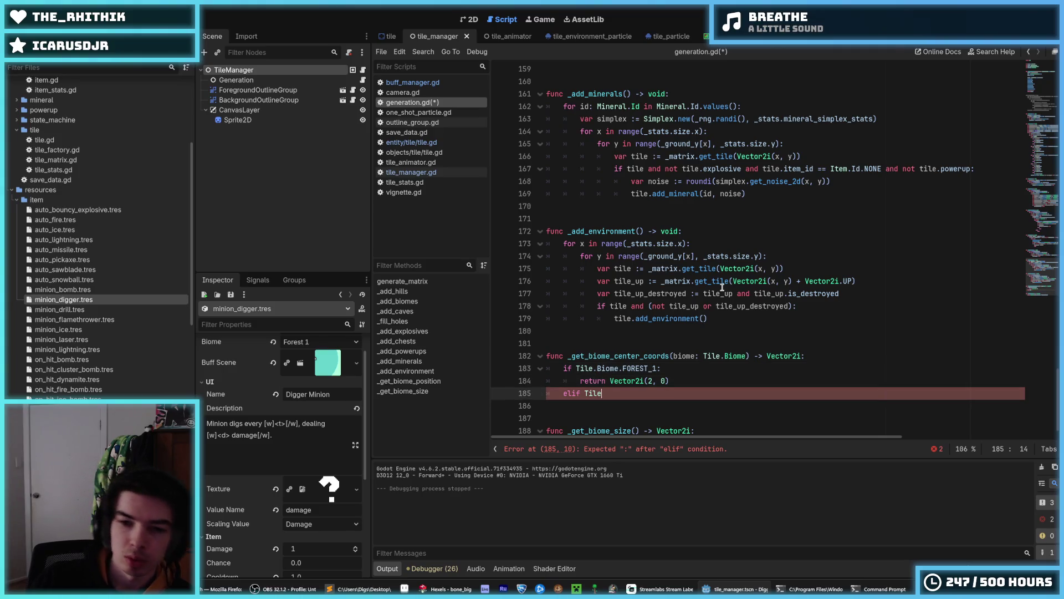
key(Up)
key(Return)
key(Return)
key(Return)
key(Up)
key(Up)
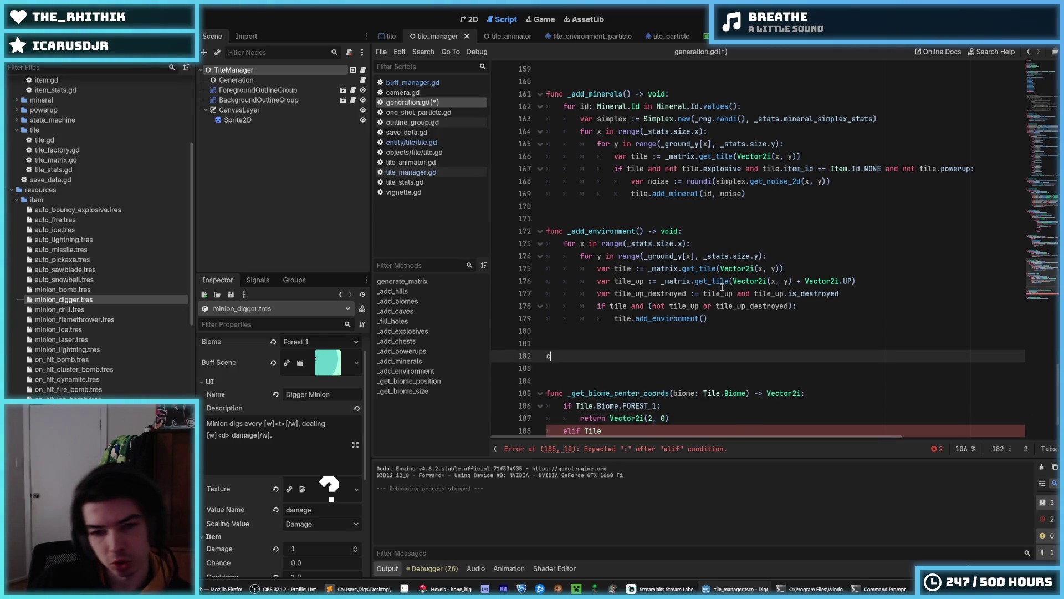
Declare const BIOME_CENTER_COORDS with a first entry mapping Tile.Biome.FOREST_1 to Vector2i(2, 0)
text(const biom)
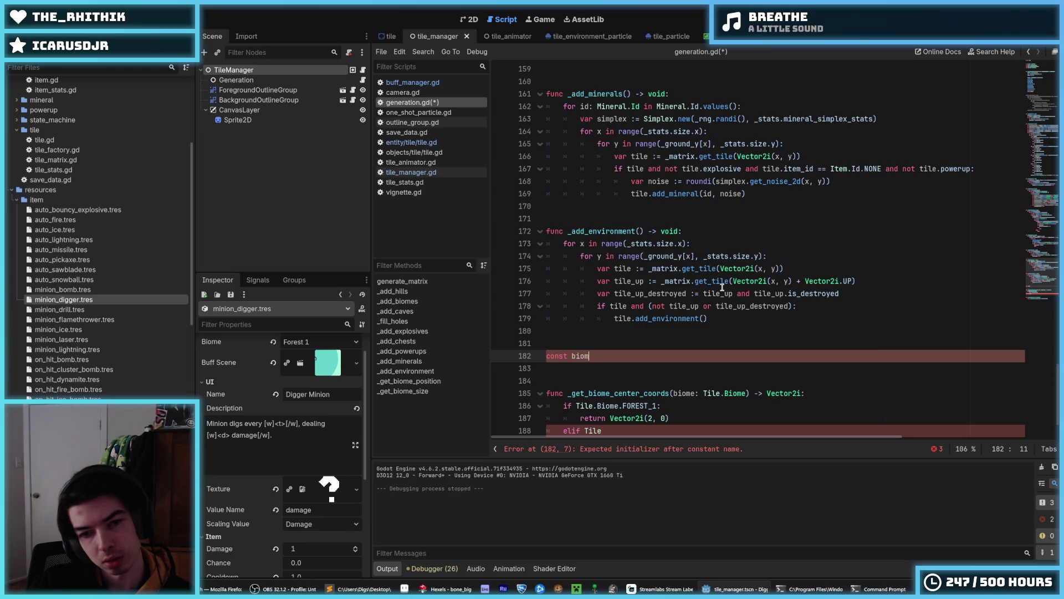
key(BackSpace)
key(BackSpace)
key(BackSpace)
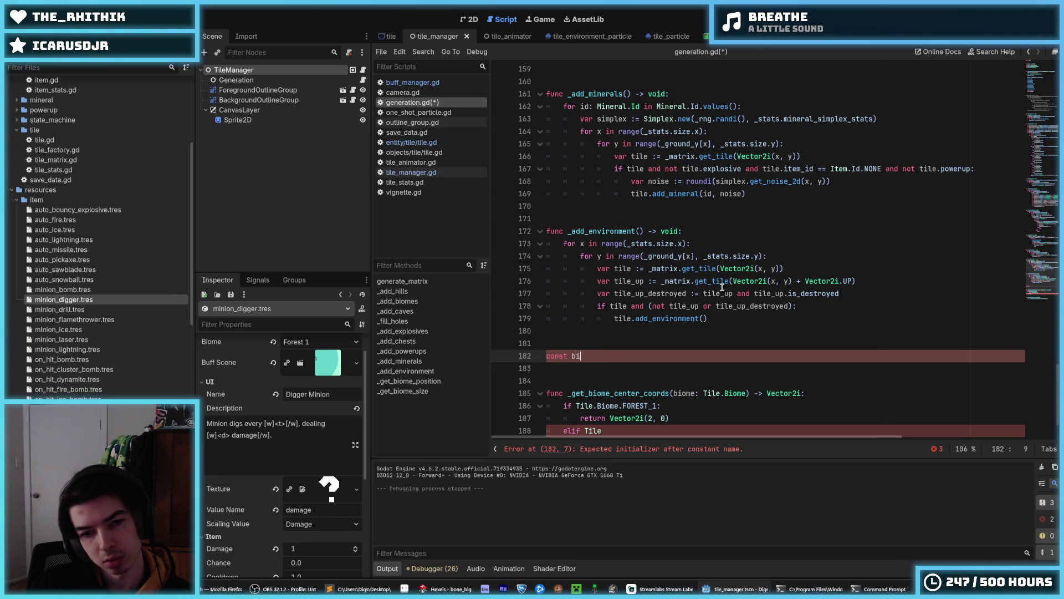
text(BIOME_CENTER_C)
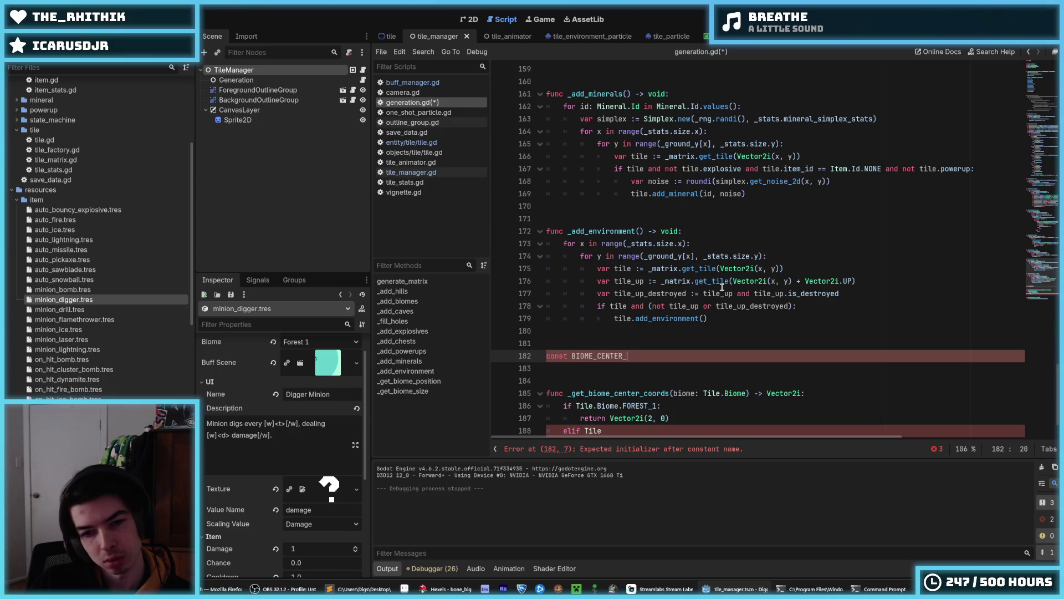
text(OORDS = {)
key(Return)
text(TileB)
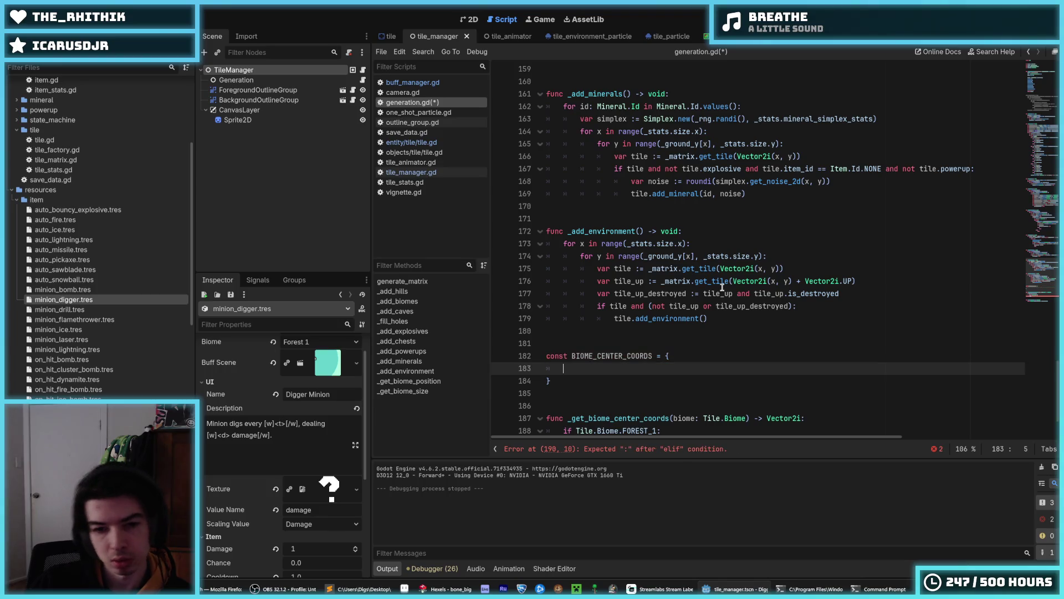
key(BackSpace)
text(.Biom)
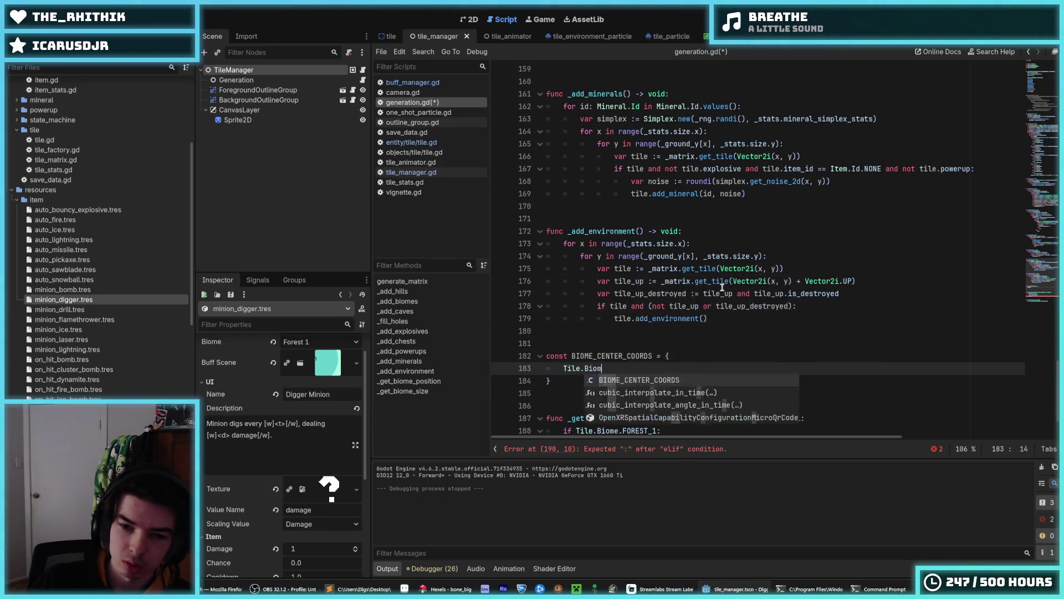
text(e.FOREST_1:)
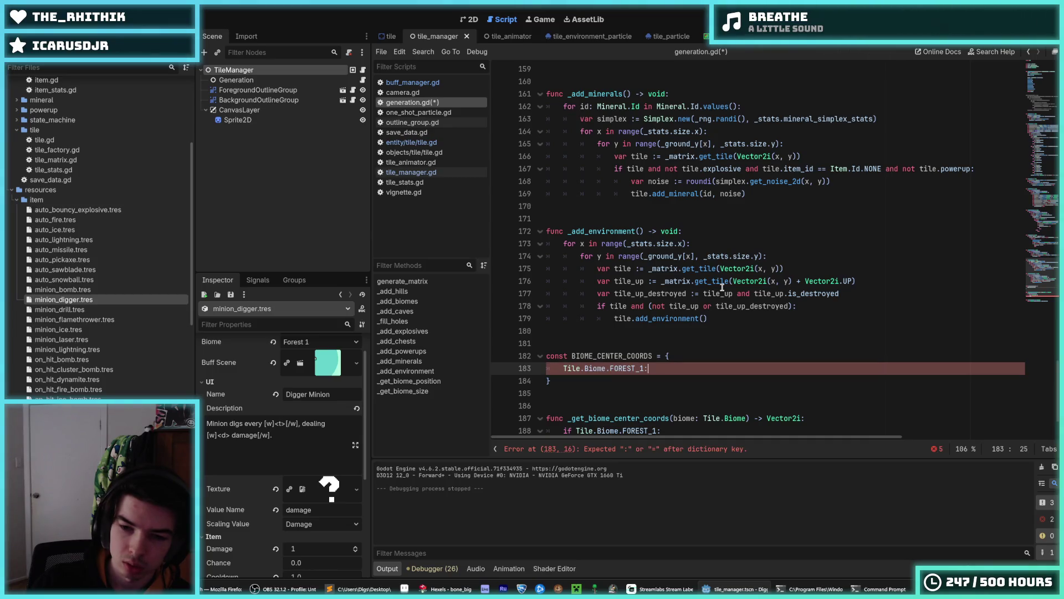
key(BackSpace)
scroll(717, 284, down, 2)
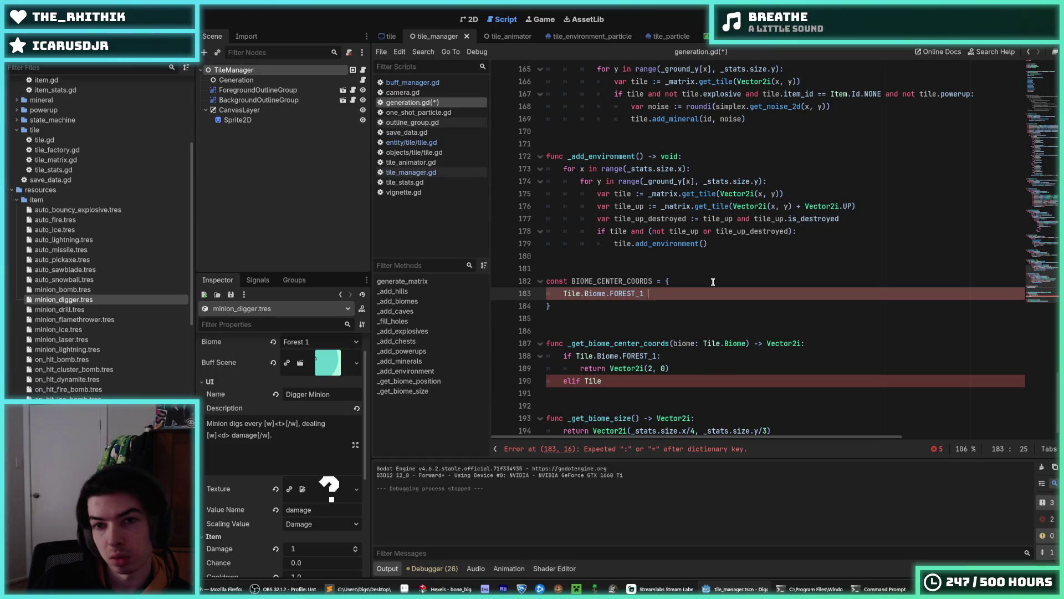
key(BackSpace)
key(BackSpace)
key(BackSpace)
text(: V)
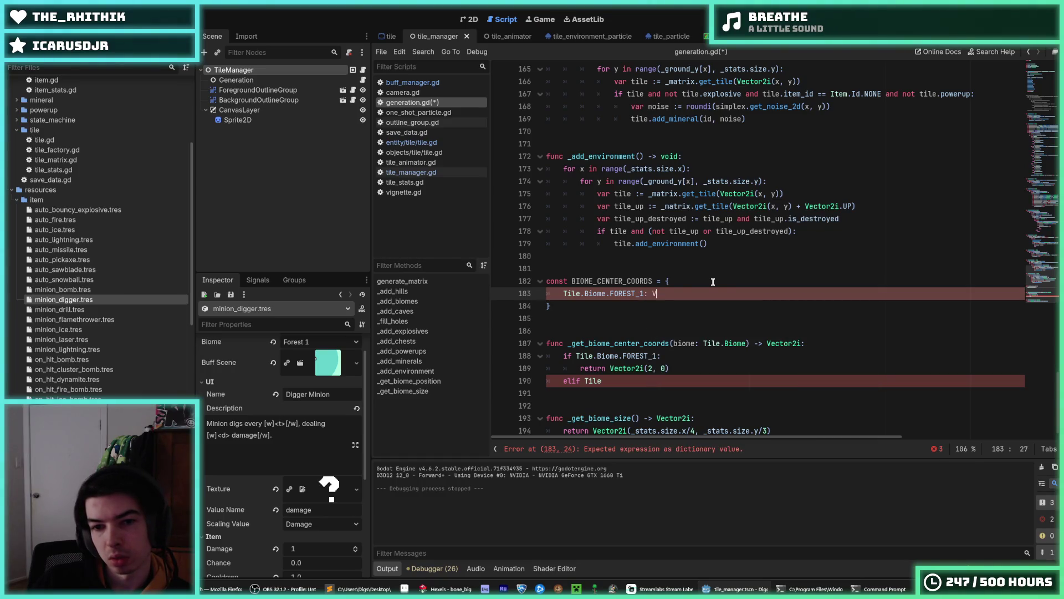
text(ector2i)
key(Return)
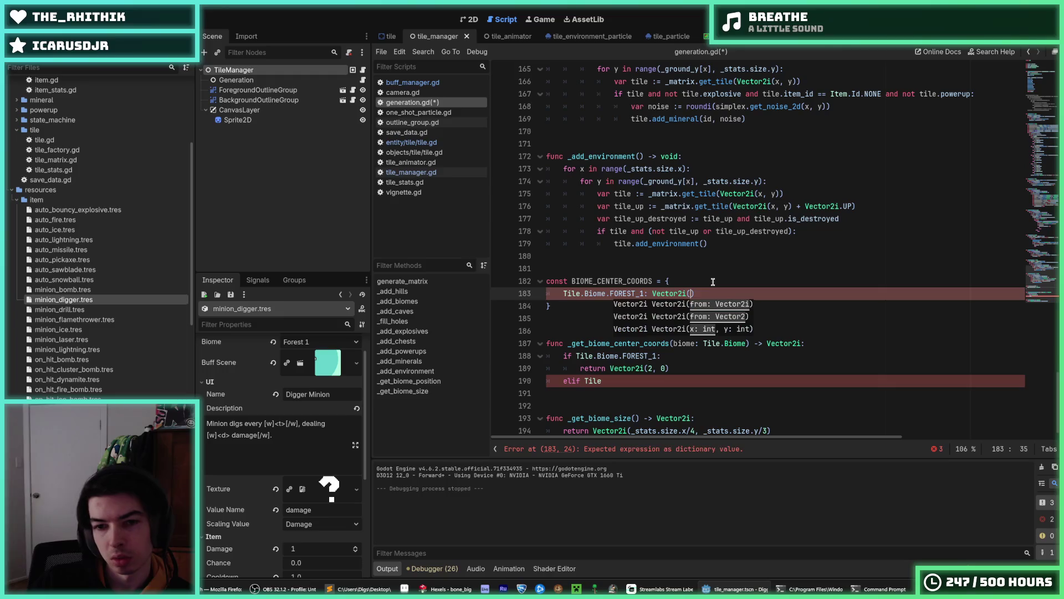
text())
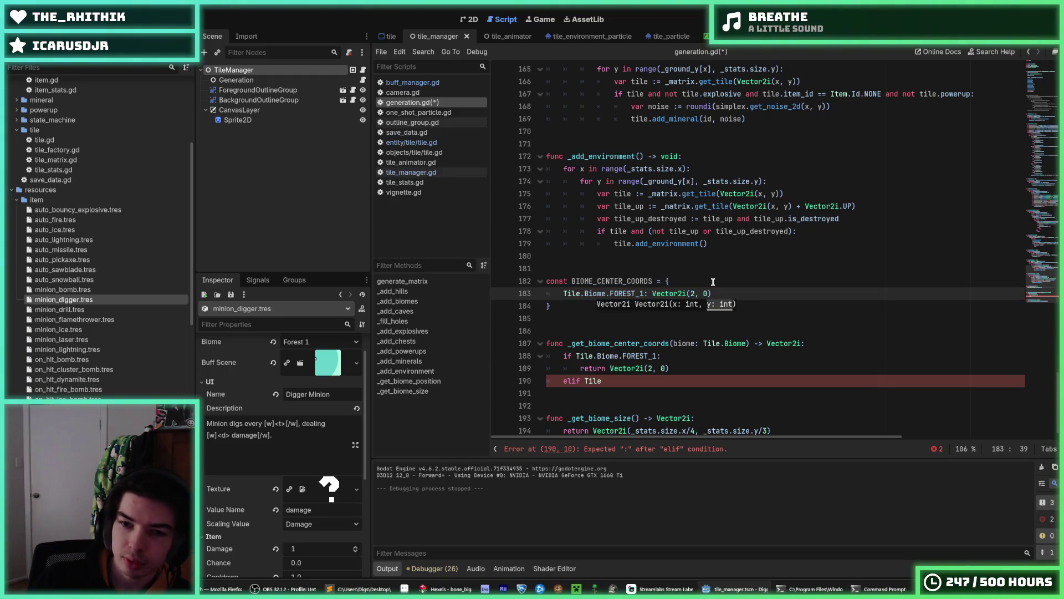
Add FOREST_2 and FOREST_3 entries at Vector2i(2, 1) and Vector2i(2, 2)
key(ctrl+shift+d)
key(Left)
key(Left)
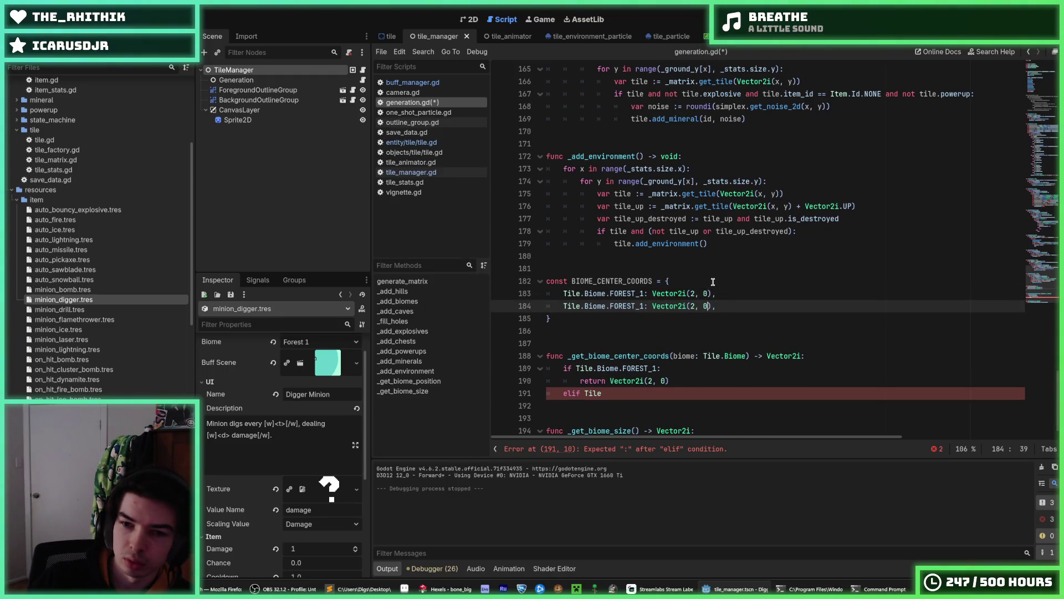
key(Left)
key(Left)
key(Left)
key(Left)
key(BackSpace)
text(2)
key(ctrl+shift+d)
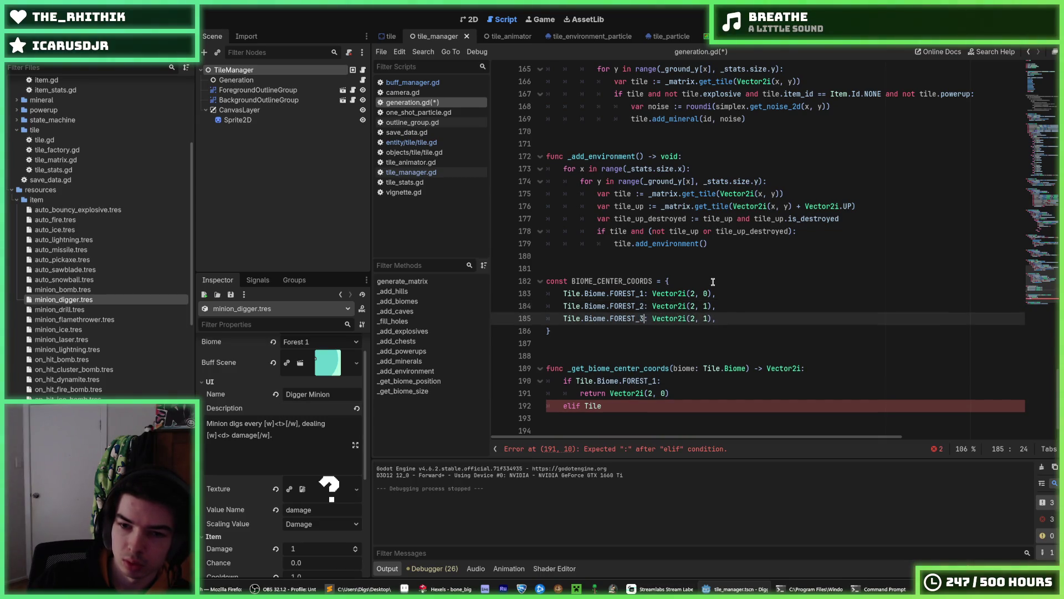
text(2)
Duplicate the three forest entries and change their x coordinate from 2 to 1
key(End)
key(shift+Up)
key(shift+Up)
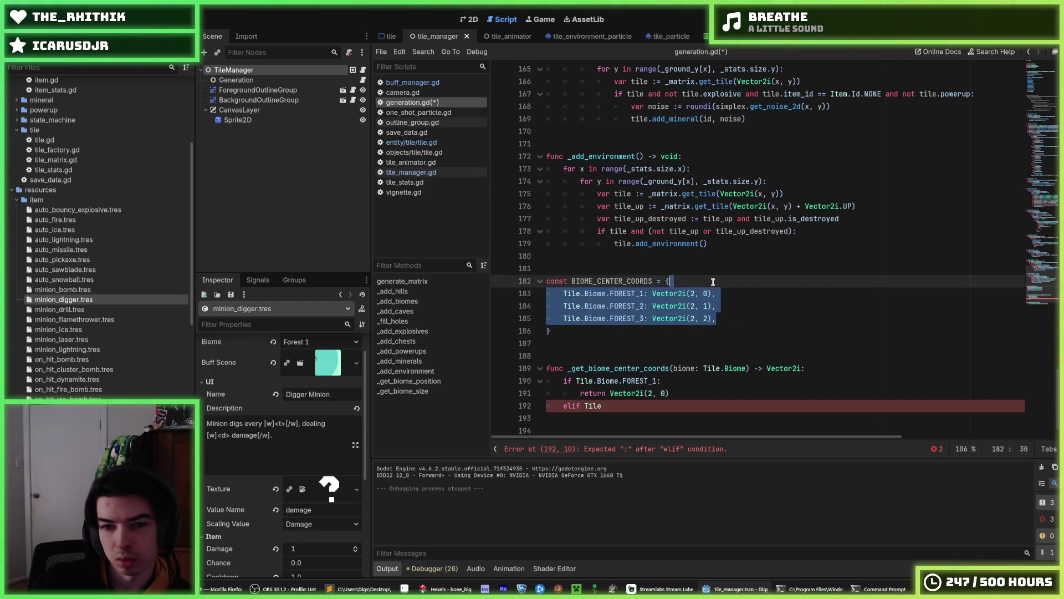
key(ctrl+shift+d)
key(Escape)
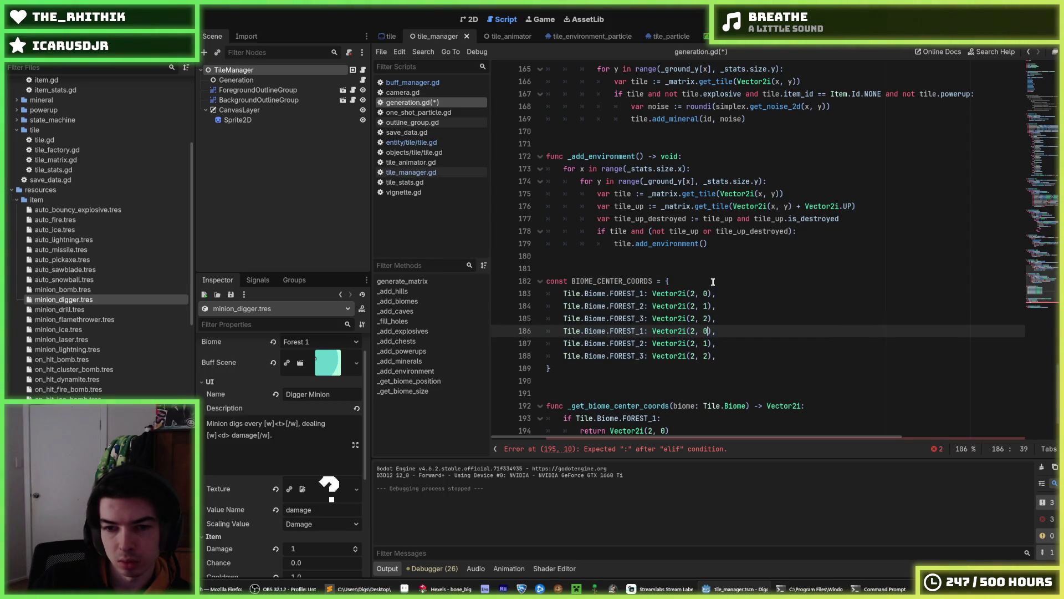
key(BackSpace)
text(1)
key(Down)
key(BackSpace)
text(1)
key(Down)
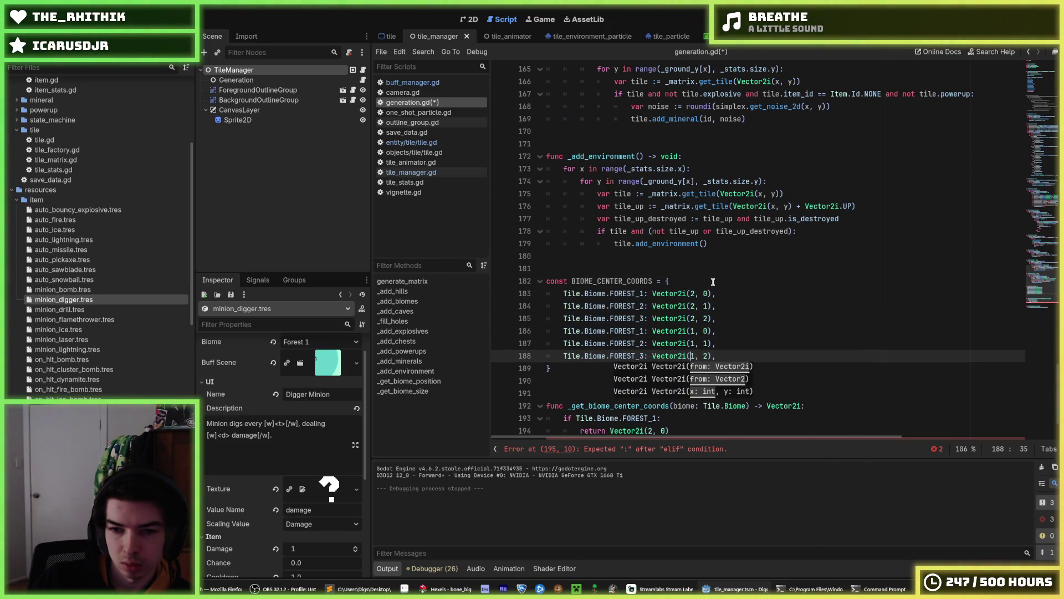
key(BackSpace)
text(1)
Rename FOREST to DESERT in the three copied entries using multi-cursor selection
key(Up)
key(Left)
key(shift+Left)
key(shift+Left)
key(shift+Left)
key(ctrl+d)
key(ctrl+d)
text(DE)
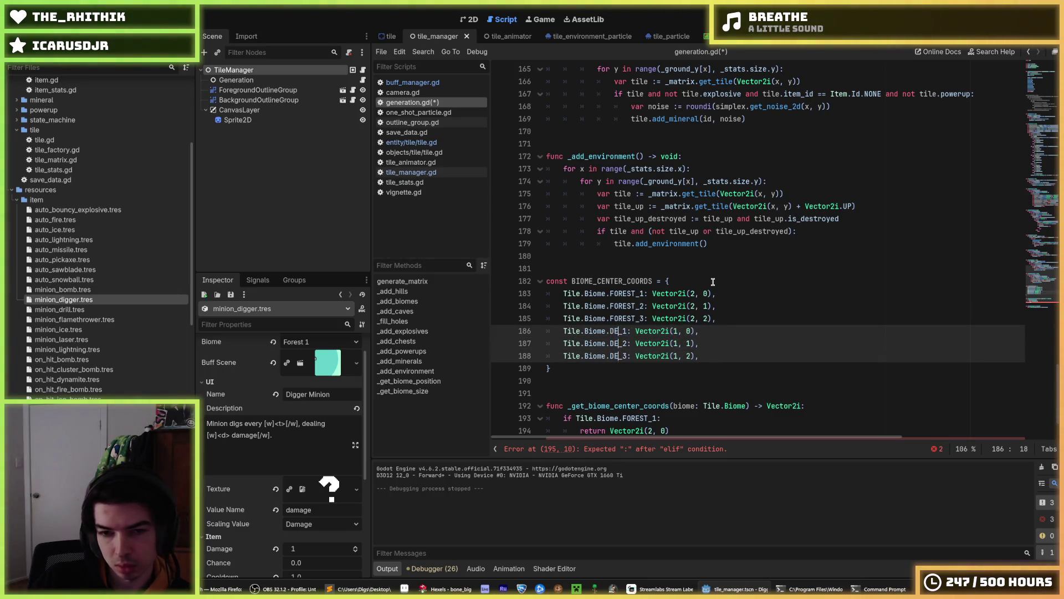